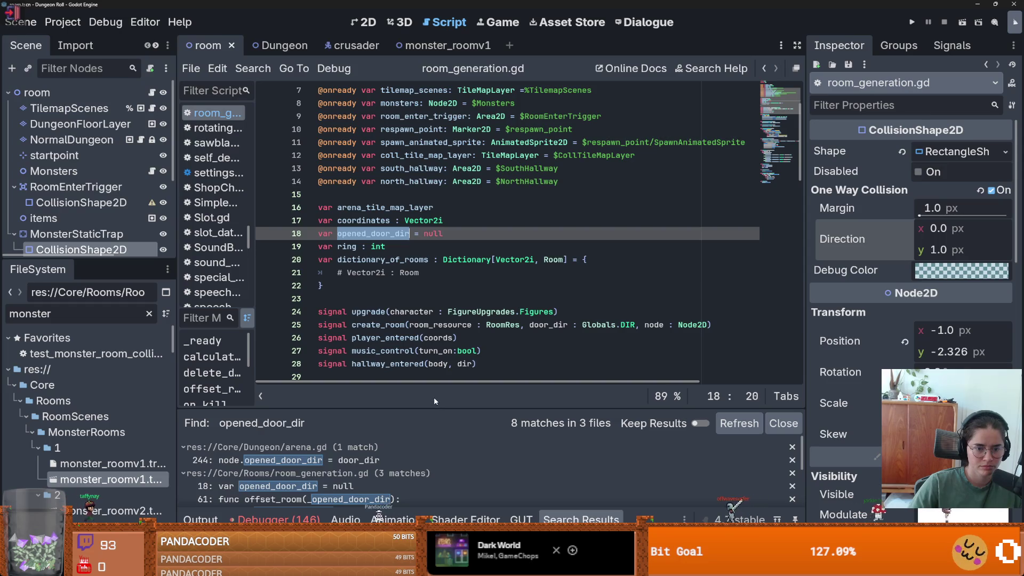
Step: Open the opened_door_dir match in arena.gd from the enlarged search results
mouse_move(433, 405)
mouse_down()
mouse_move(433, 394)
mouse_move(297, 297)
mouse_up()
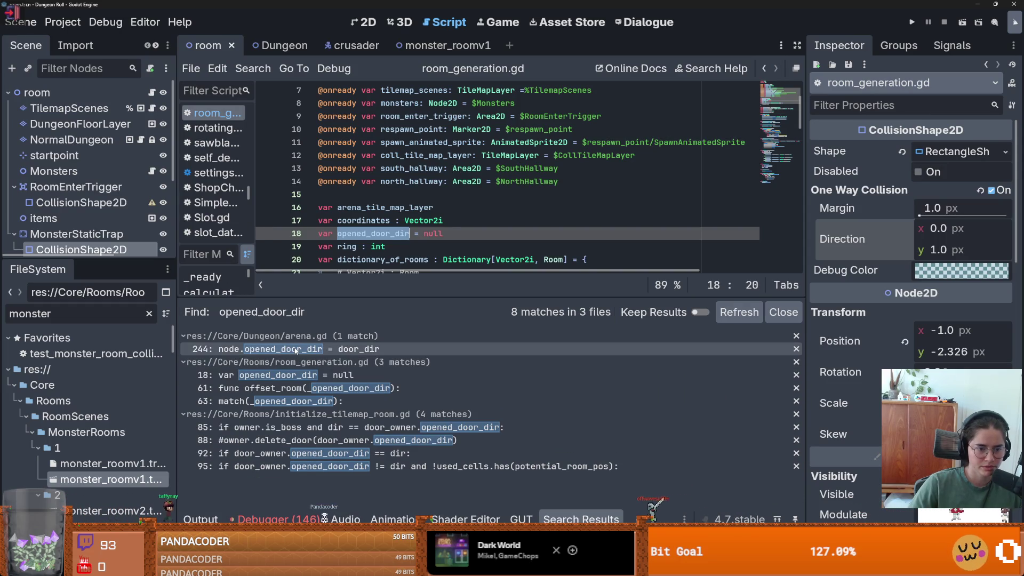
click(299, 349)
drag(436, 295, 466, 388)
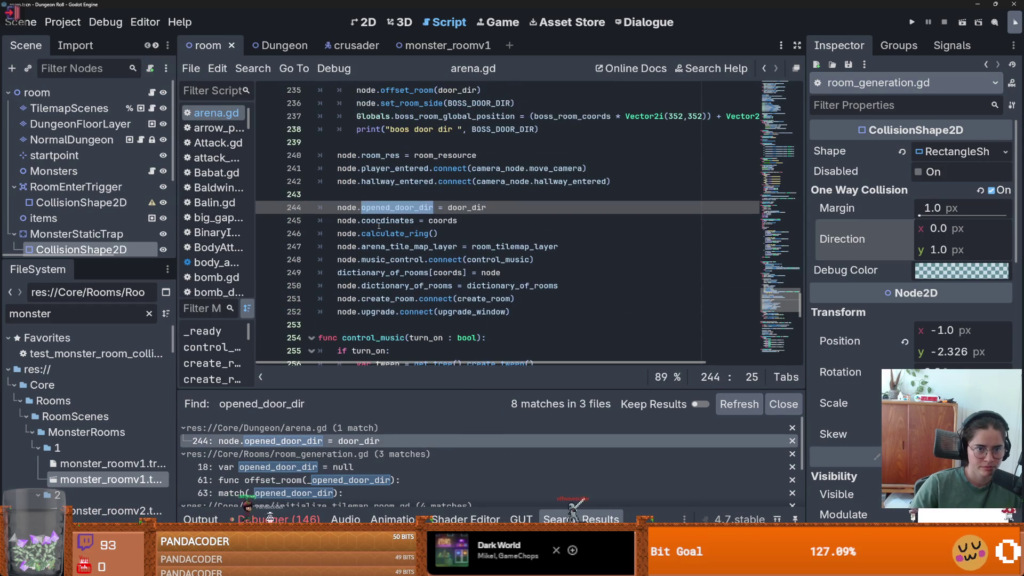
Step: Remove the blank line above the opened_door_dir assignment in arena.gd
click(506, 207)
key(Return)
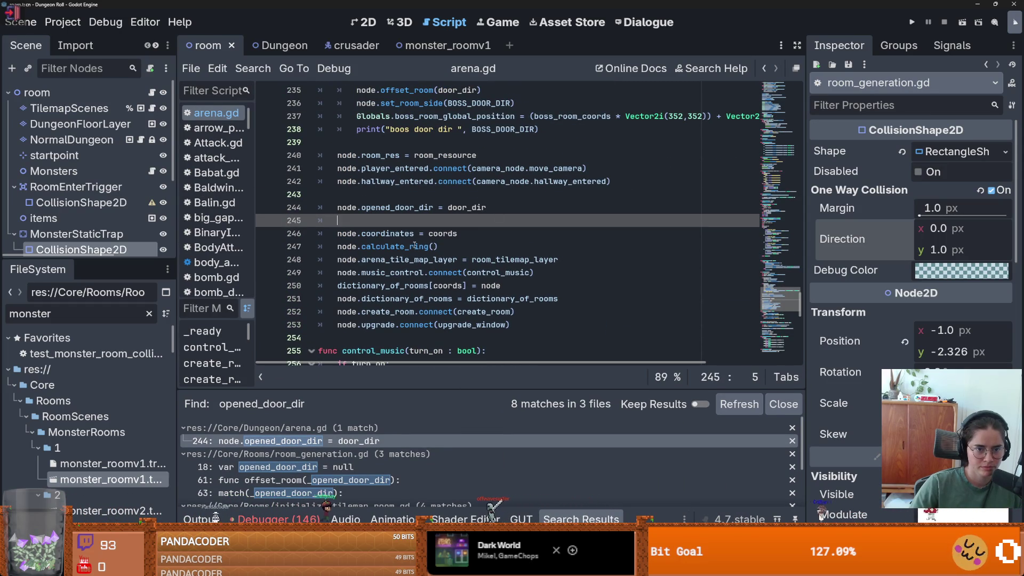
key(ctrl+s)
key(ctrl+z)
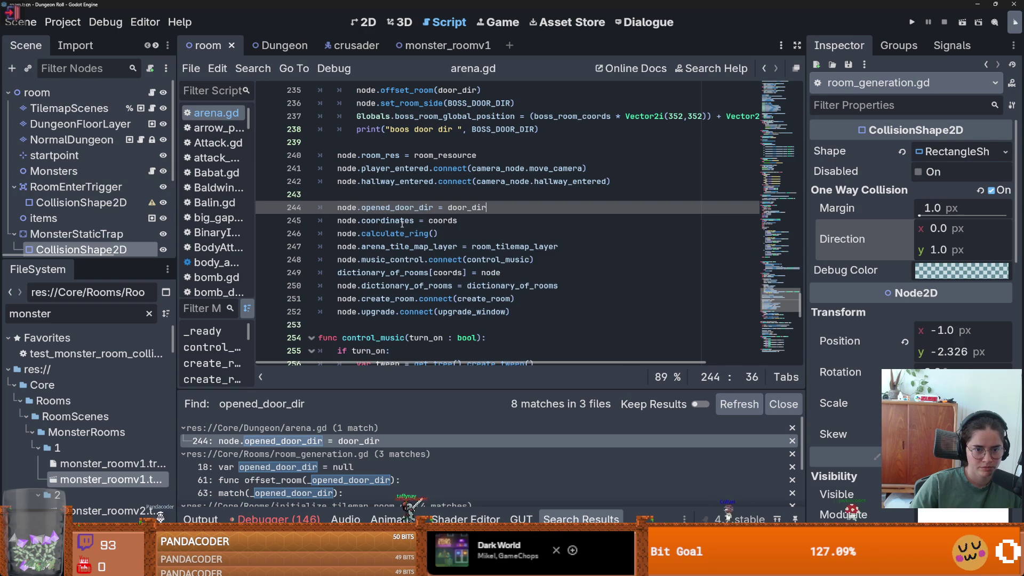
scroll(445, 266, up, 8)
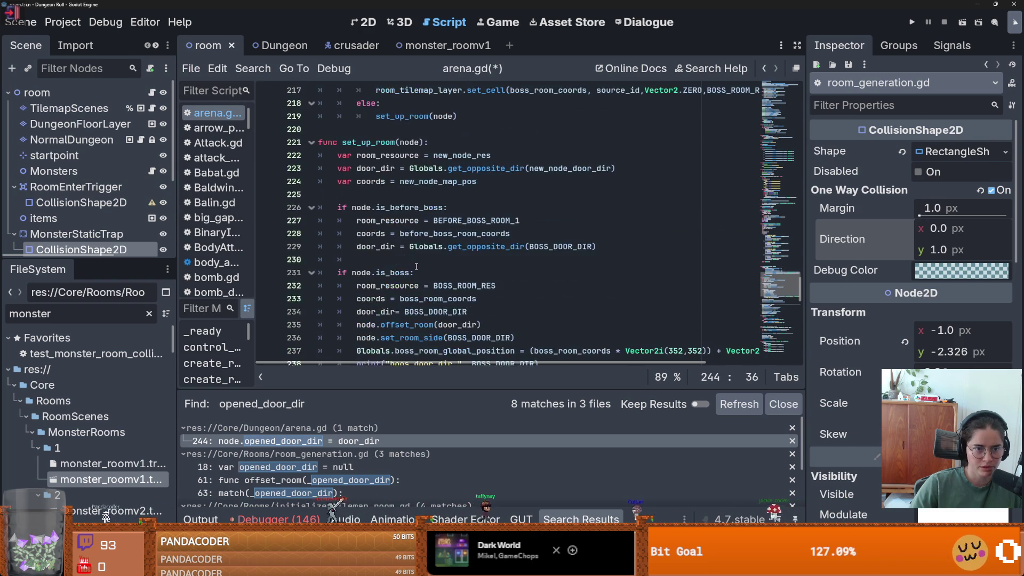
scroll(416, 267, down, 7)
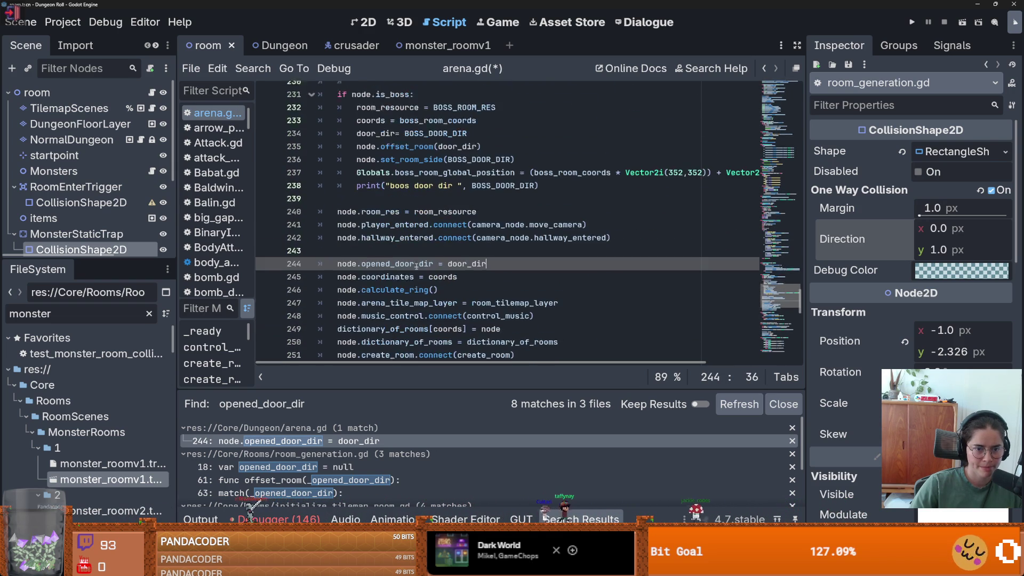
key(ctrl+z)
Step: Add a new line after node.calculate_ring() and begin the node.set_one call
double_click(402, 259)
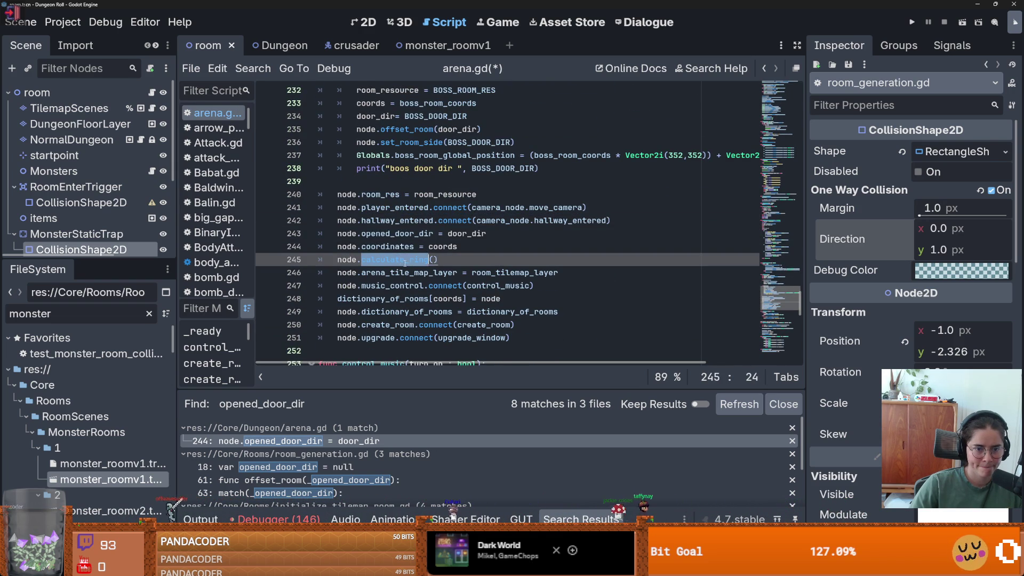
click(465, 257)
key(Return)
text(nod)
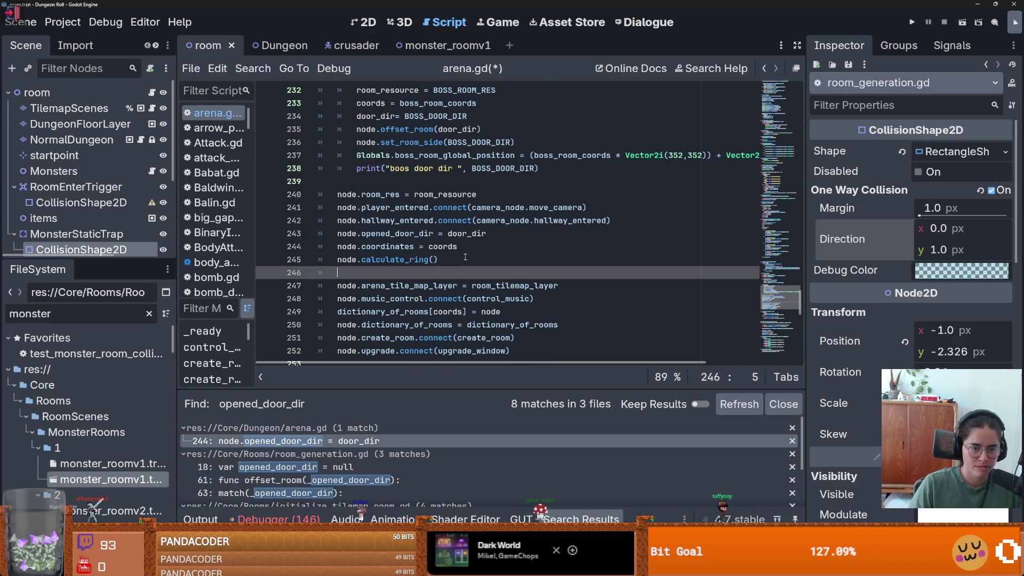
text(e.set_)
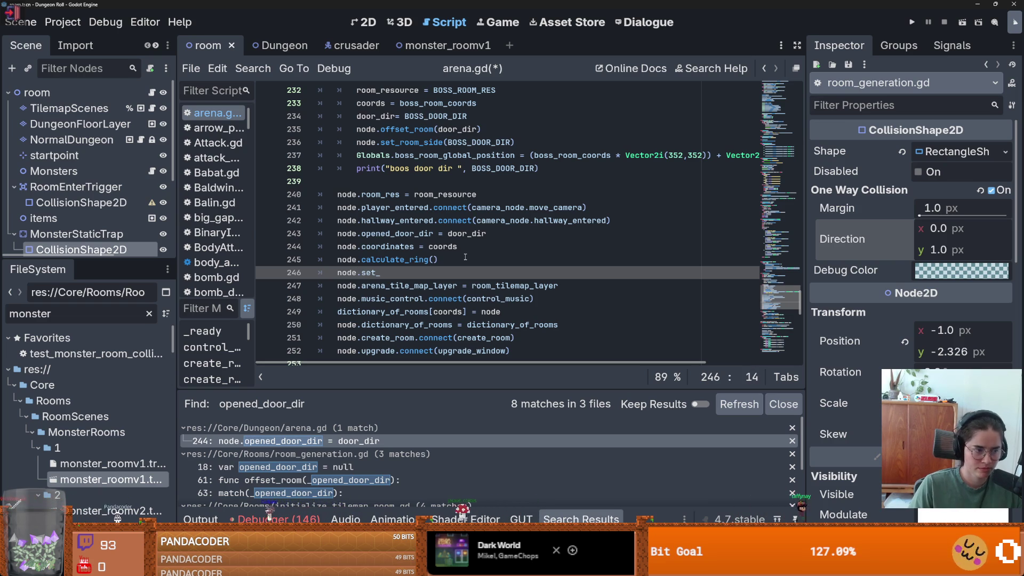
text(one_wa)
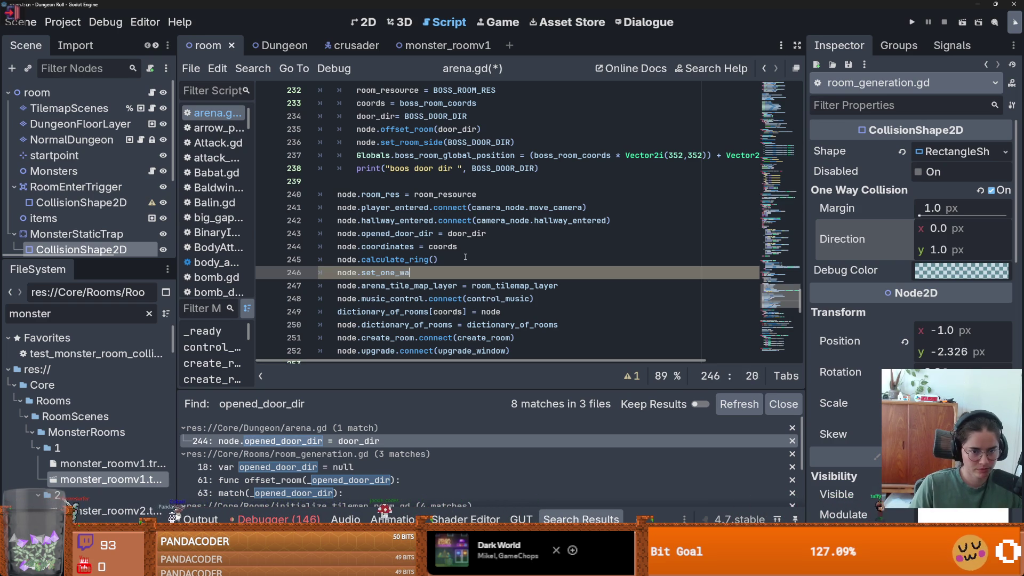
text(r()
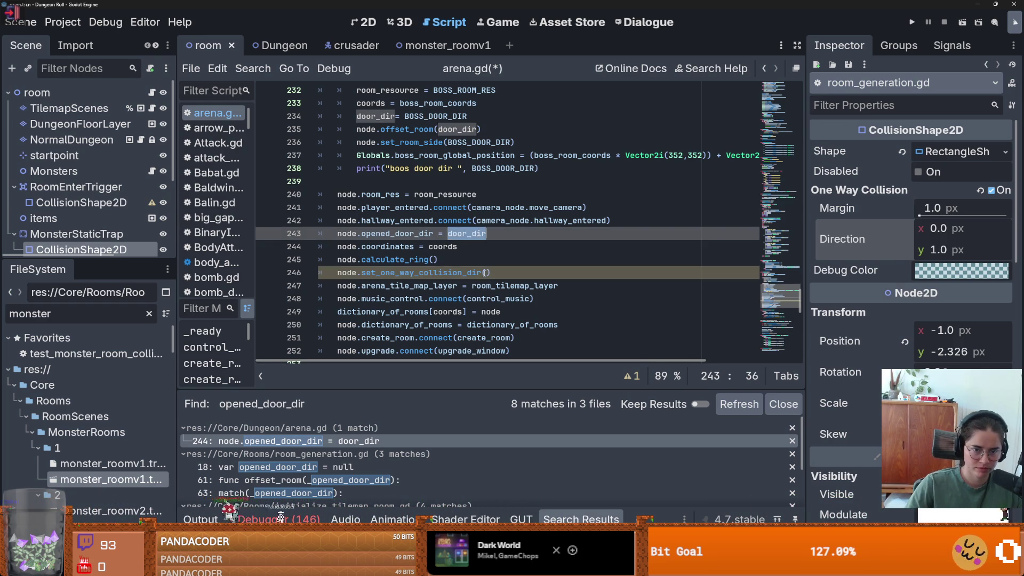
text(door_dir)
Step: Save arena.gd with node.set_one_way_collision_dir(door_dir), then jump to room_generation.gd's opened_door_dir
drag(529, 273, 362, 272)
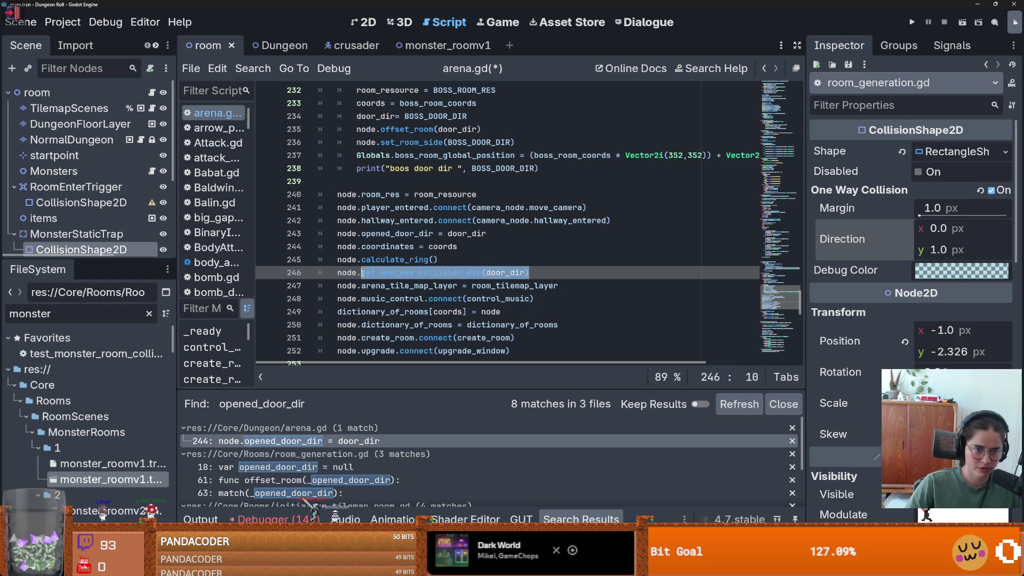
key(ctrl+s)
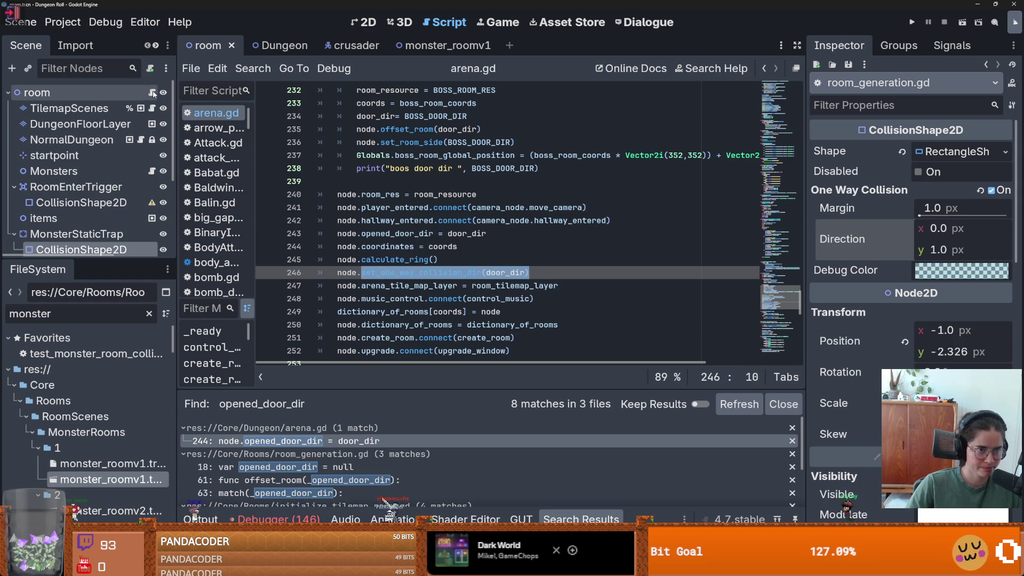
ctrl+click(384, 233)
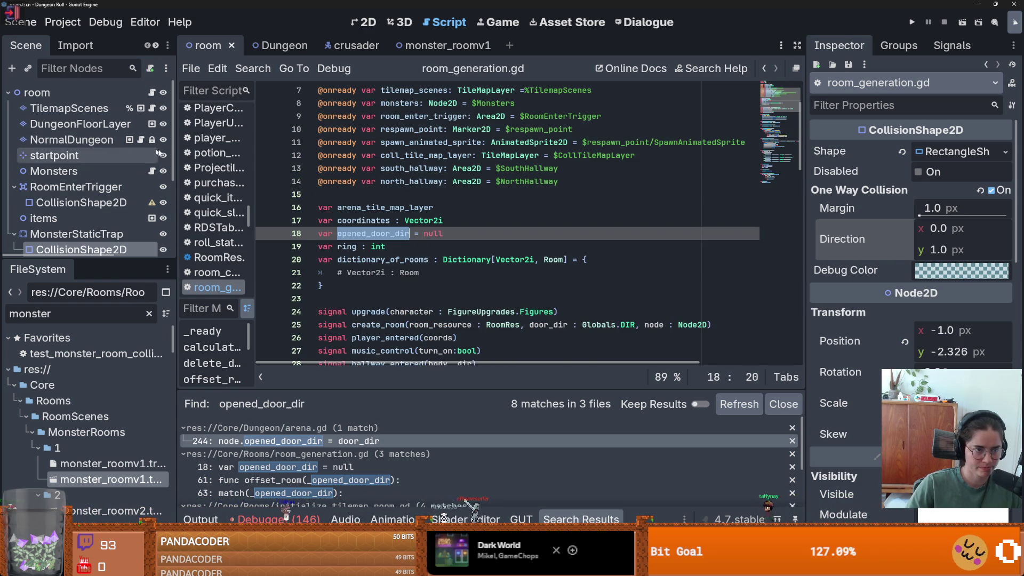
Step: Add a set_one_way_collision_dir(door_dir) function with a pass body below _ready
scroll(342, 270, down, 5)
click(335, 272)
key(Return)
text(fun)
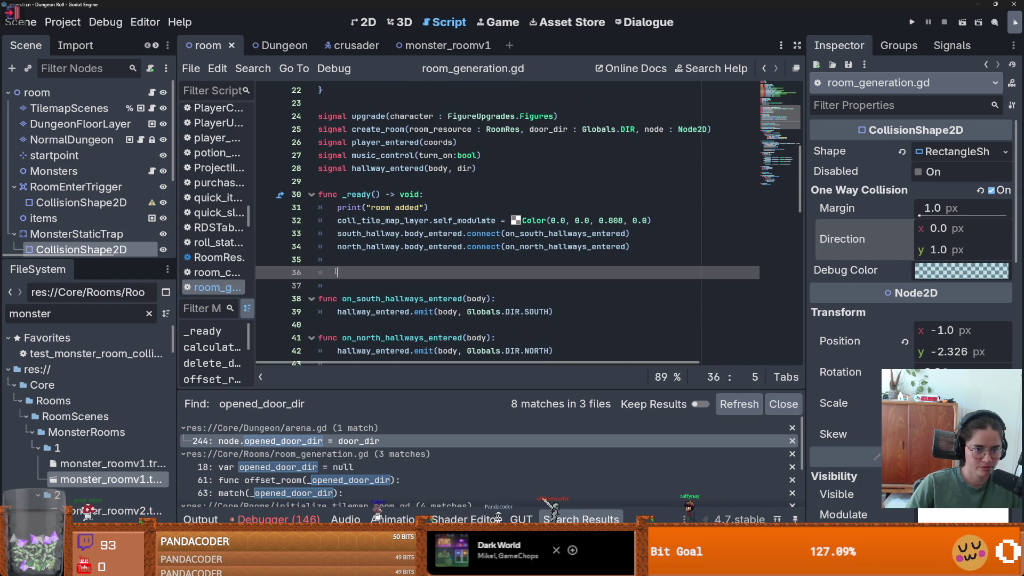
text(c set_one_way_collision_dir(door_dir))
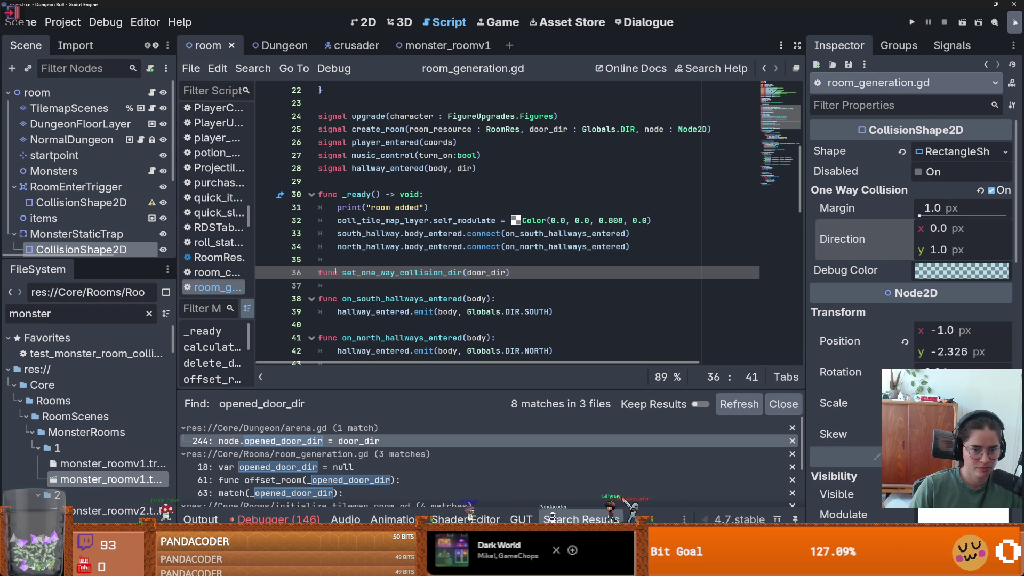
text(:)
key(Return)
text(pass)
key(ctrl+s)
Step: Go back to arena.gd at the set_one_way_collision_dir call
click(505, 273)
text(:)
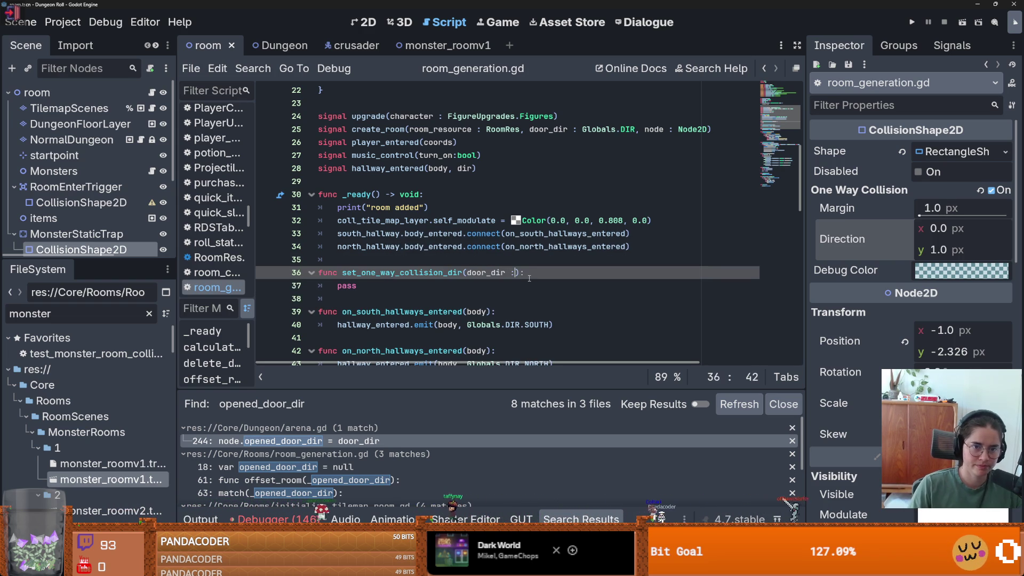
scroll(480, 250, up, 3)
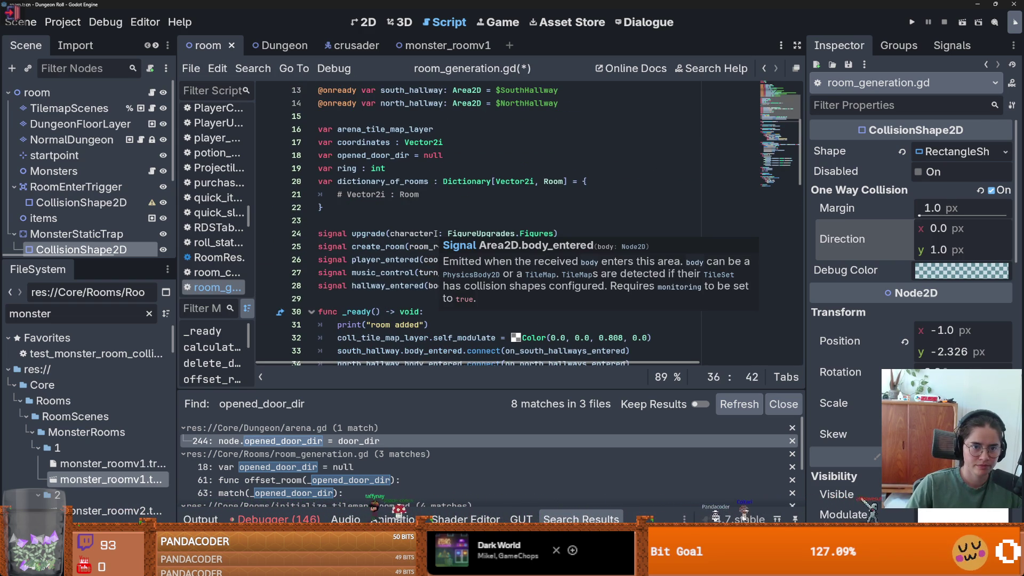
scroll(435, 233, down, 1)
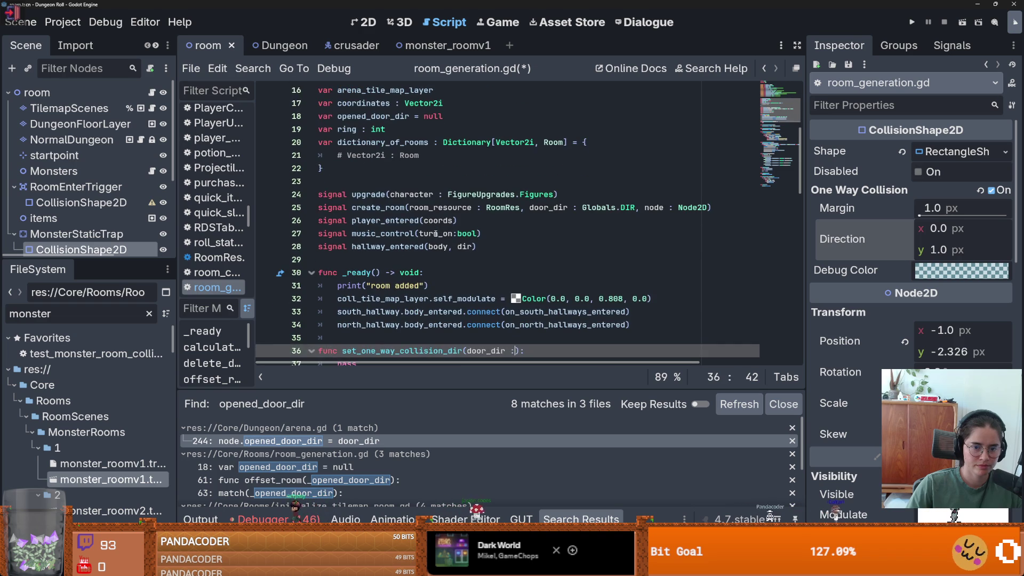
key(alt+Left)
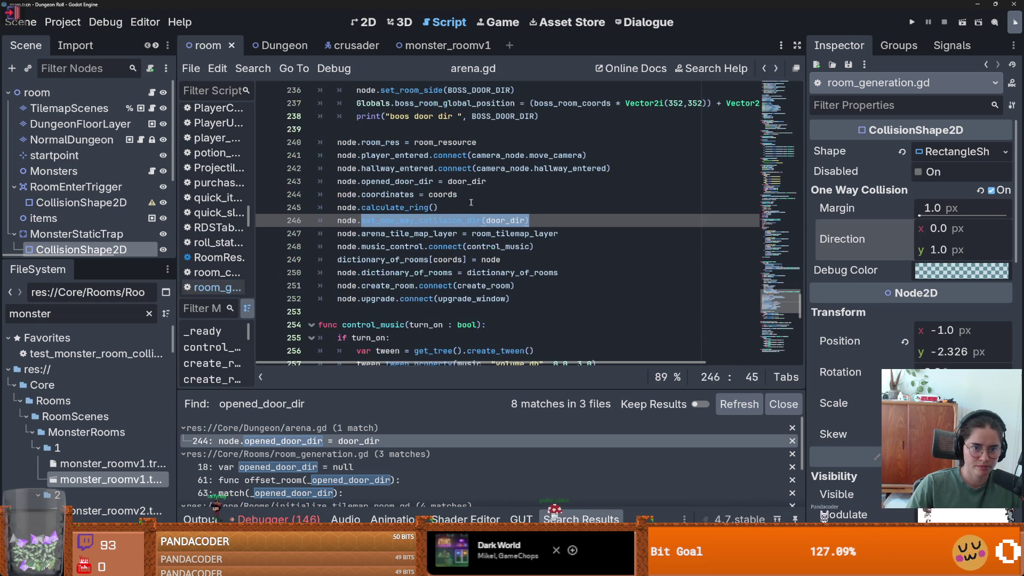
Step: Review the door_dir and BOSS_DOOR_DIR lines in arena.gd's room setup
click(462, 192)
scroll(461, 191, up, 4)
double_click(465, 337)
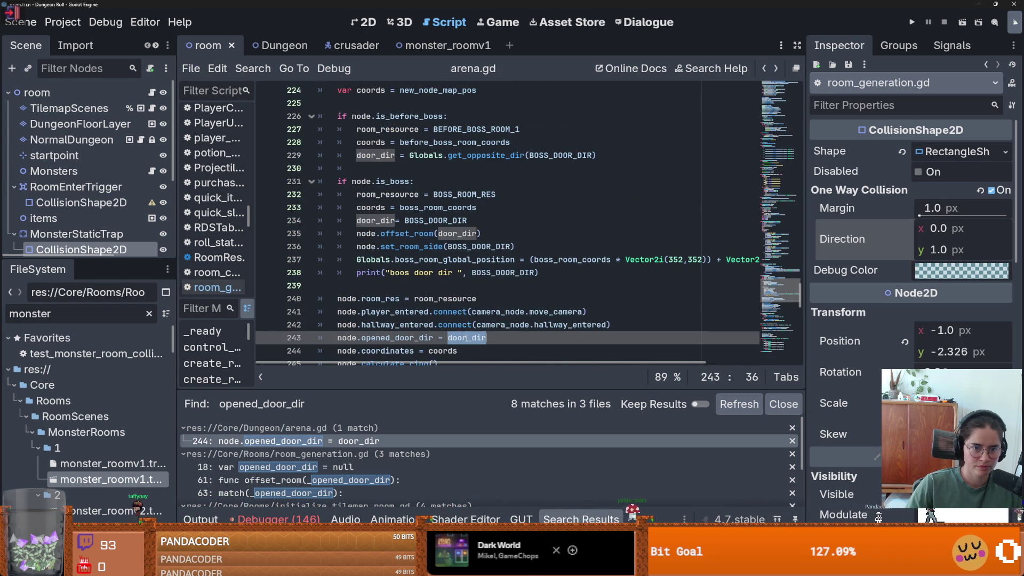
double_click(440, 220)
scroll(415, 260, up, 3)
scroll(415, 260, down, 1)
mouse_move(798, 291)
mouse_down()
mouse_move(797, 96)
mouse_move(797, 123)
mouse_up()
scroll(475, 209, down, 8)
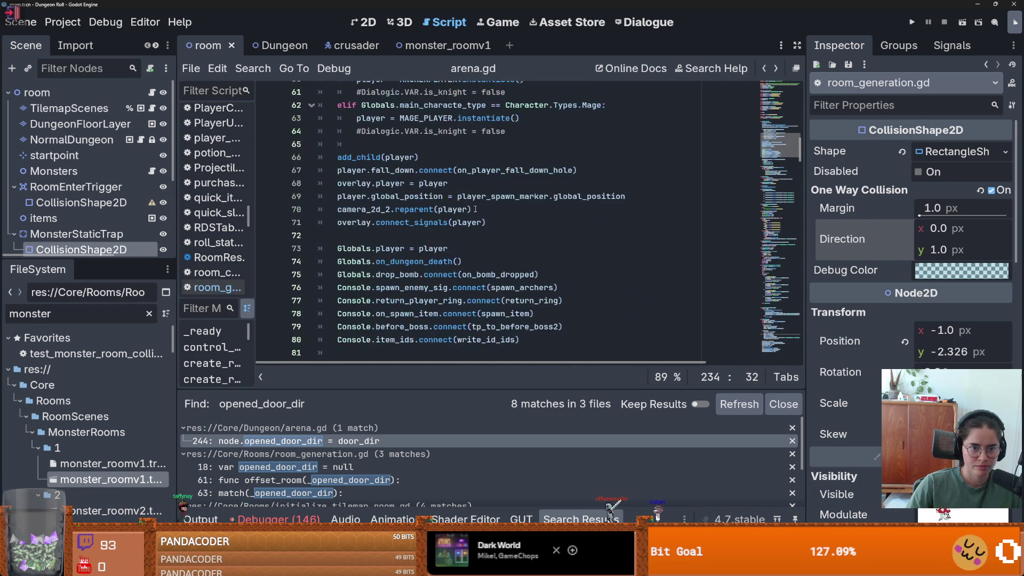
scroll(475, 209, down, 19)
scroll(486, 212, down, 20)
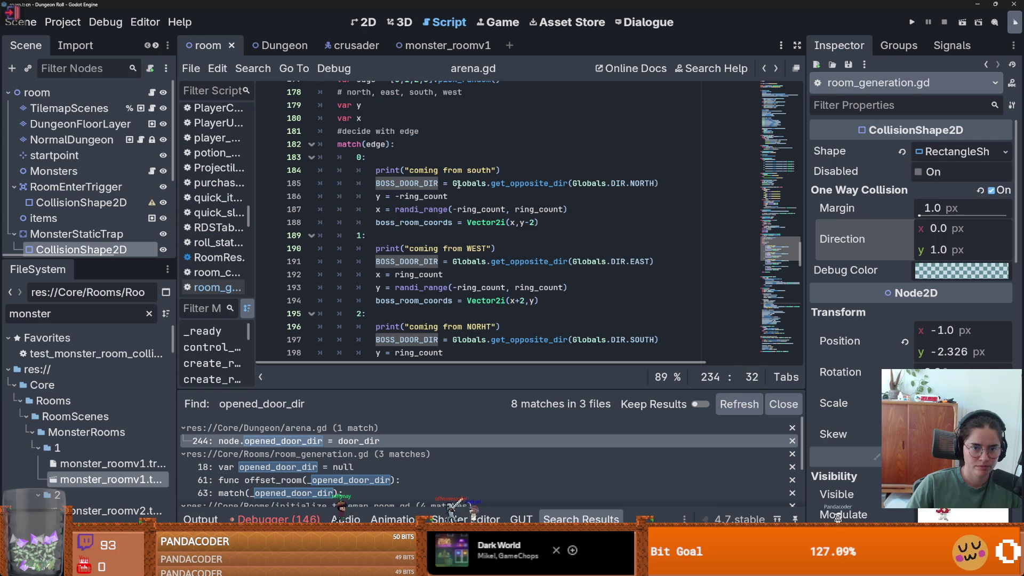
Step: Follow get_opposite_dir's DIR to Globals.gd and search the whole project for NORTH
click(522, 183)
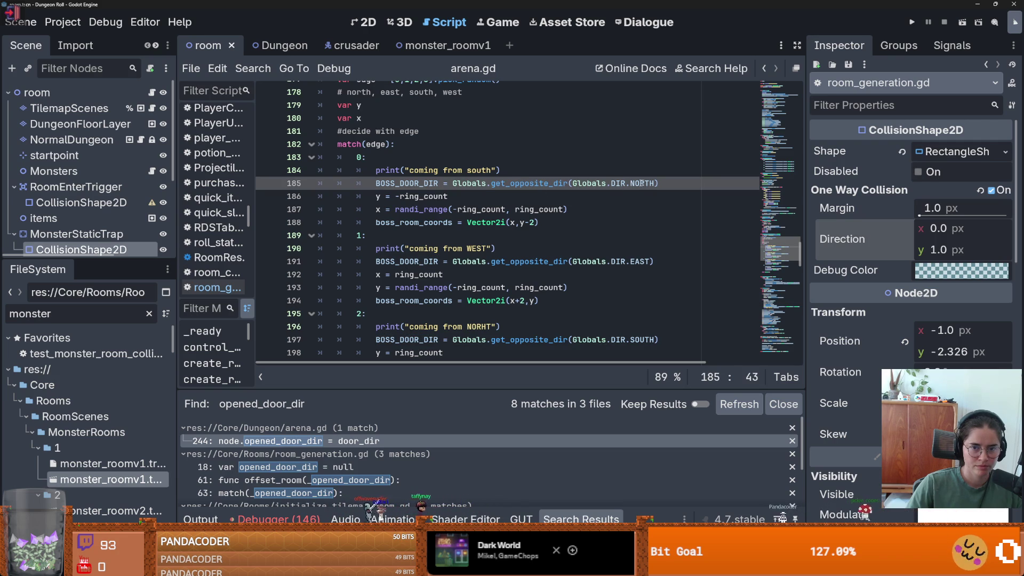
ctrl+click(616, 184)
double_click(378, 117)
click(244, 70)
click(277, 159)
click(515, 340)
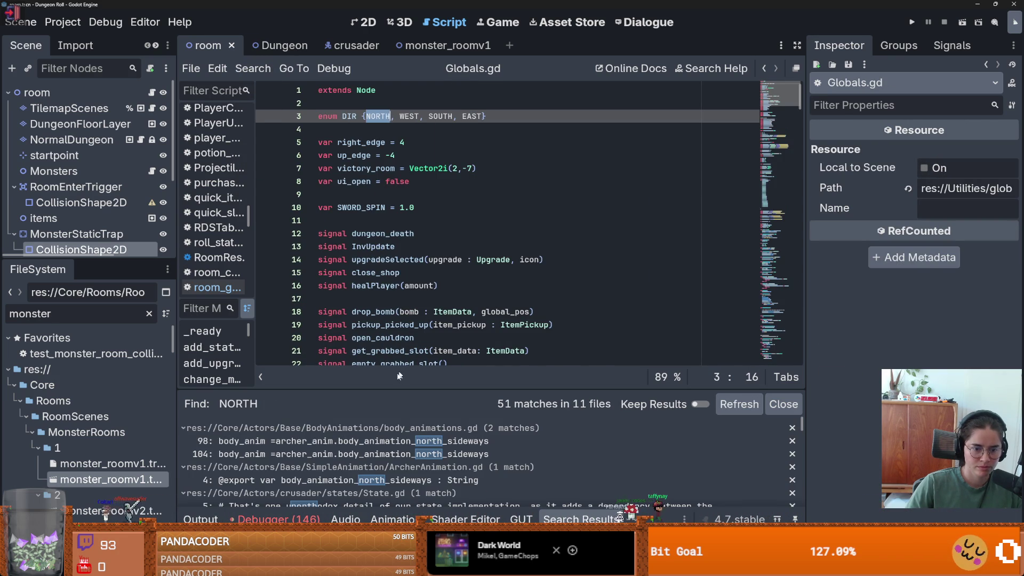
Step: Run a project-wide Find in Files search for DIR from the Globals.gd enum
double_click(349, 116)
click(273, 76)
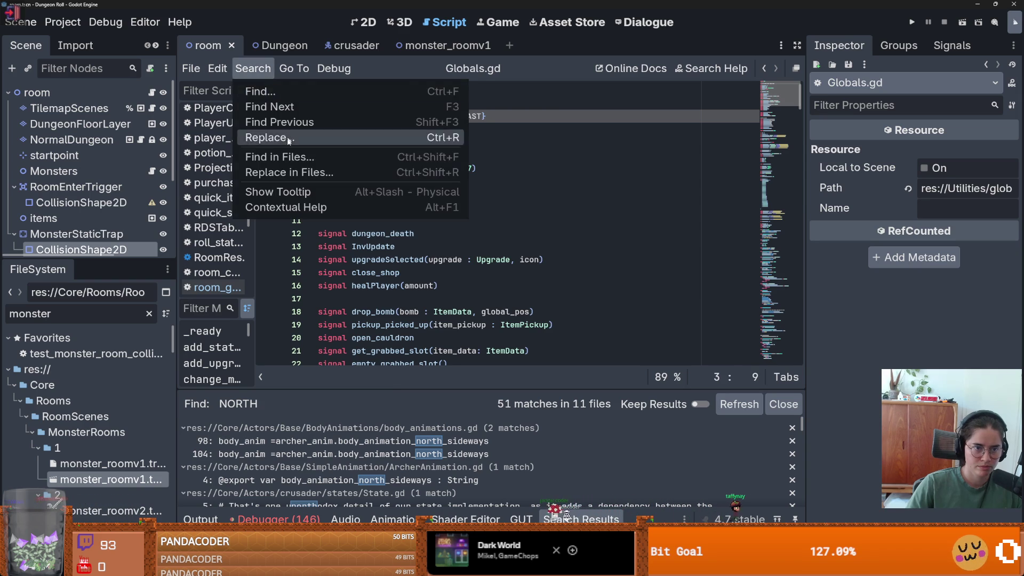
click(277, 157)
click(514, 340)
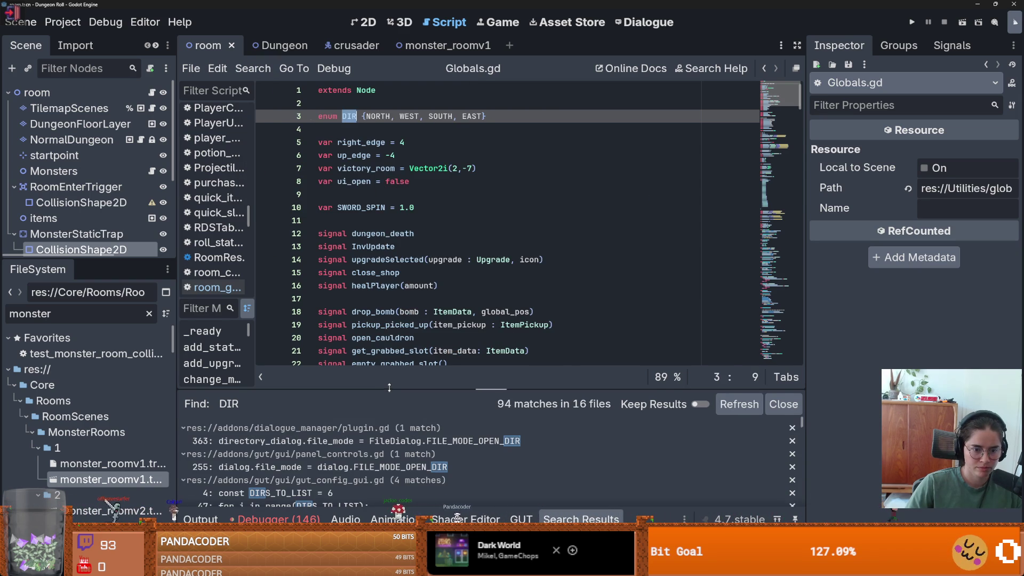
Step: Open arena.gd's line 278 Globals.DIR.NORTH match in return_room_map_vector
drag(386, 393, 367, 204)
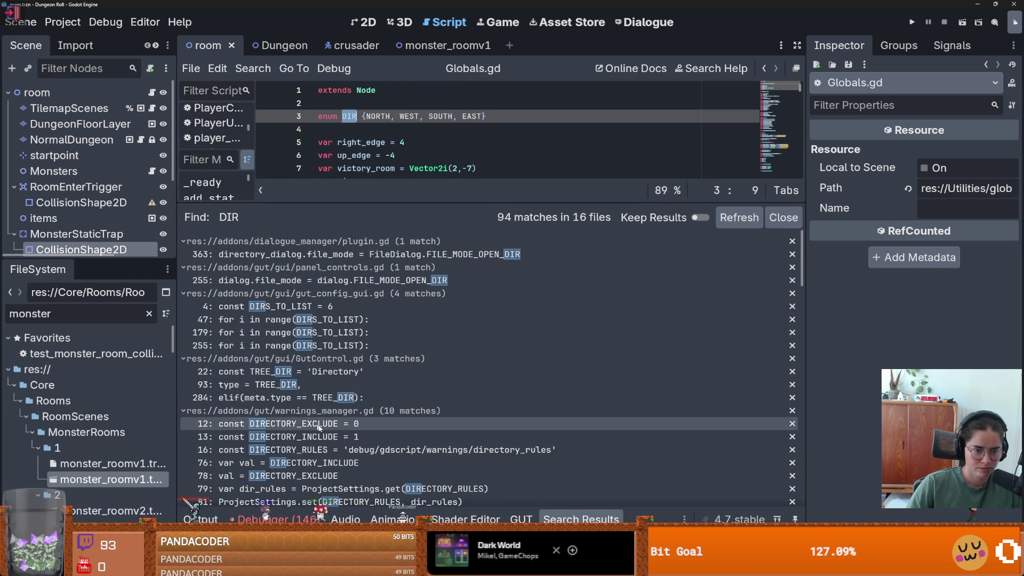
scroll(318, 426, down, 1)
scroll(318, 420, down, 2)
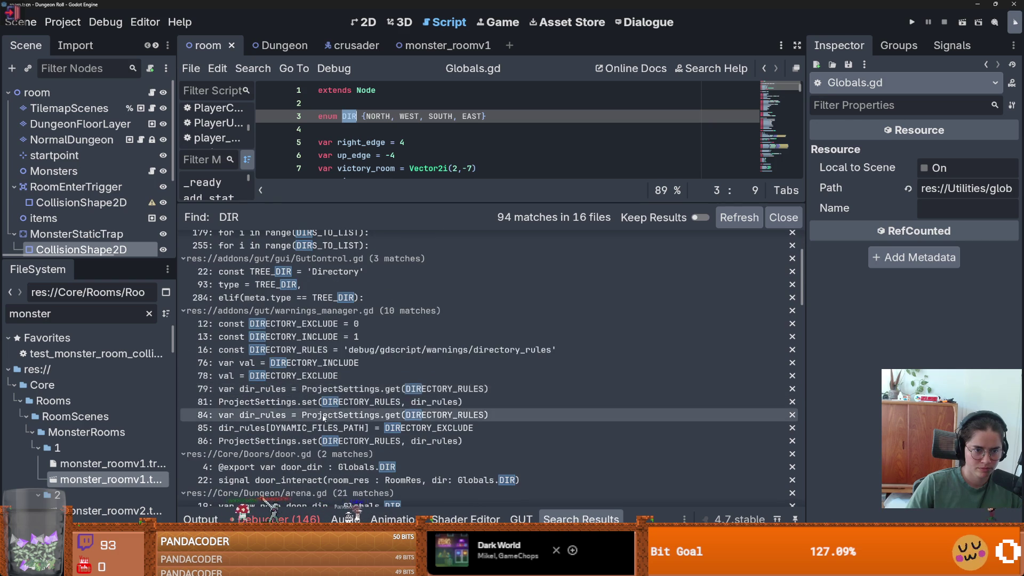
scroll(326, 416, up, 1)
scroll(357, 395, down, 5)
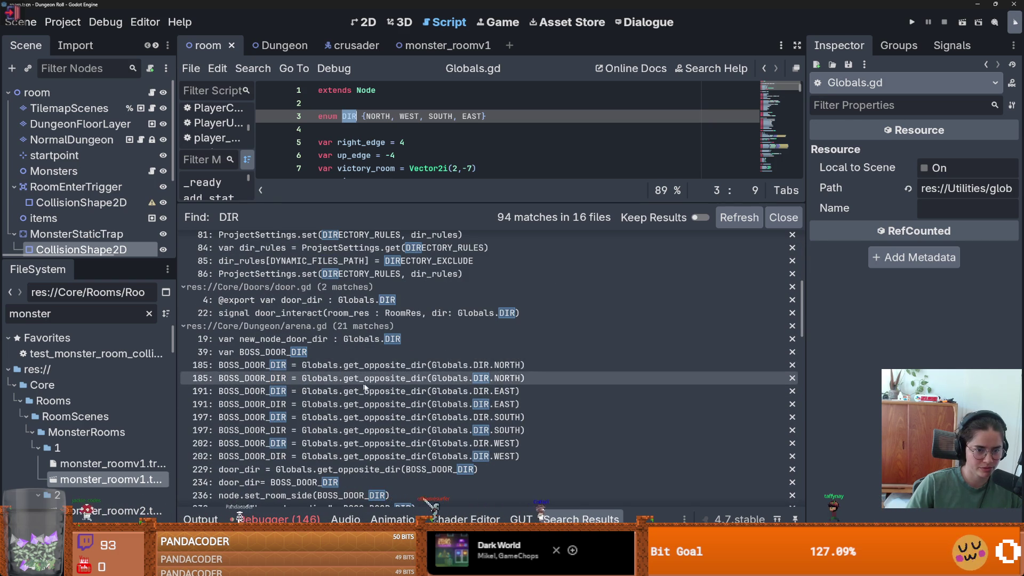
scroll(367, 389, down, 3)
scroll(373, 385, down, 3)
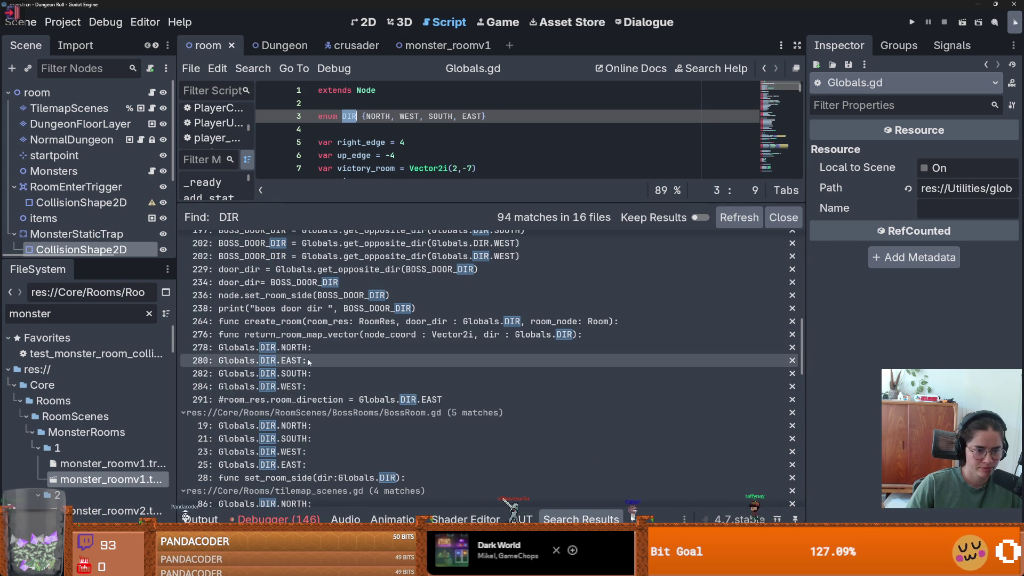
click(373, 348)
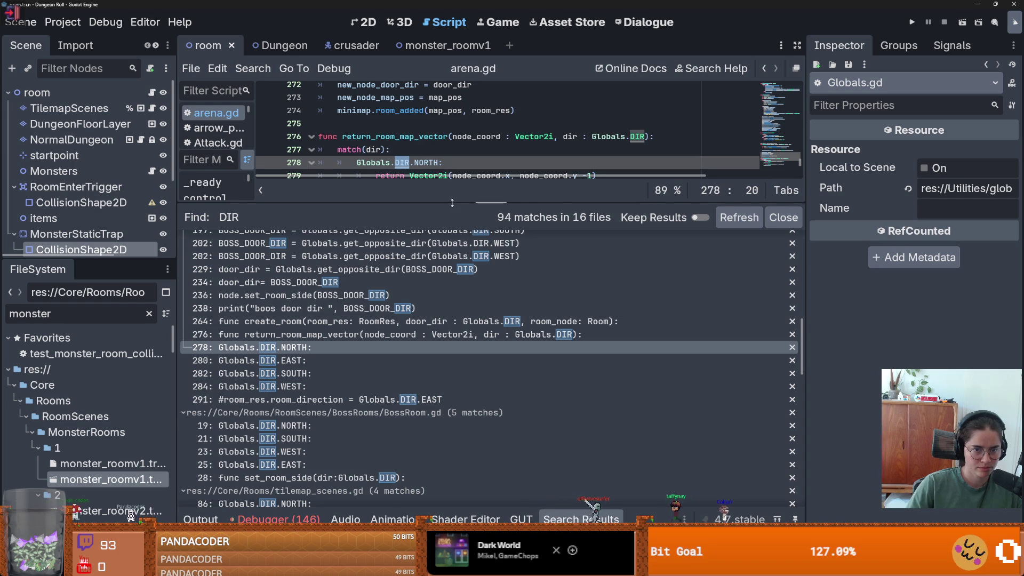
Step: Inspect the node_coord.x and node_coord.y expression on arena.gd line 279
drag(453, 203, 456, 350)
click(426, 181)
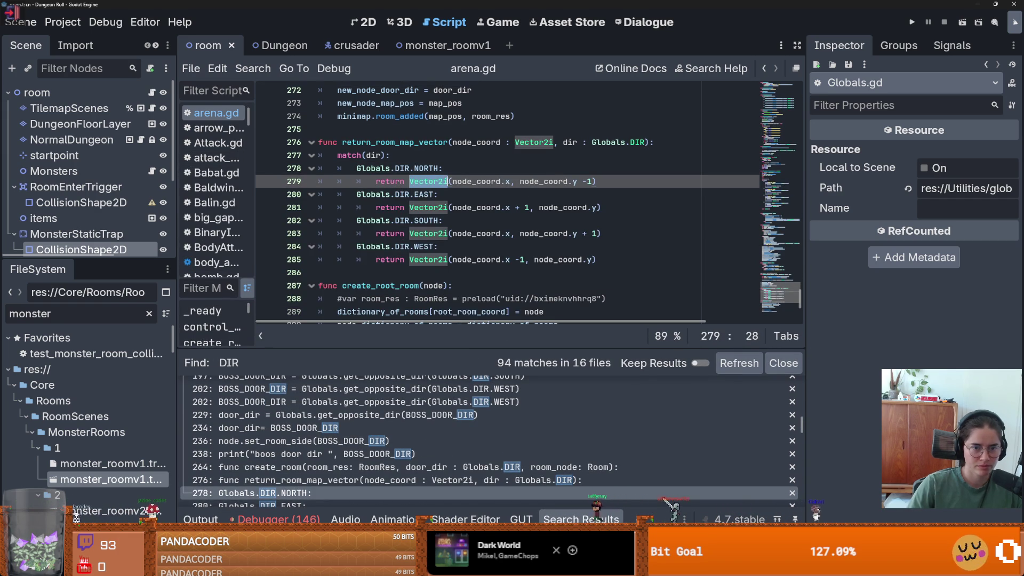
click(510, 182)
click(540, 181)
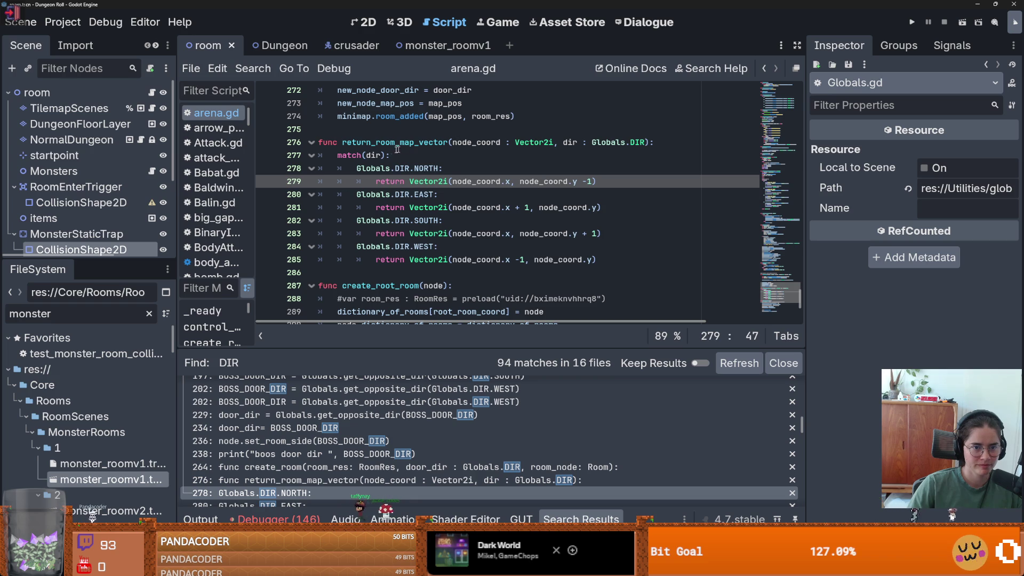
drag(380, 143, 425, 143)
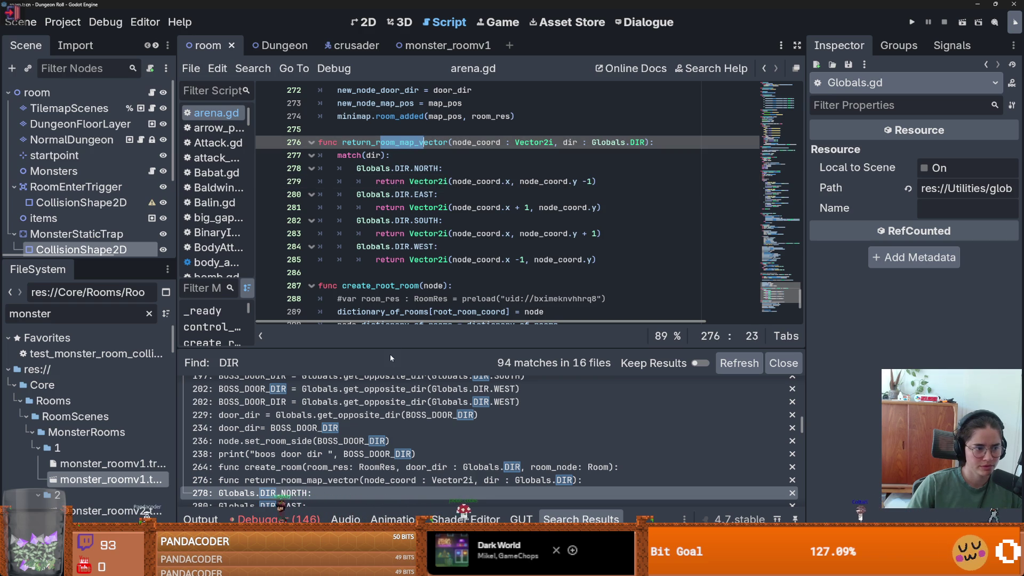
Step: Check the get_opposite_dir and increment_dir DIR matches in Globals.gd
drag(392, 347, 393, 200)
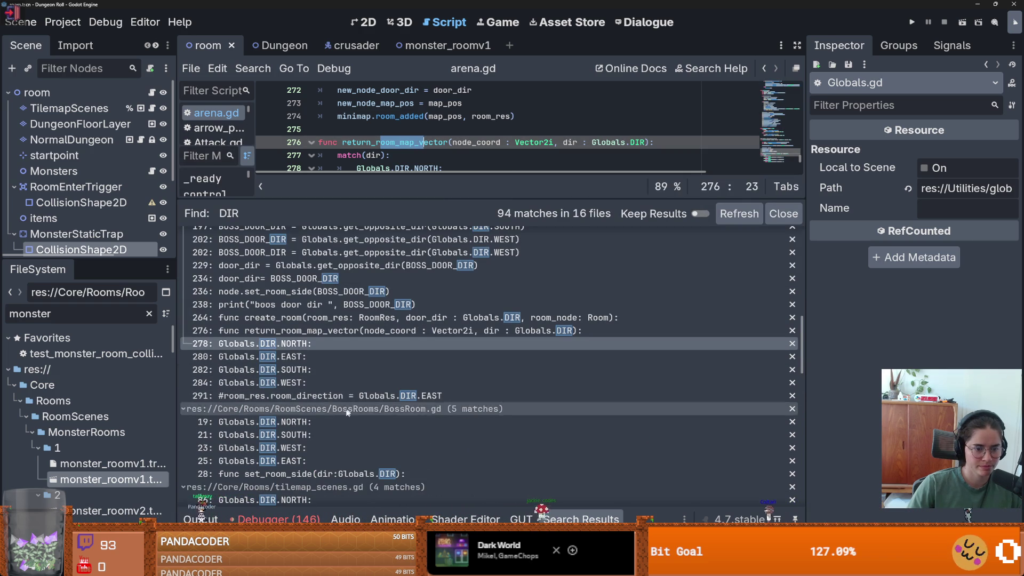
scroll(348, 429, down, 3)
scroll(351, 424, down, 10)
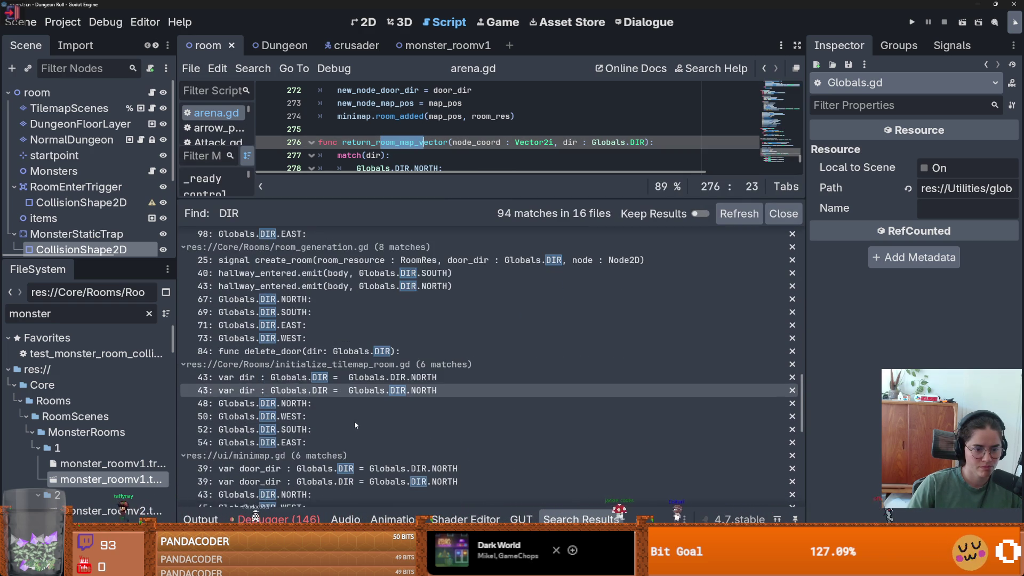
scroll(355, 425, down, 5)
scroll(354, 421, down, 1)
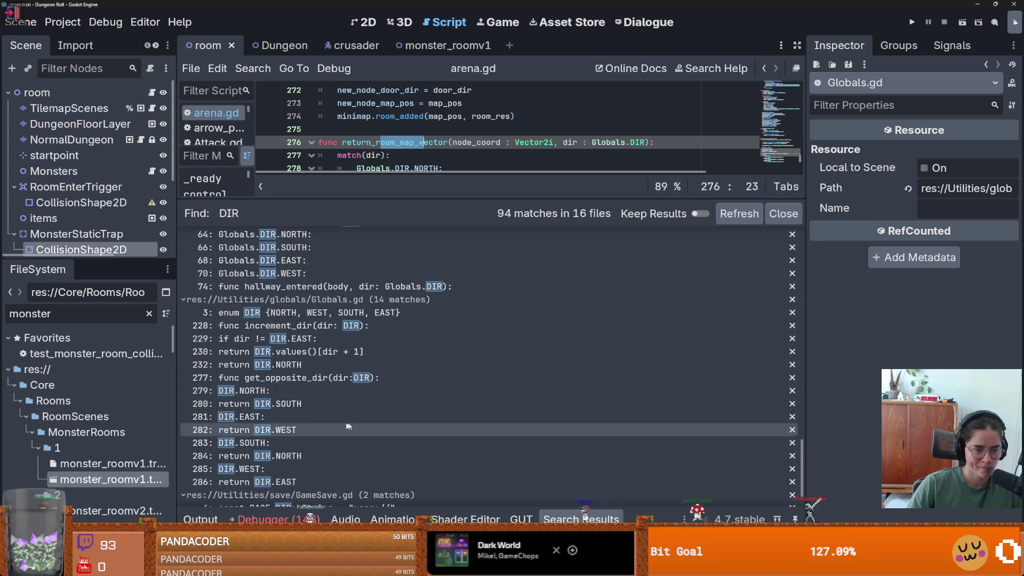
click(319, 406)
mouse_move(447, 202)
mouse_down()
mouse_move(468, 340)
mouse_move(468, 219)
mouse_up()
scroll(327, 414, up, 2)
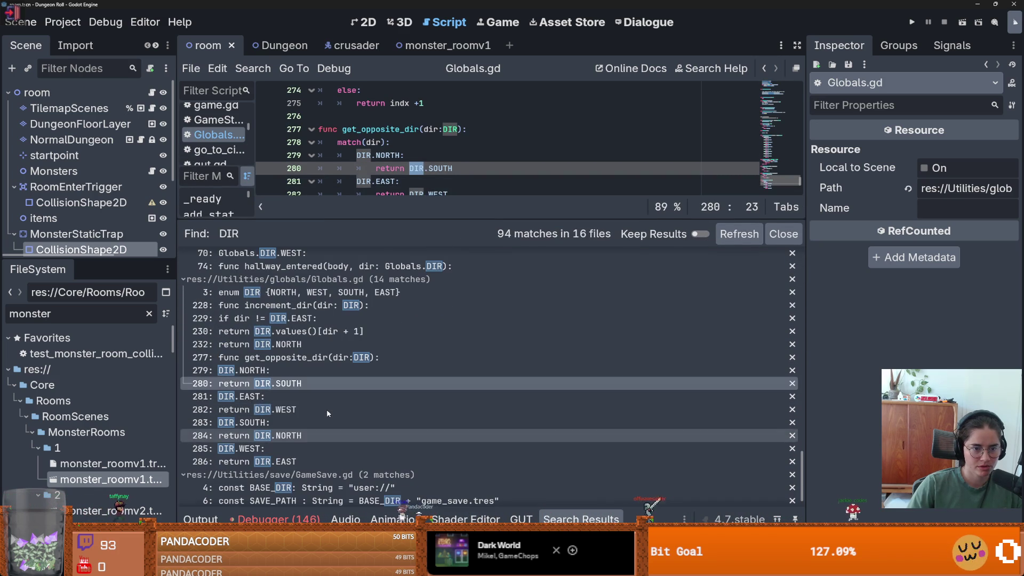
click(352, 331)
scroll(410, 166, up, 3)
scroll(373, 318, down, 2)
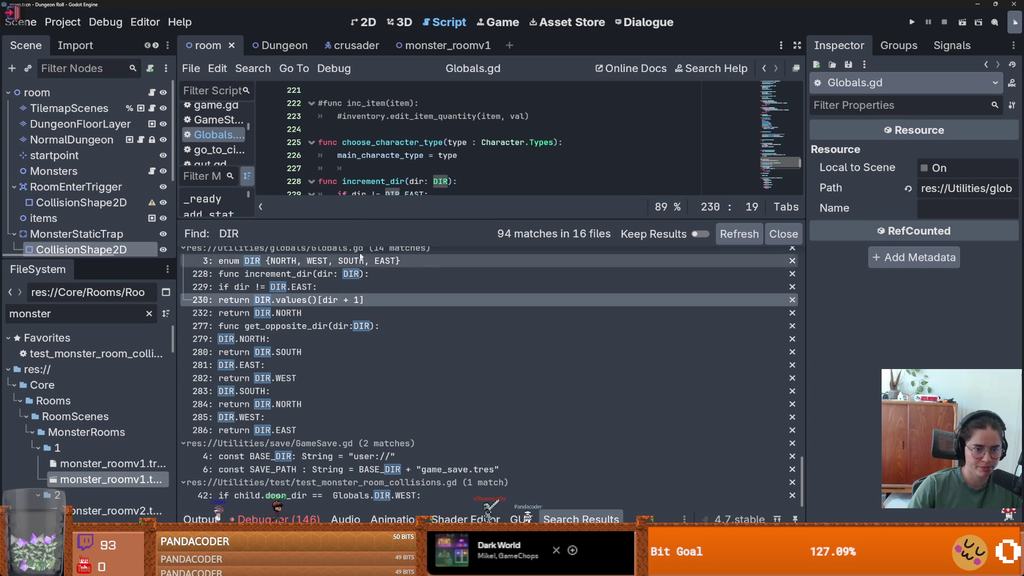
scroll(315, 402, up, 6)
Step: Check the DIR matches in camera_node.gd, minimap.gd and initialize_tilemap_room.gd
click(299, 415)
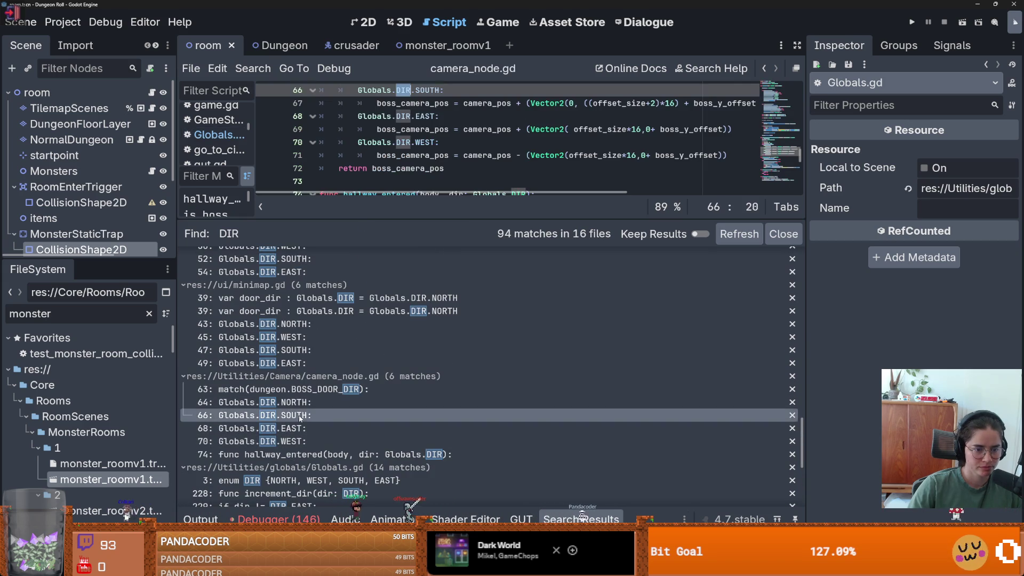
key(Up)
key(Up)
key(Up)
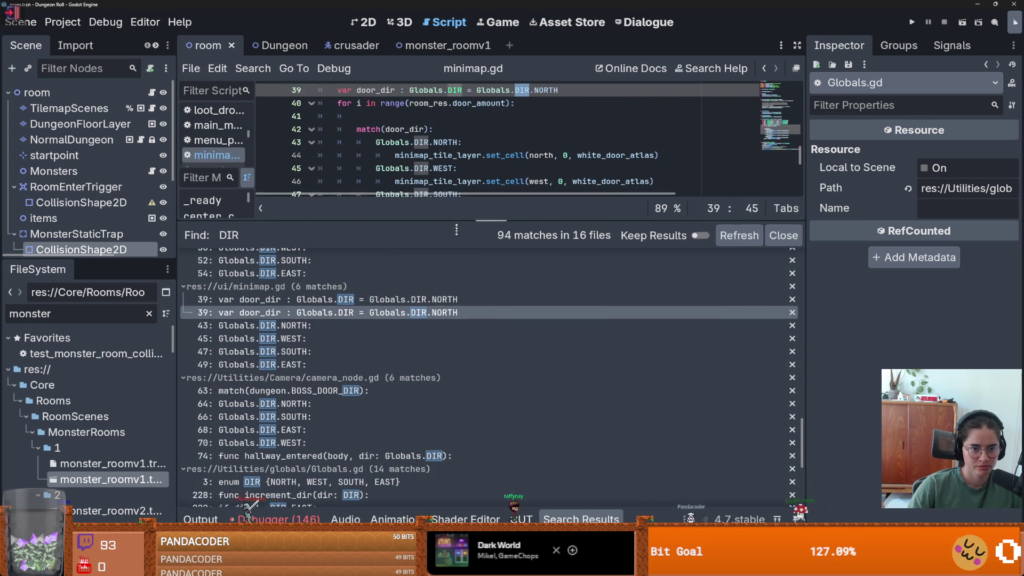
drag(456, 221, 456, 319)
click(297, 457)
click(322, 380)
scroll(322, 383, up, 3)
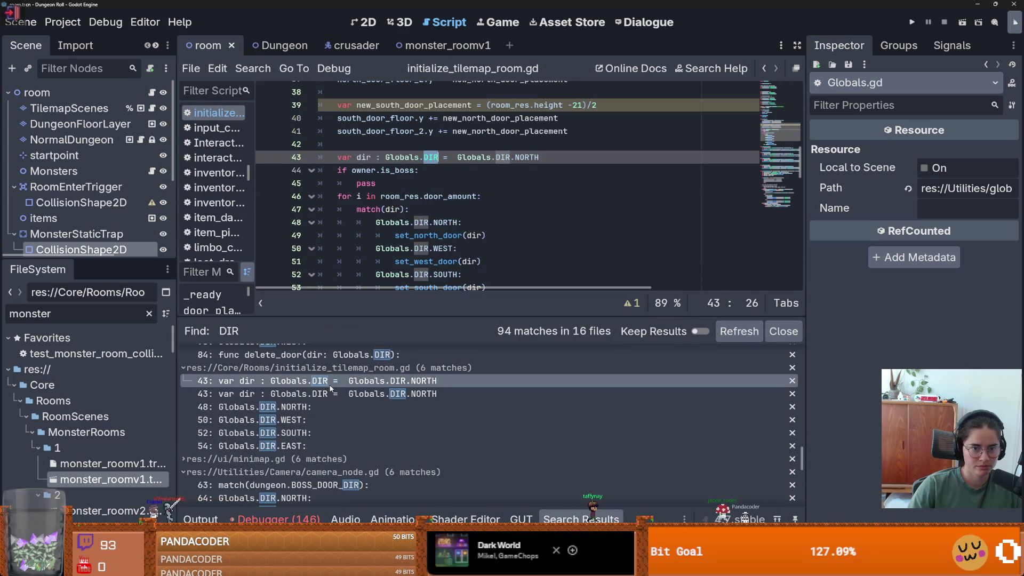
scroll(323, 383, down, 5)
Step: Check the DIR matches in room_generation.gd's create_room signal and tilemap_scenes.gd's Globals.DIR.WEST
click(345, 436)
scroll(344, 436, up, 4)
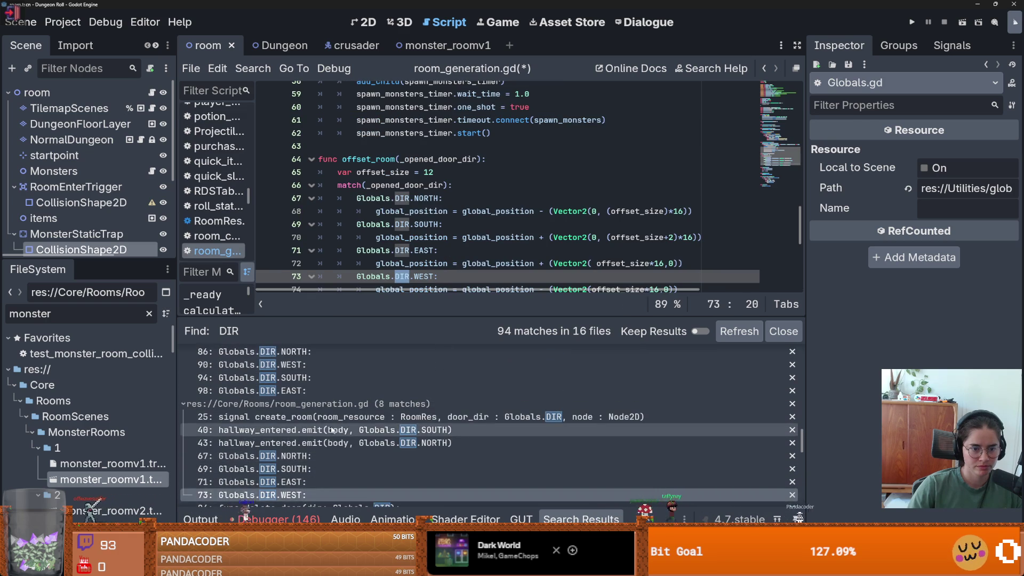
click(341, 430)
click(327, 419)
scroll(327, 421, up, 3)
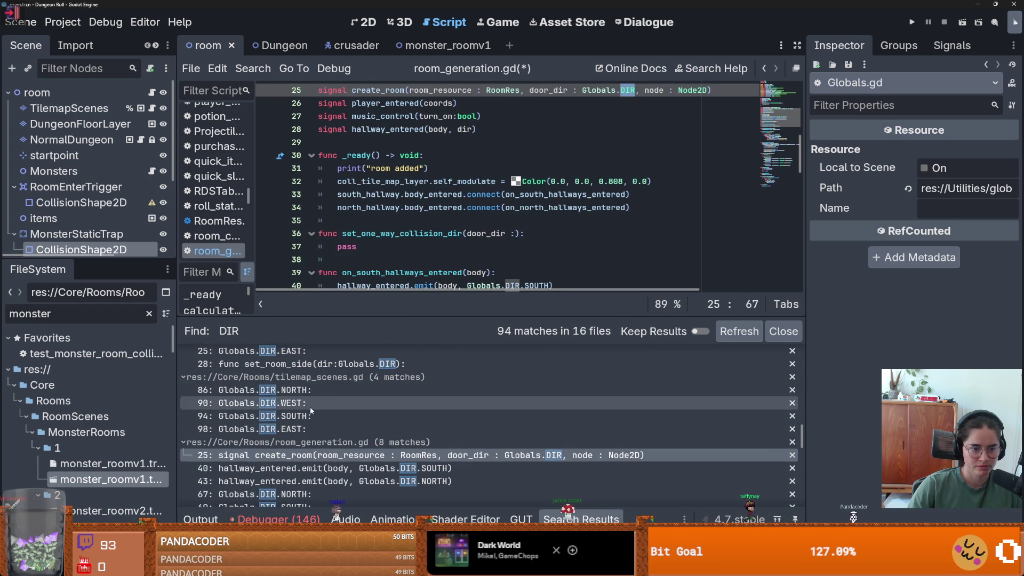
click(310, 406)
scroll(321, 427, up, 3)
scroll(405, 264, down, 2)
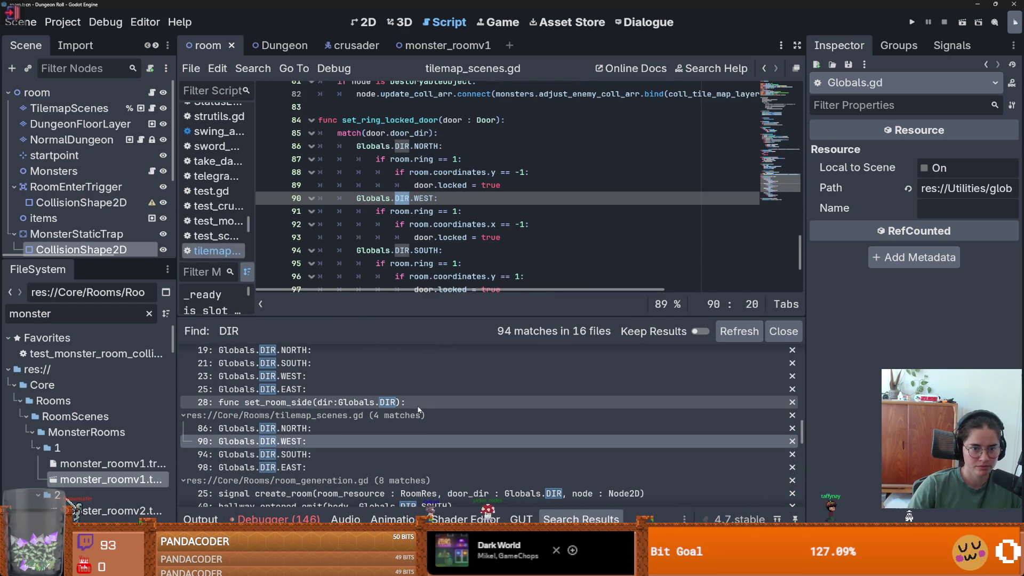
scroll(418, 410, up, 3)
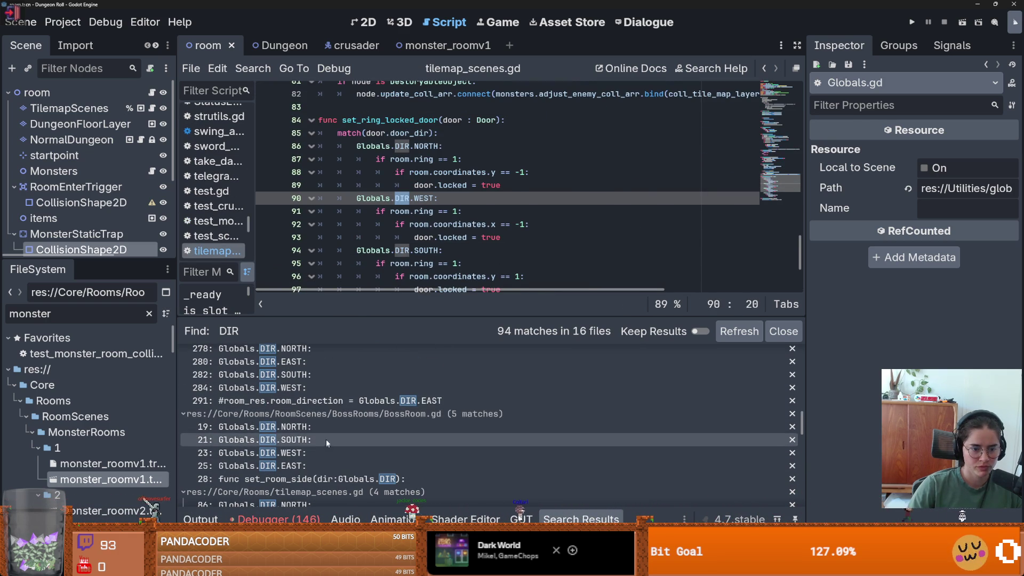
Step: View BossRoom.gd's Globals.DIR.SOUTH, then arena.gd line 291's commented Globals.DIR.EAST room_direction
click(400, 440)
click(389, 400)
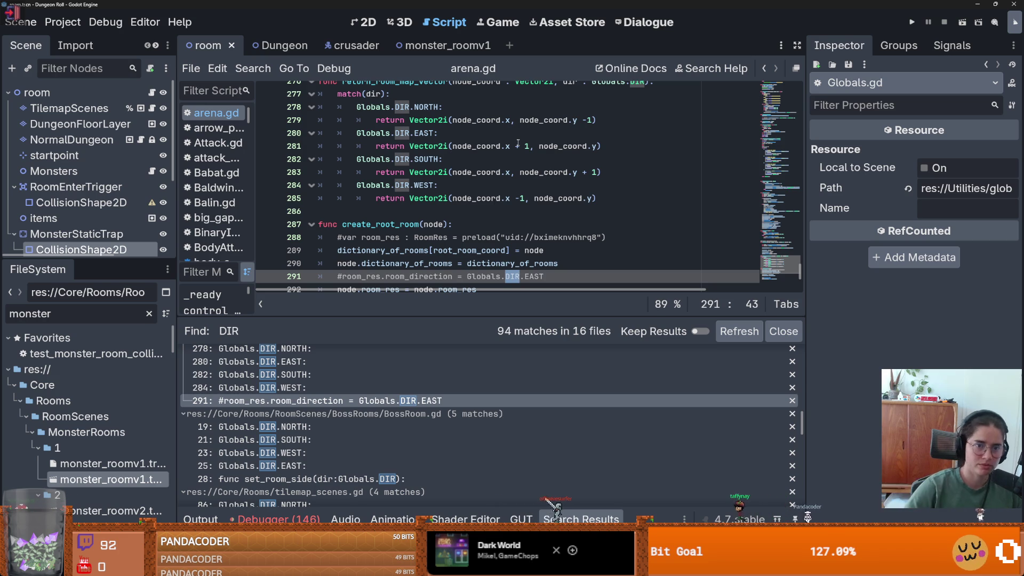
drag(115, 260, 115, 368)
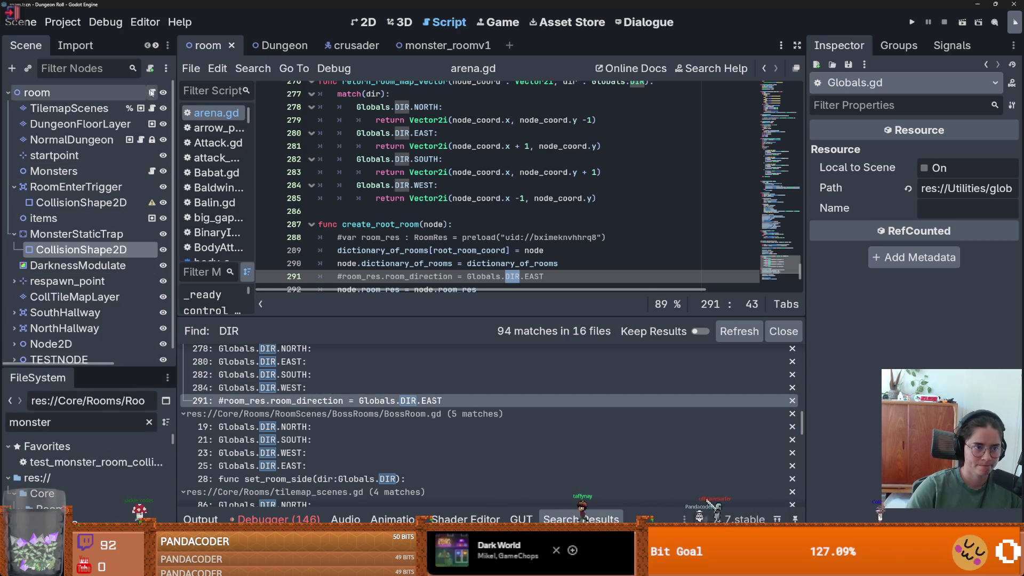
Step: Print "north " with Globals.DIR.NORTH at the start of room_generation.gd's _ready, then run with F5
click(152, 92)
key(ctrl+z)
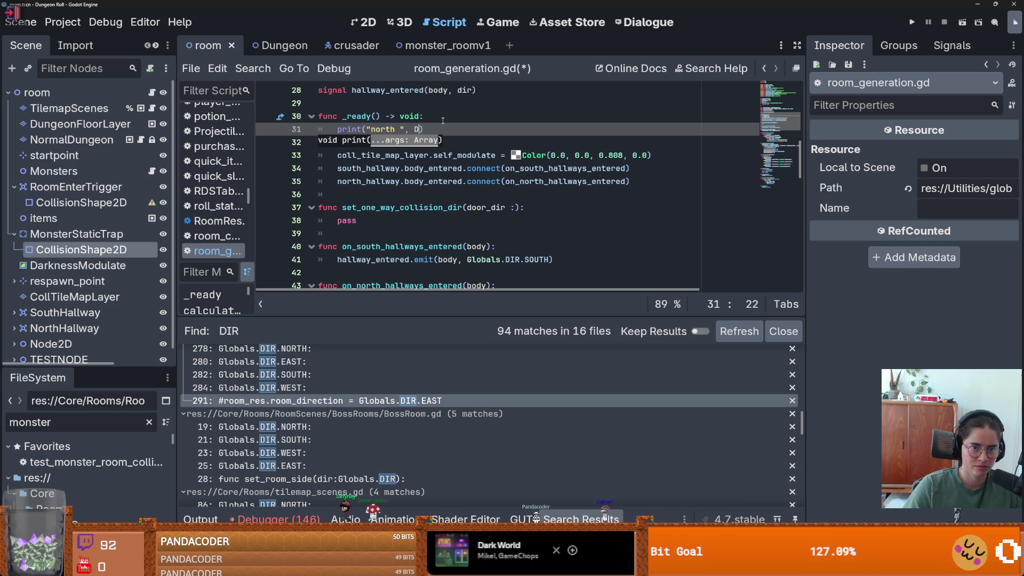
key(BackSpace)
text(Globals.DIR.NORTH)
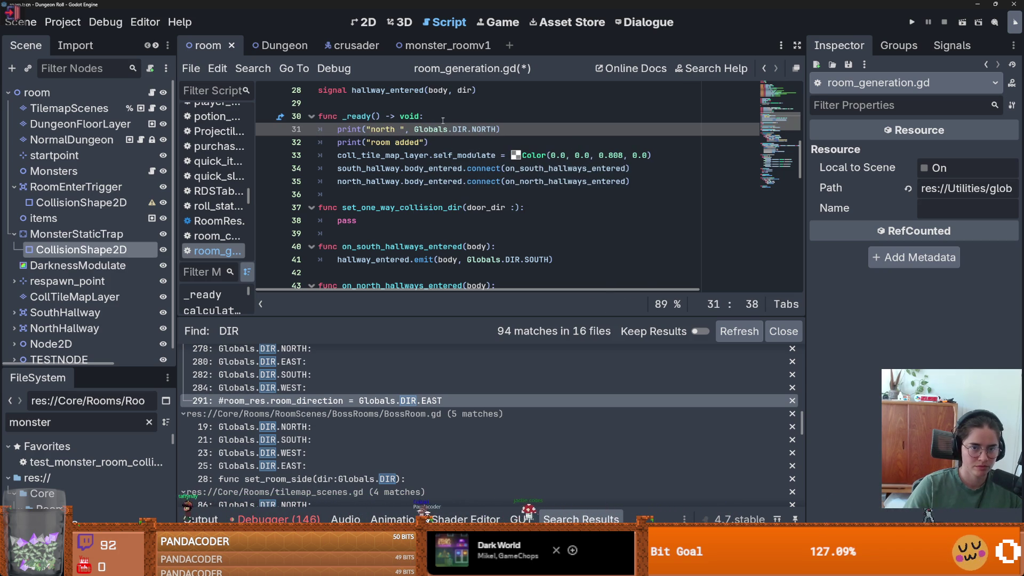
key(F5)
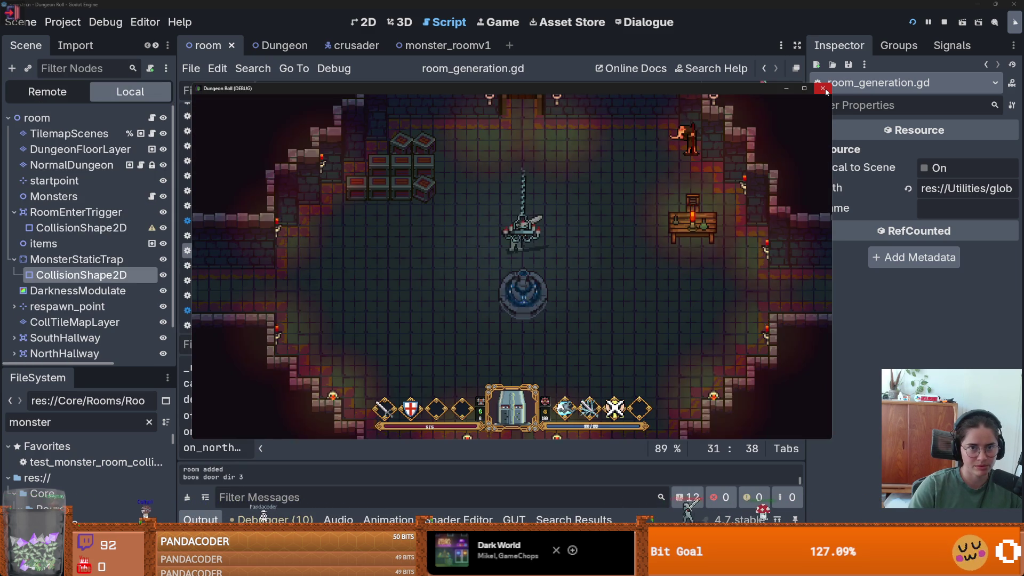
Step: Close the Dungeon Roll (DEBUG) game window to end the test run
click(552, 28)
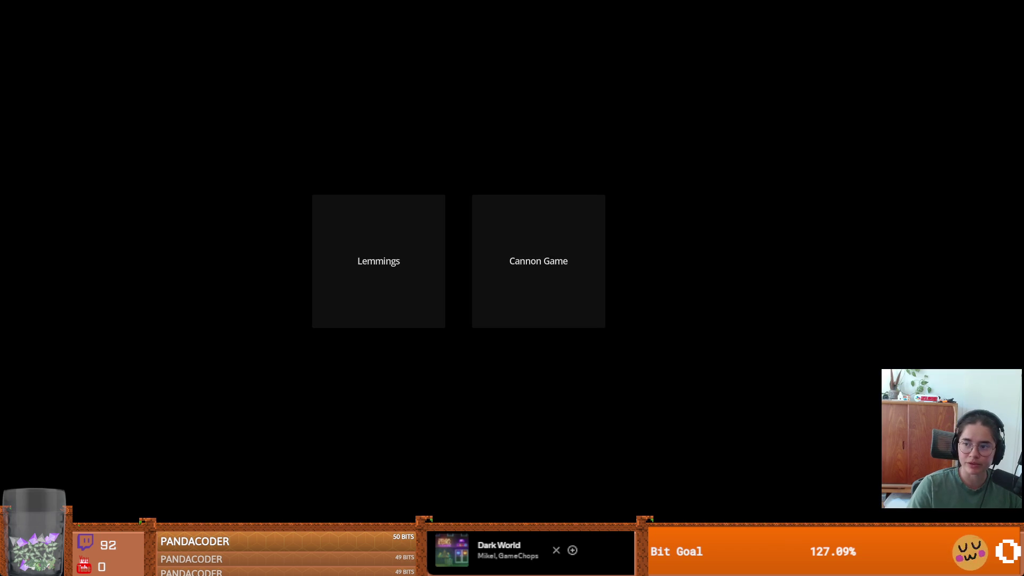
click(538, 261)
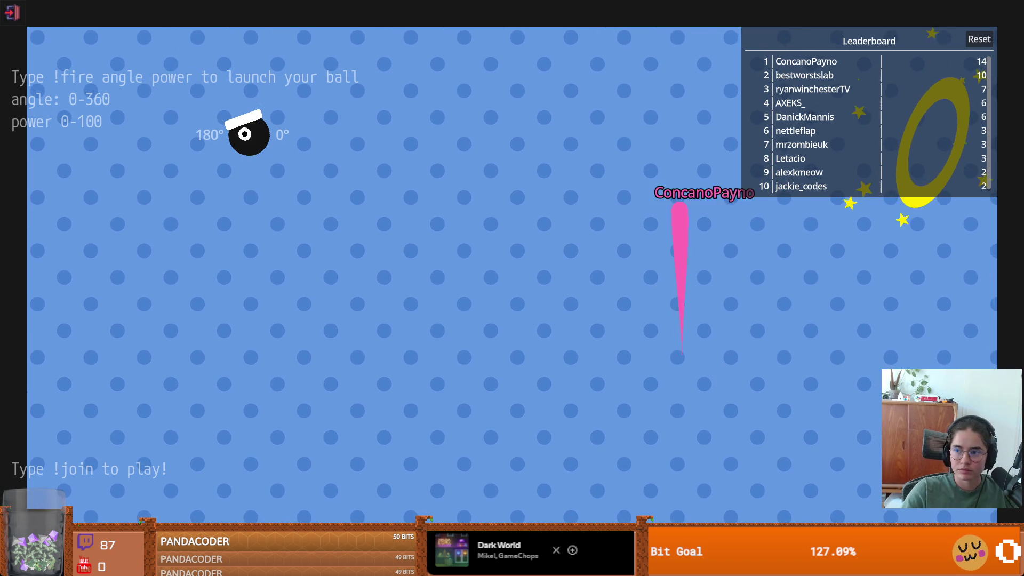
Step: Quit Cannon Game with Alt+F4 and enter 'editor console' in the Asset Store search
key(alt+F4)
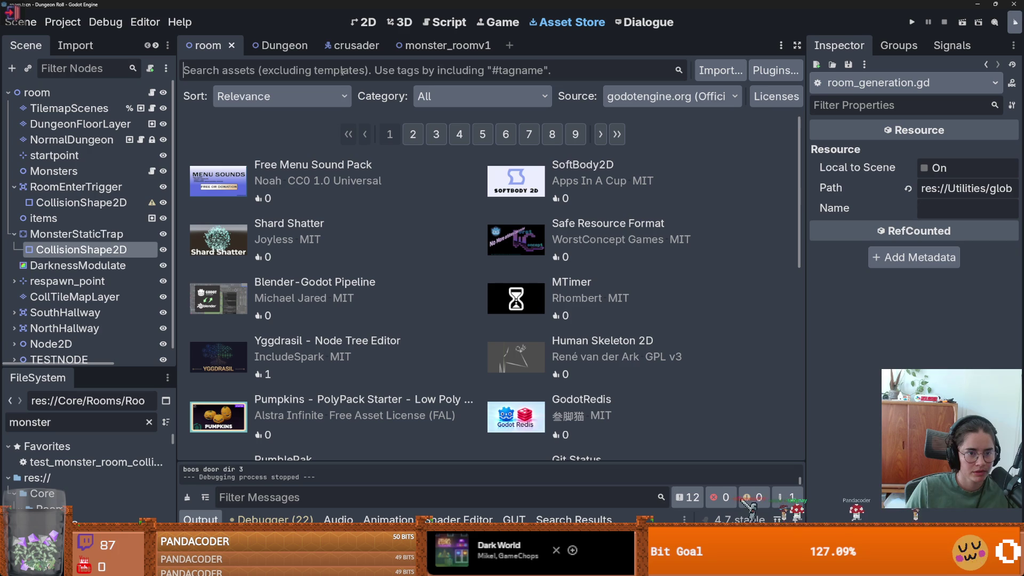
text(editor console)
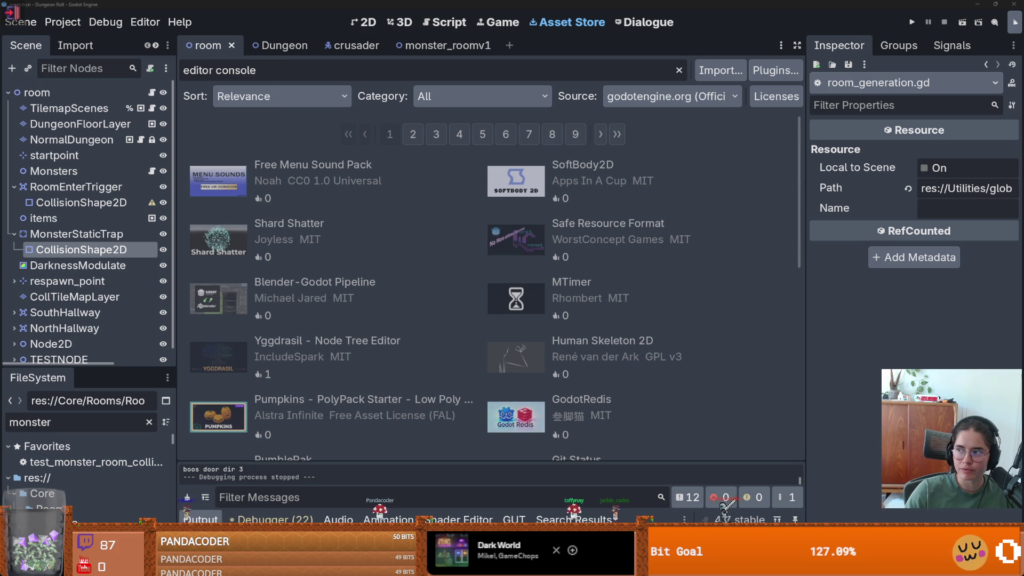
Step: Start the Google stopwatch in a shrunken browser window, then return to Godot
key(alt+Tab)
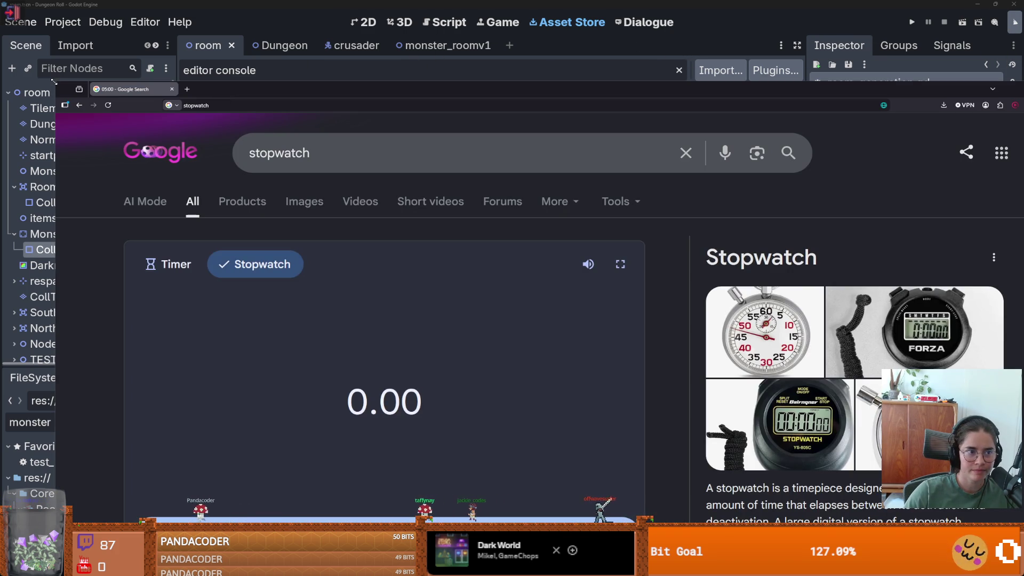
drag(373, 89, 631, 129)
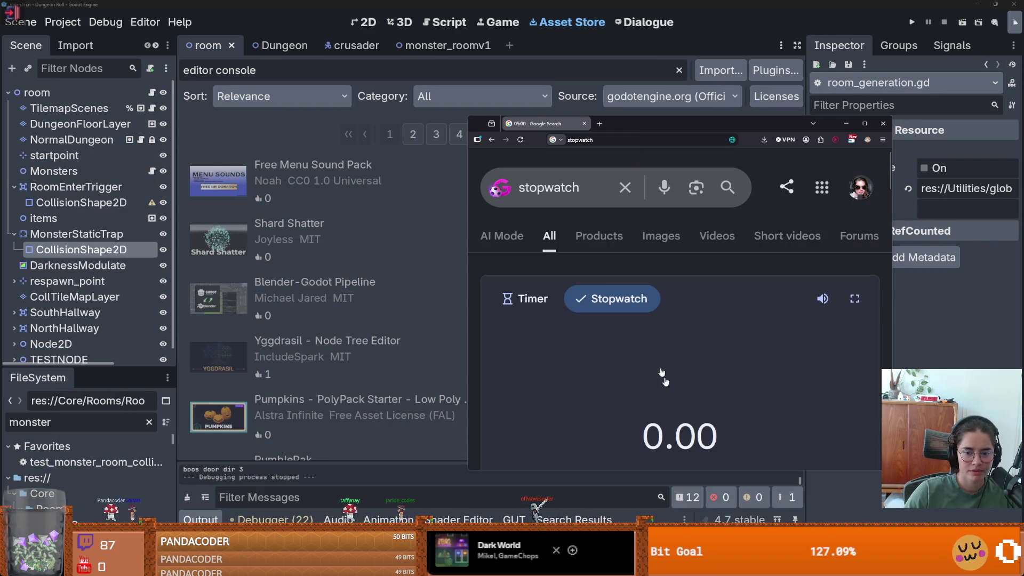
scroll(672, 320, down, 3)
click(688, 405)
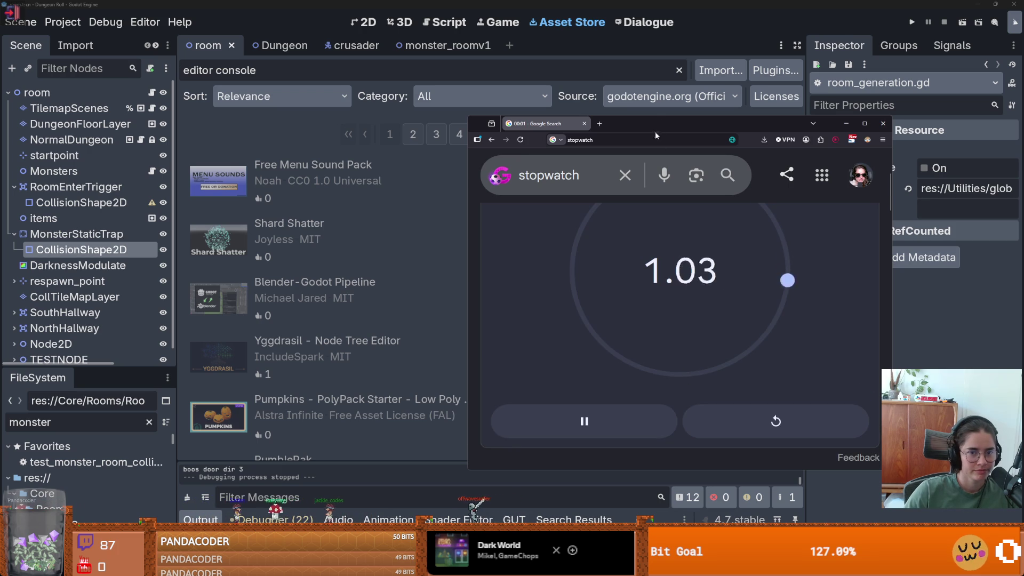
key(alt+Tab)
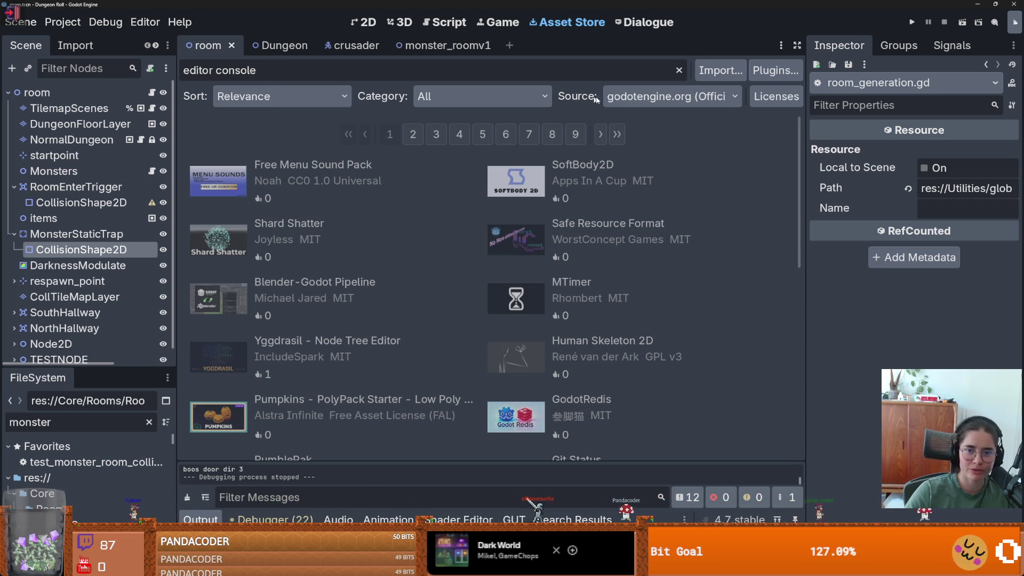
Step: Make the scene tree dock wider and taller, then empty the asset search box
click(638, 97)
click(644, 105)
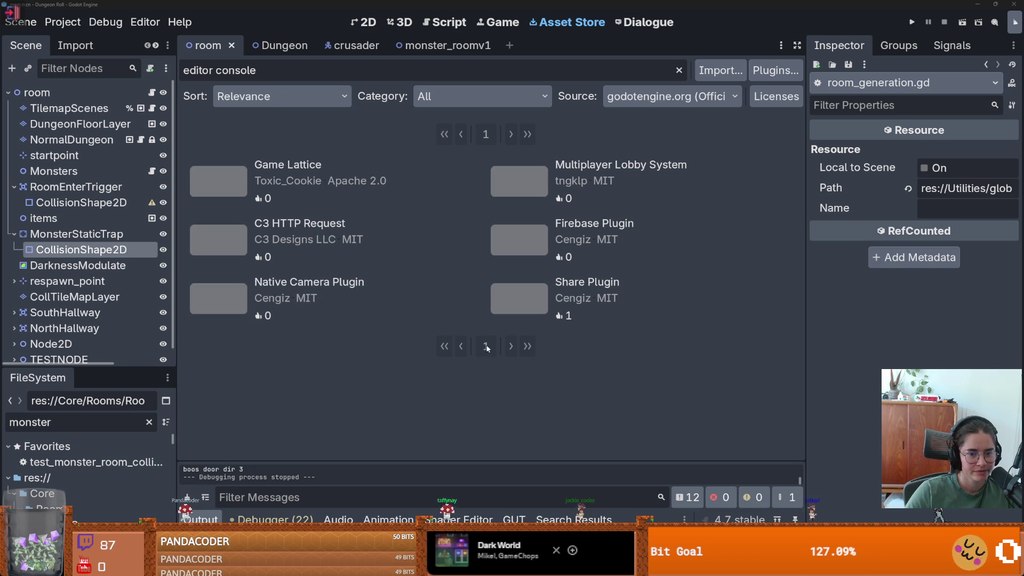
drag(304, 77, 180, 74)
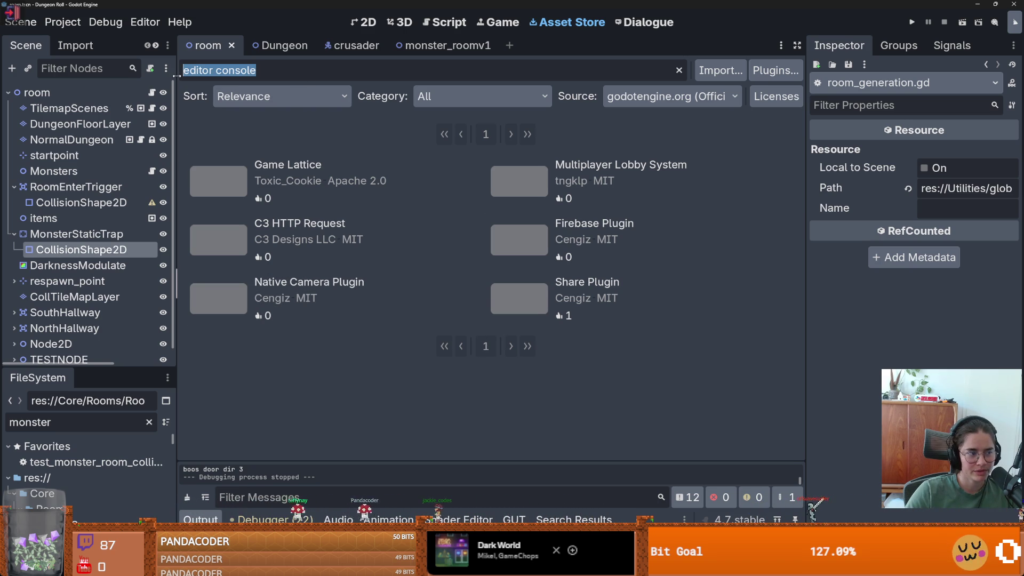
drag(174, 437, 246, 435)
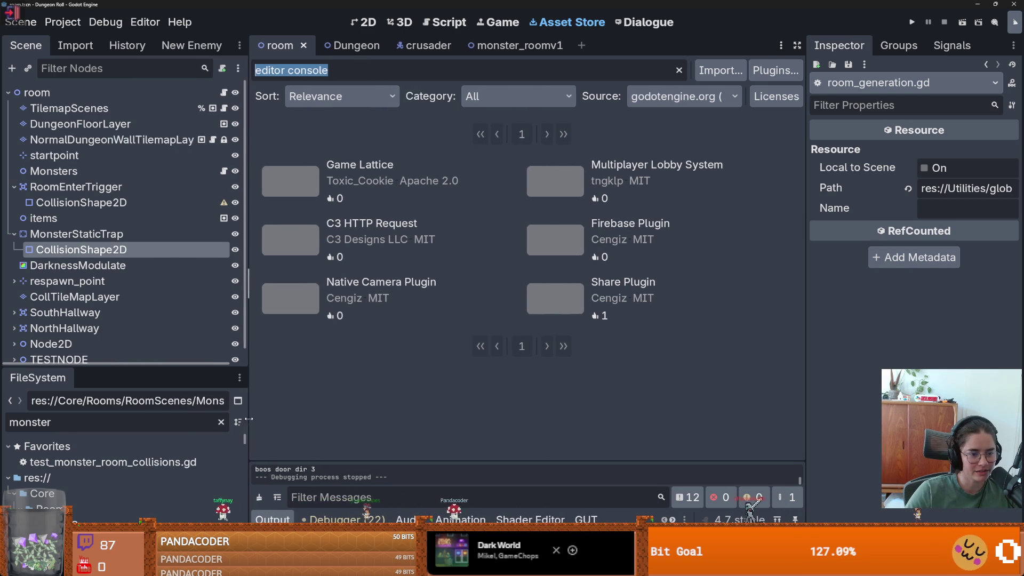
drag(224, 373, 224, 427)
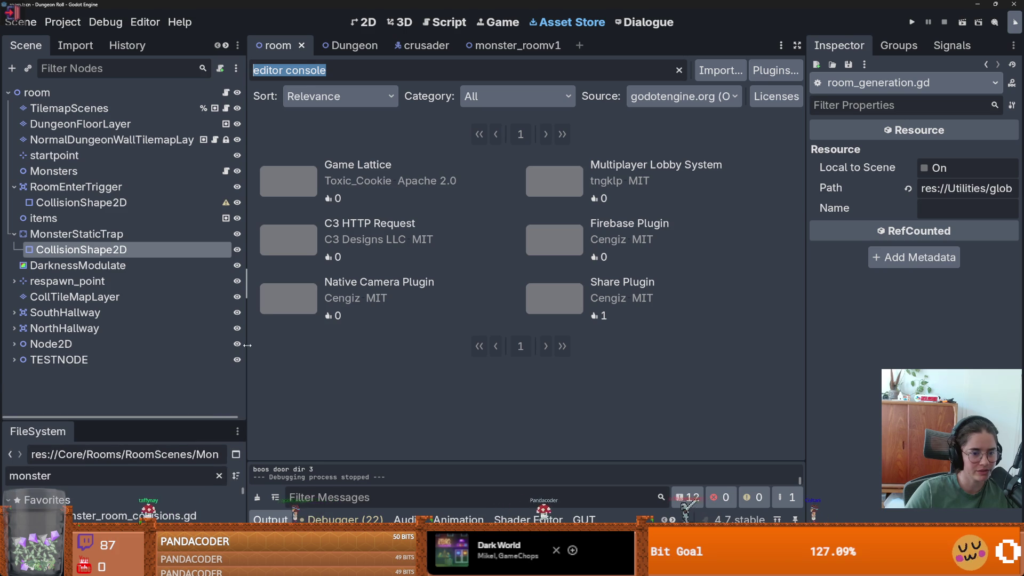
drag(247, 388, 193, 389)
key(BackSpace)
Step: Test-run the Dungeon scene with the game window maximized, then close the game
click(293, 45)
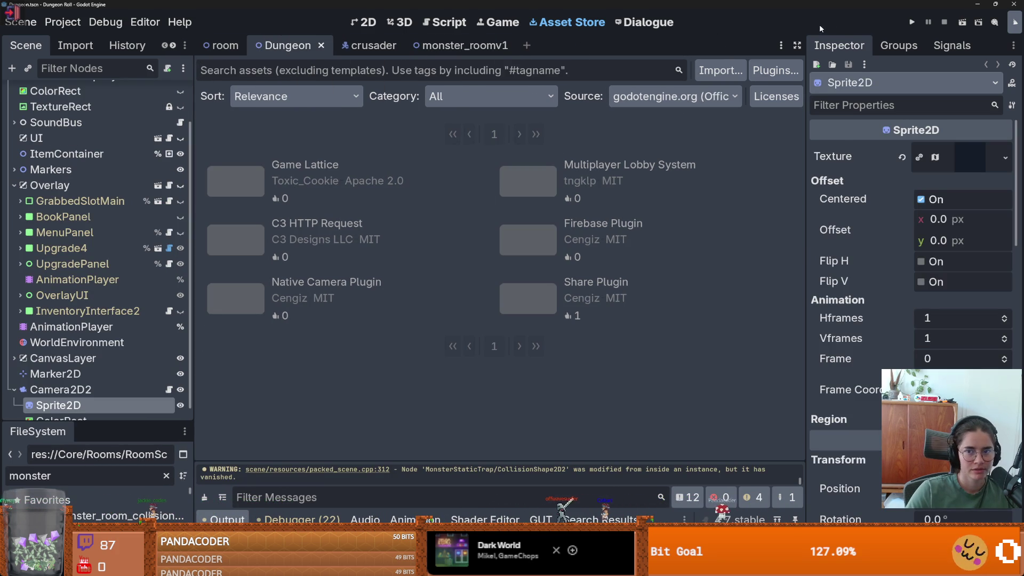
click(905, 21)
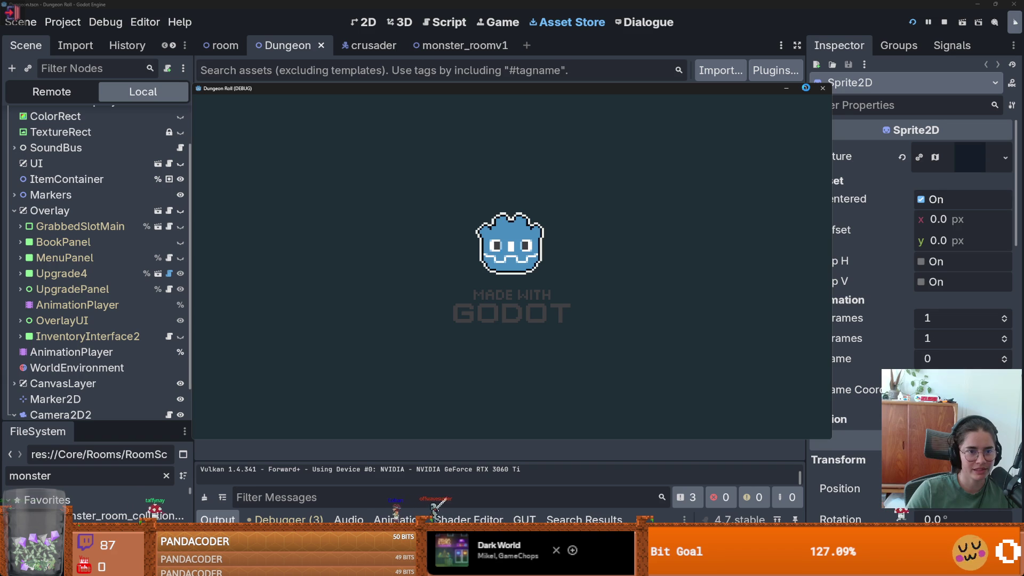
click(804, 88)
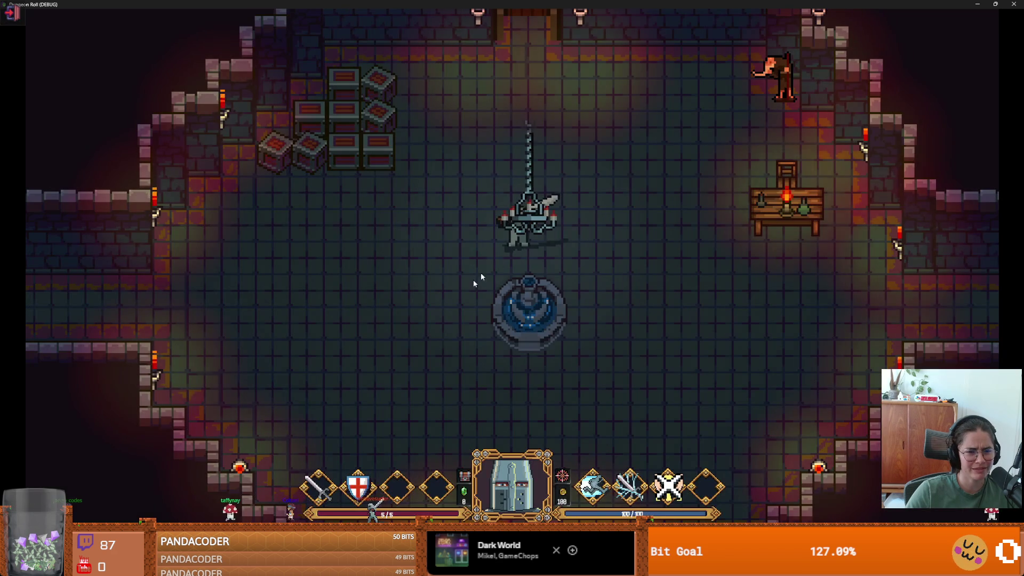
key(alt+F4)
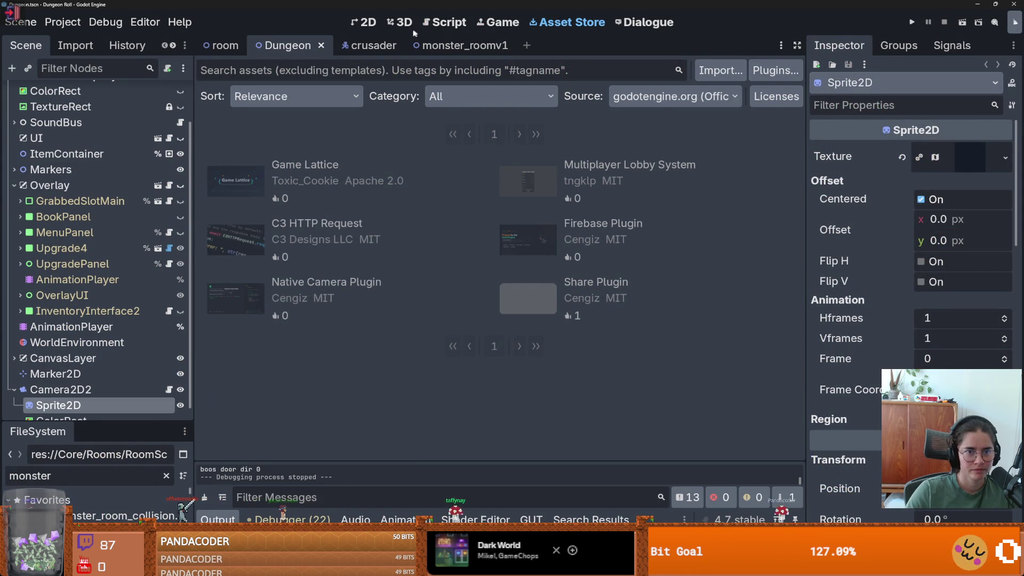
Step: Open arena.gd, read the full Output log, and jump to NORTH's definition in Globals.gd
click(395, 23)
click(441, 23)
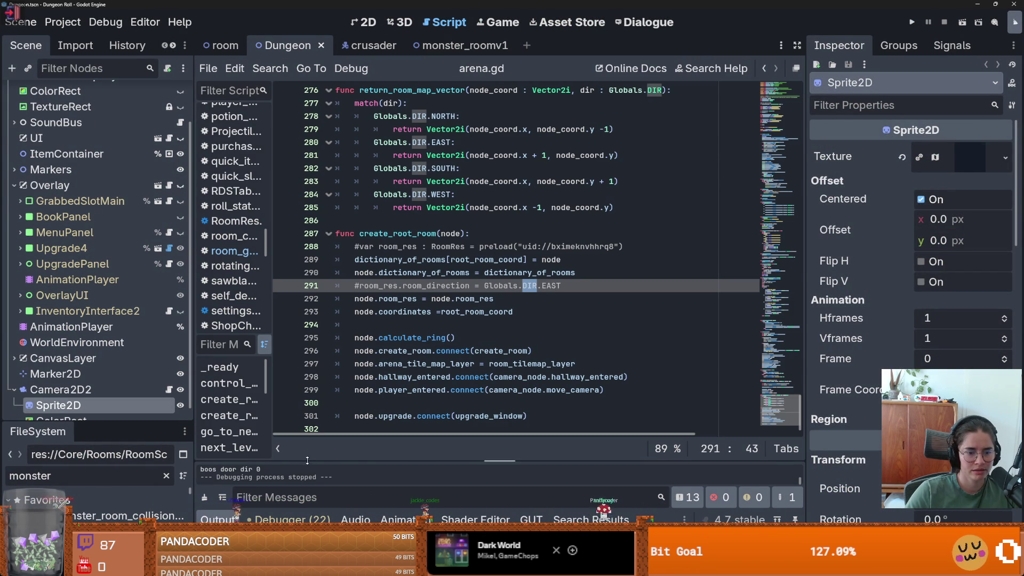
drag(308, 459, 298, 179)
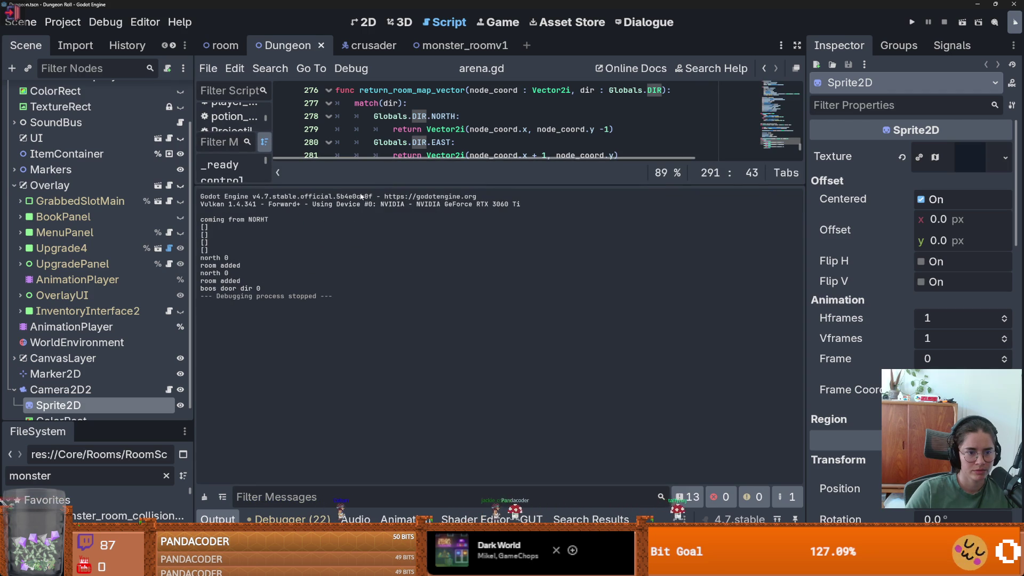
mouse_move(405, 181)
mouse_down()
mouse_move(373, 461)
mouse_move(373, 298)
mouse_up()
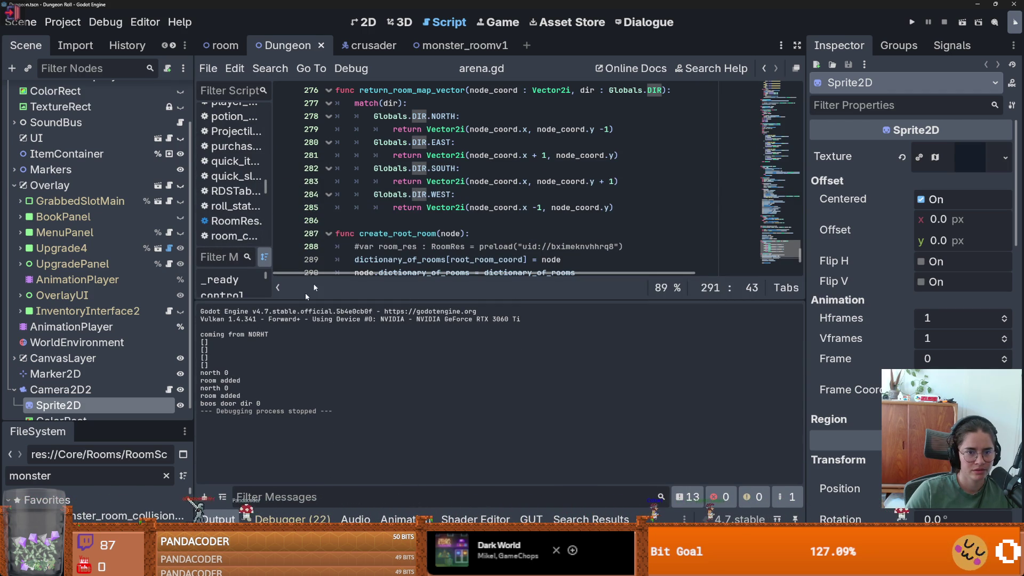
ctrl+click(448, 116)
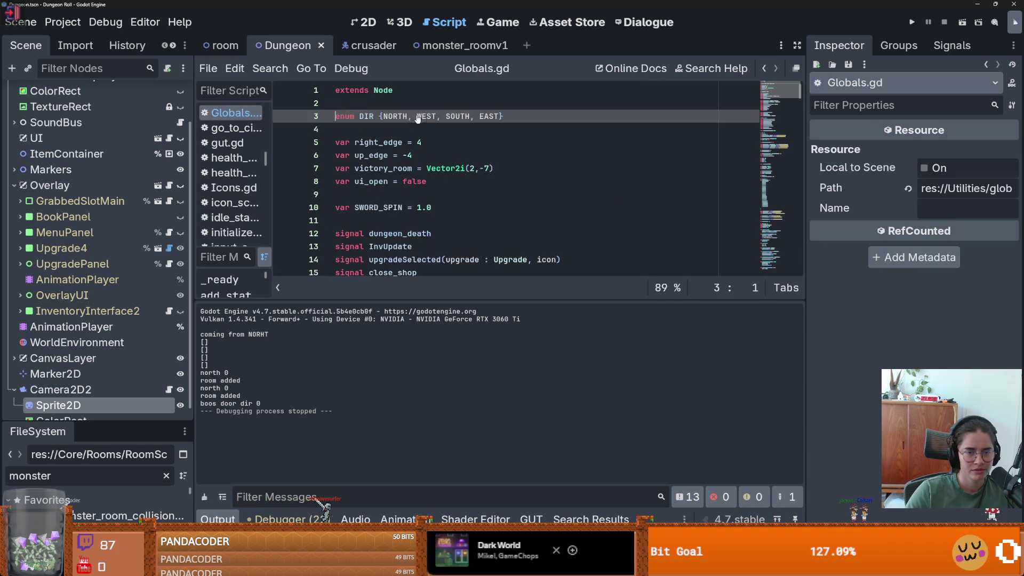
scroll(431, 189, down, 20)
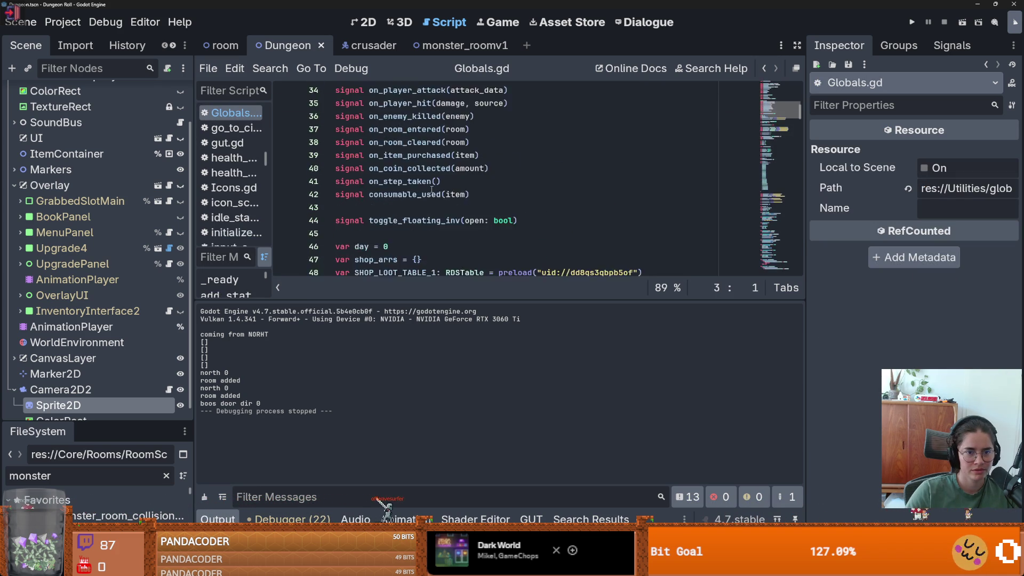
scroll(431, 189, down, 9)
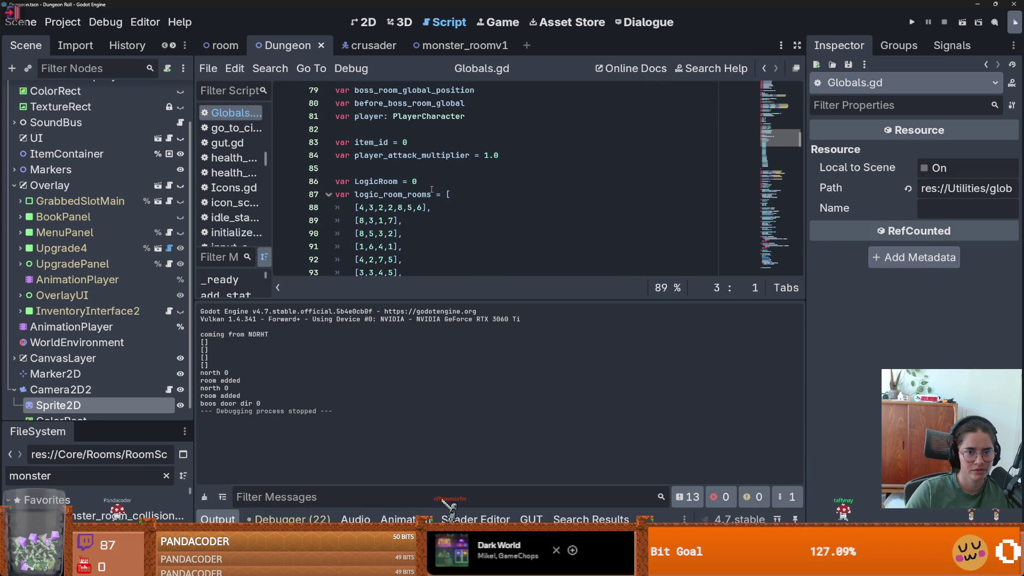
scroll(431, 189, down, 10)
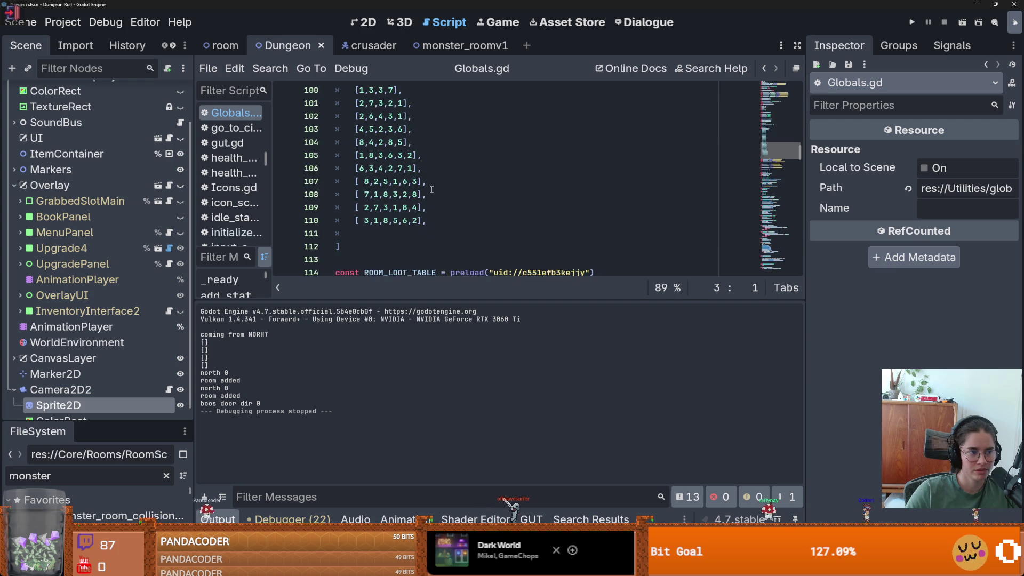
scroll(431, 189, down, 10)
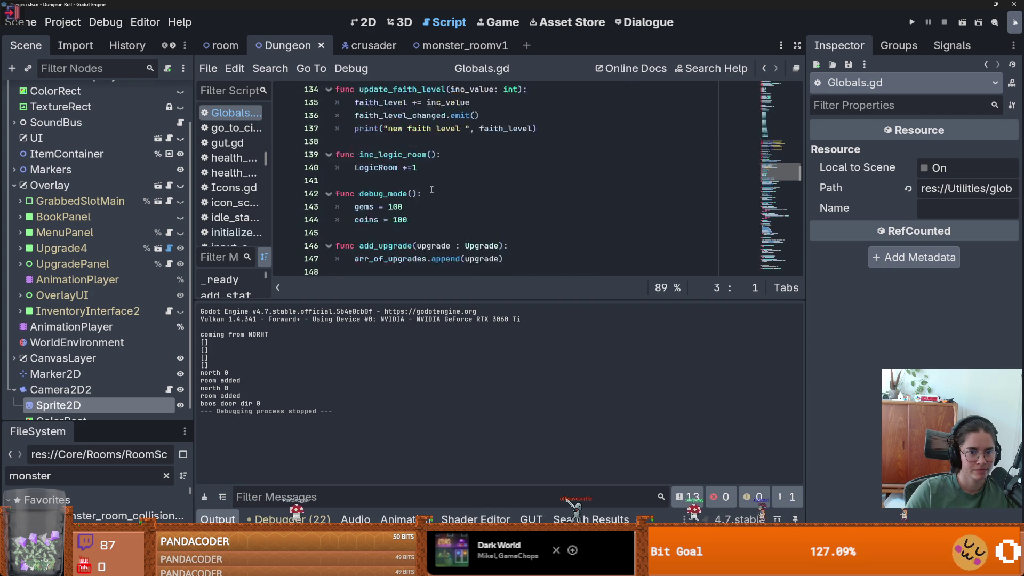
scroll(432, 190, down, 14)
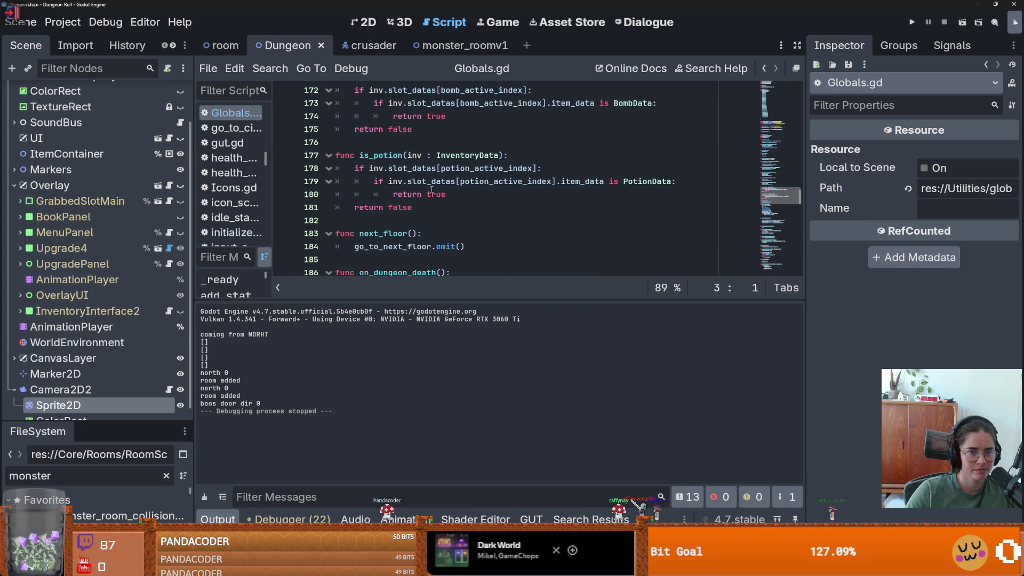
scroll(431, 187, down, 8)
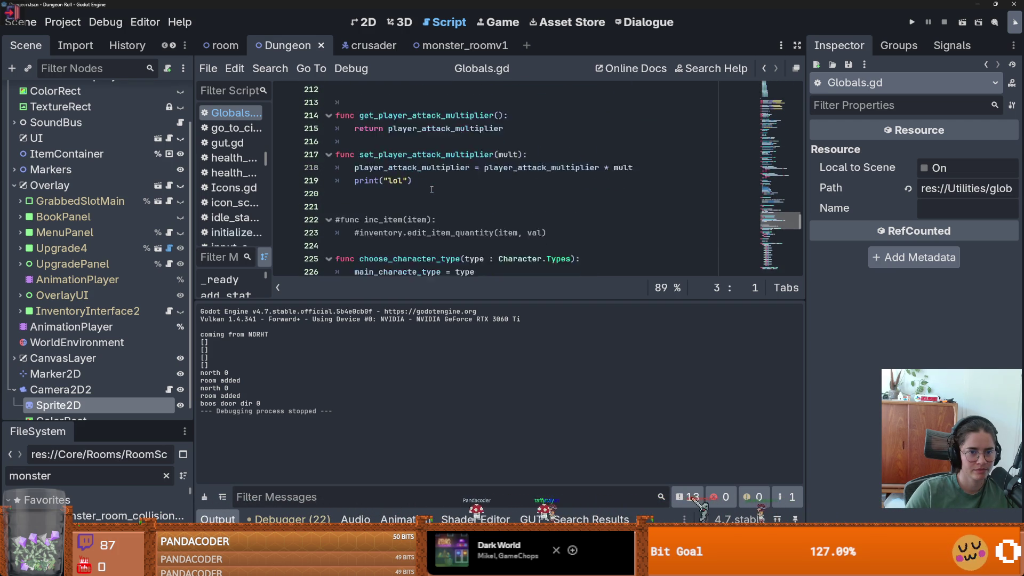
scroll(432, 190, down, 9)
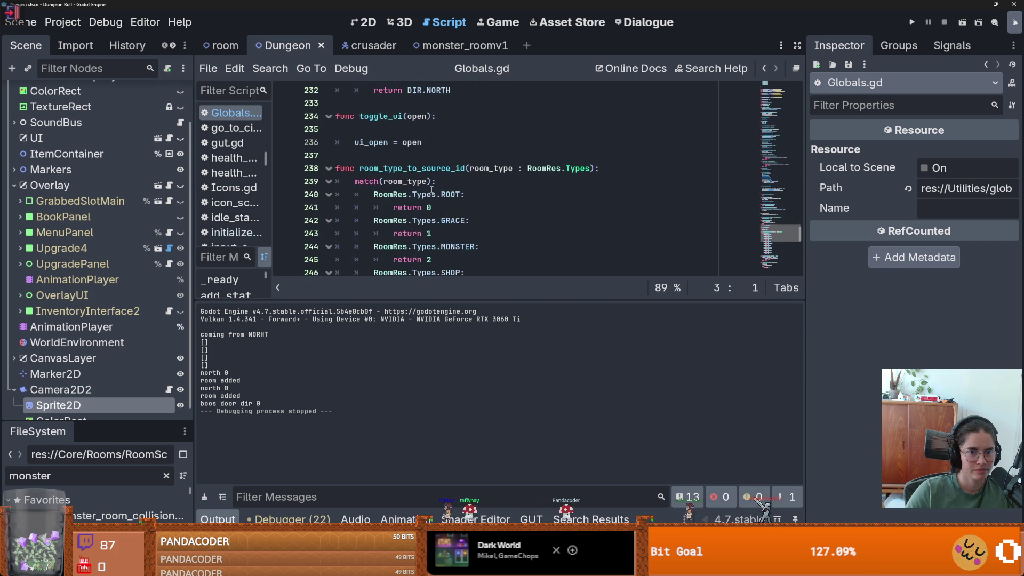
scroll(431, 190, down, 11)
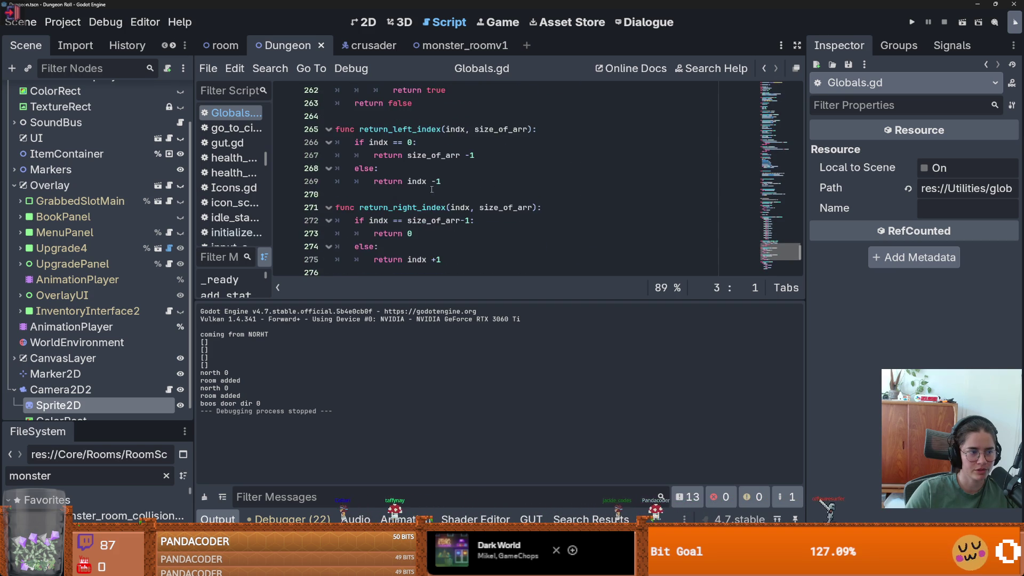
scroll(431, 188, up, 5)
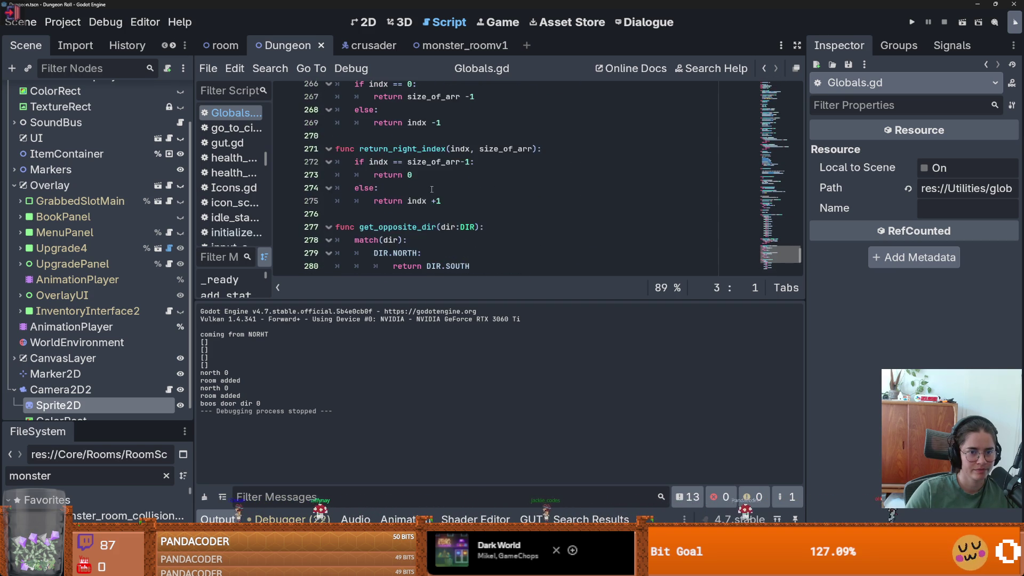
scroll(431, 188, down, 3)
scroll(431, 187, up, 2)
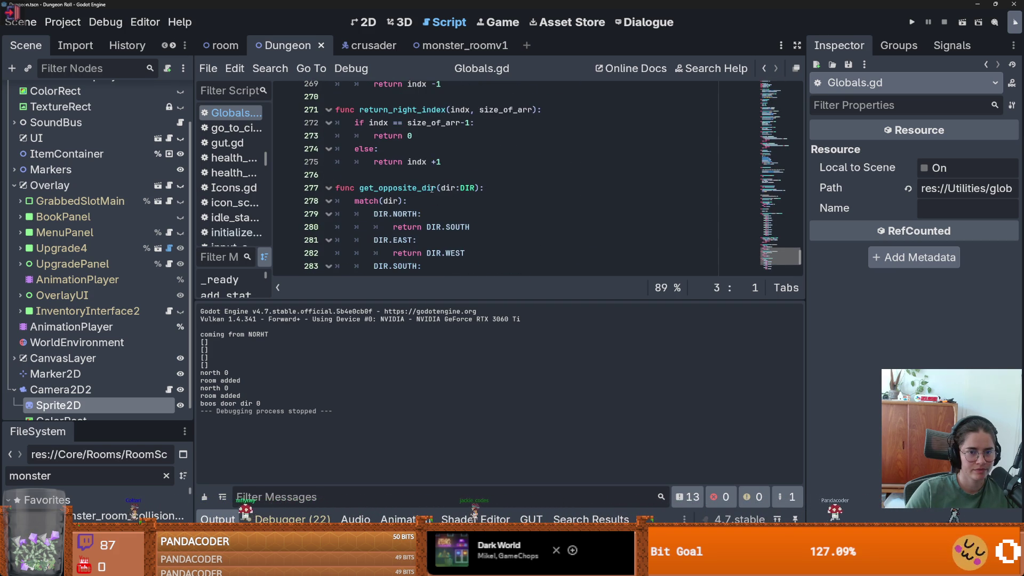
click(410, 205)
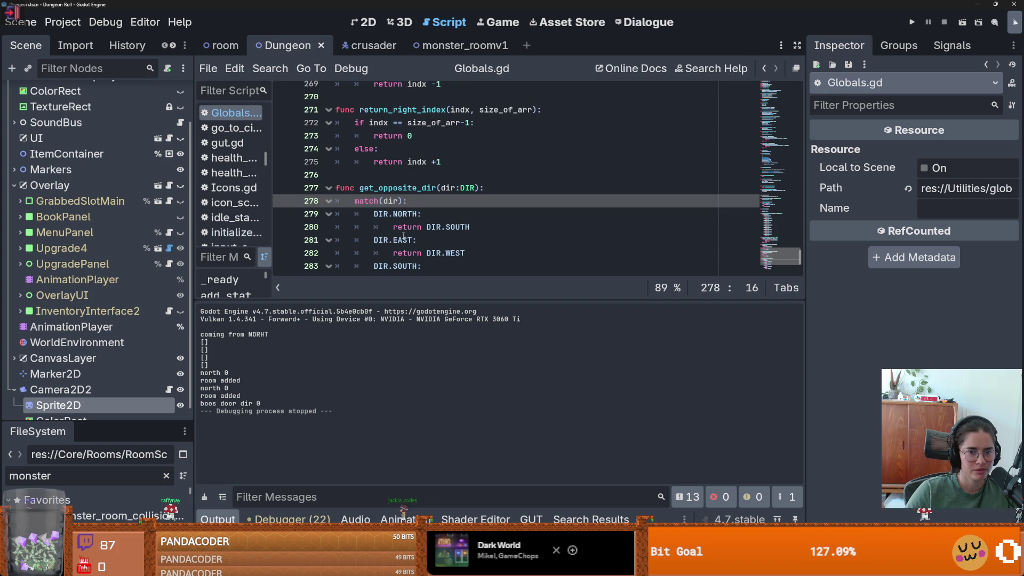
click(404, 239)
ctrl+click(404, 241)
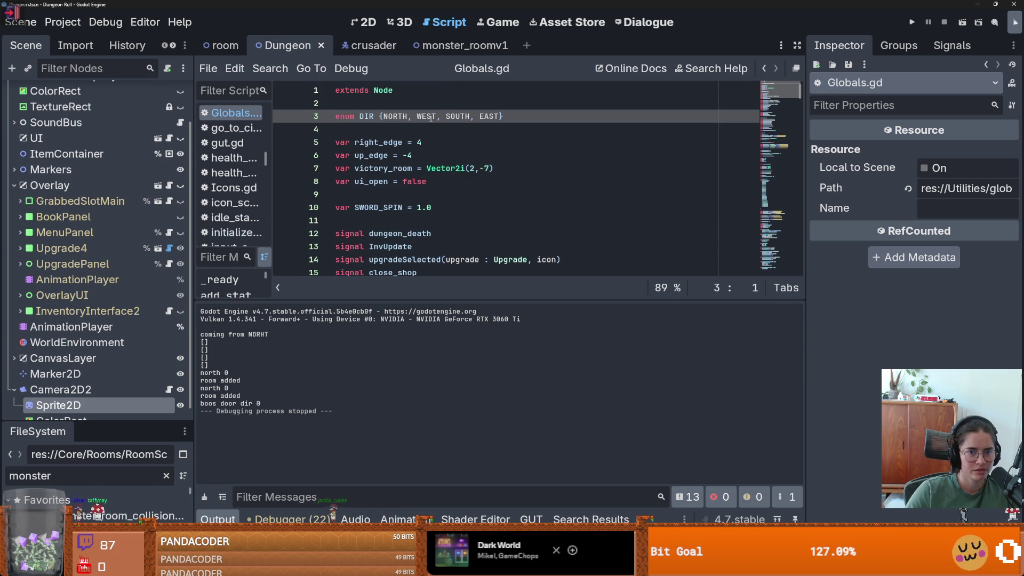
double_click(385, 116)
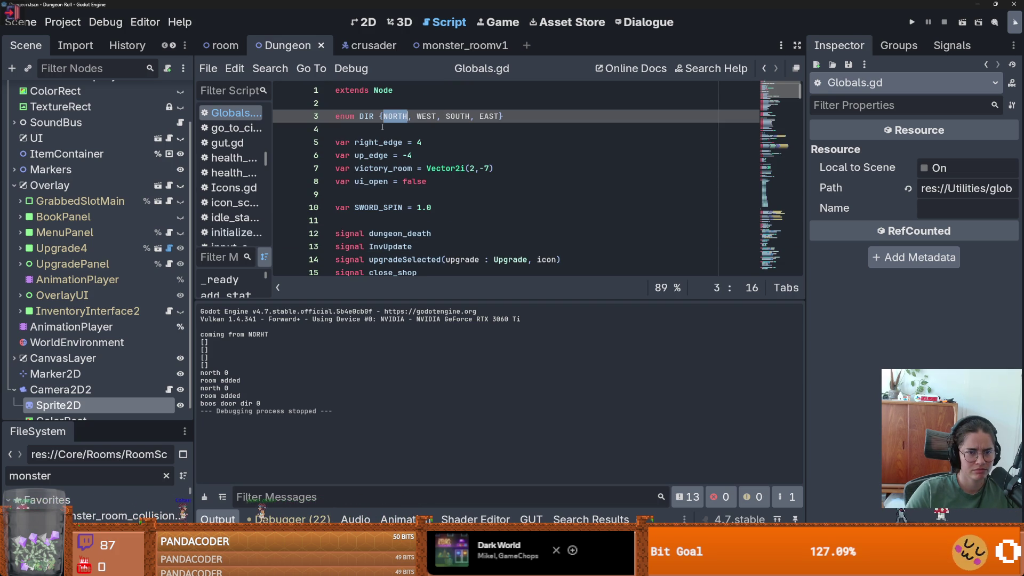
scroll(136, 199, up, 2)
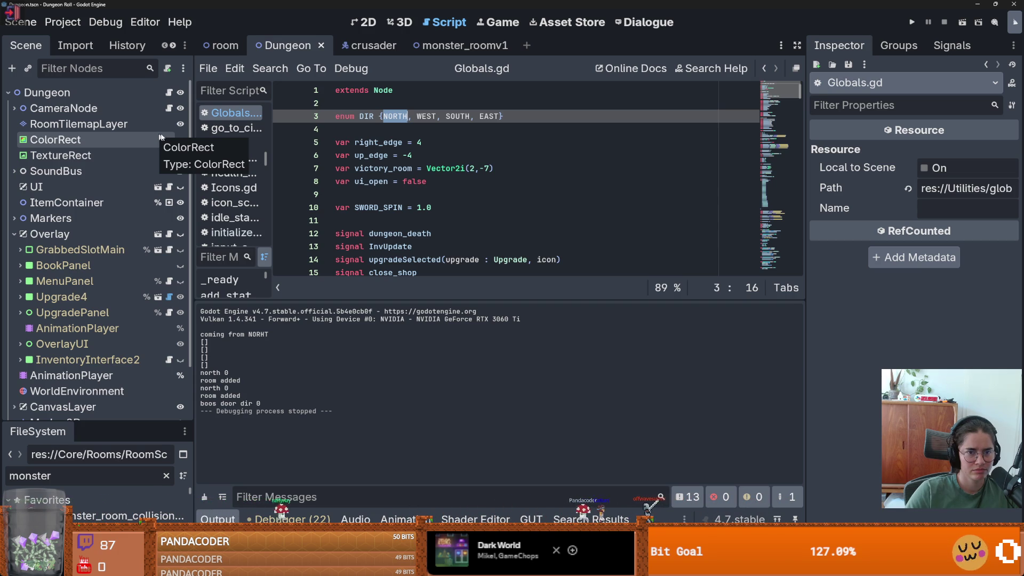
scroll(380, 214, down, 13)
scroll(380, 214, down, 9)
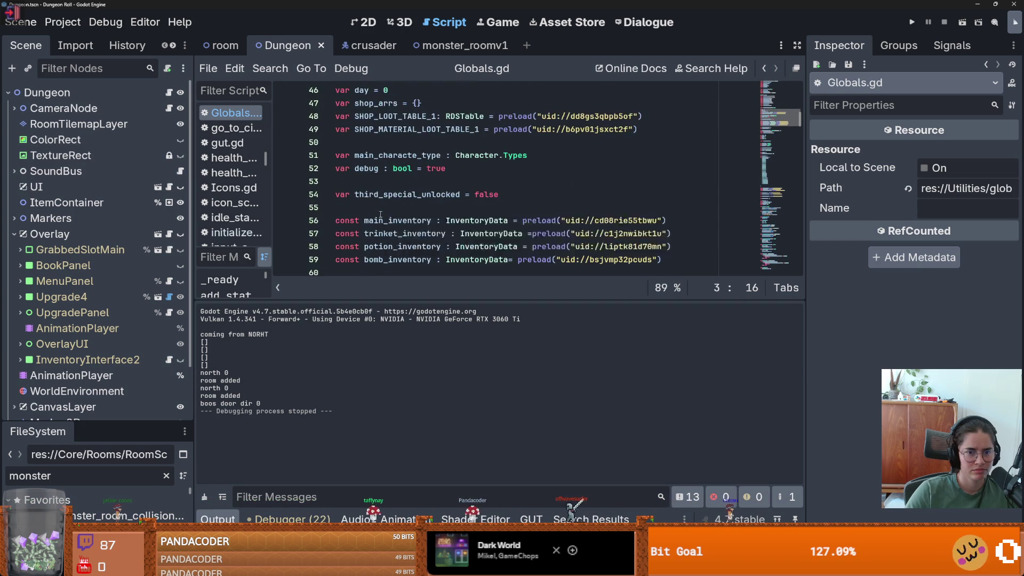
click(169, 93)
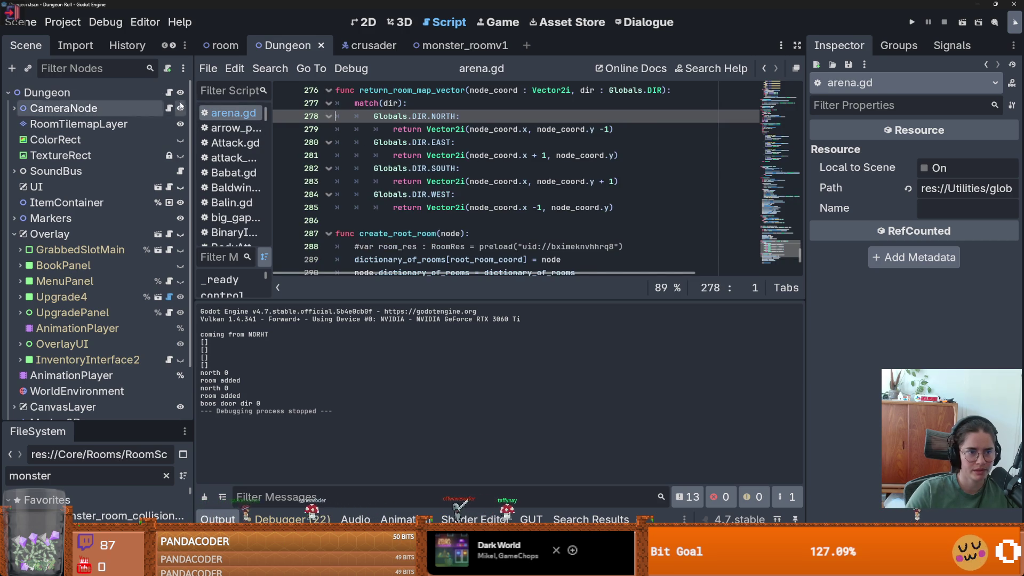
Step: Scroll through the script and the output log to review the code
scroll(480, 187, up, 20)
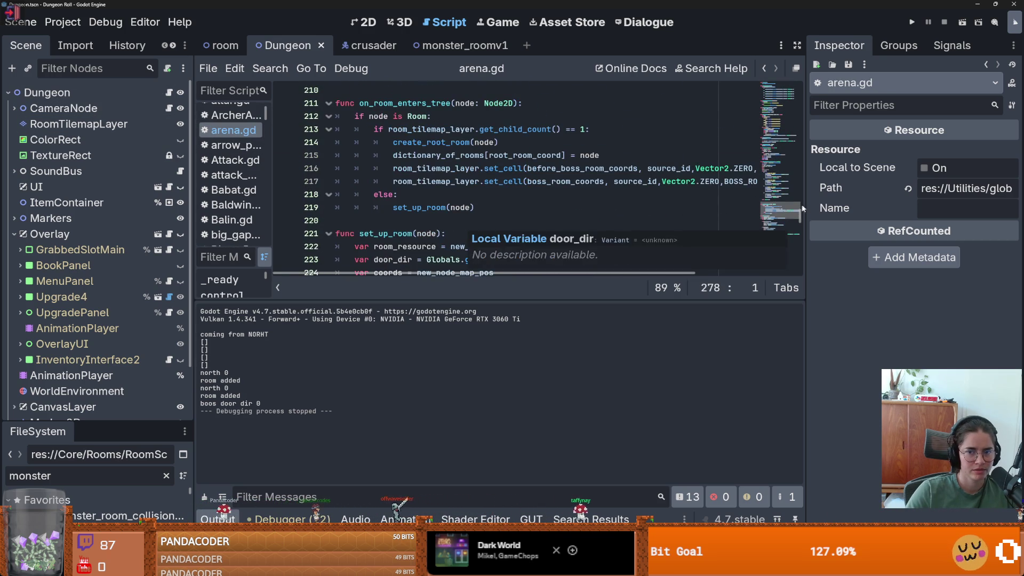
mouse_move(795, 202)
mouse_down()
mouse_move(797, 107)
mouse_move(808, 88)
mouse_move(804, 102)
mouse_up()
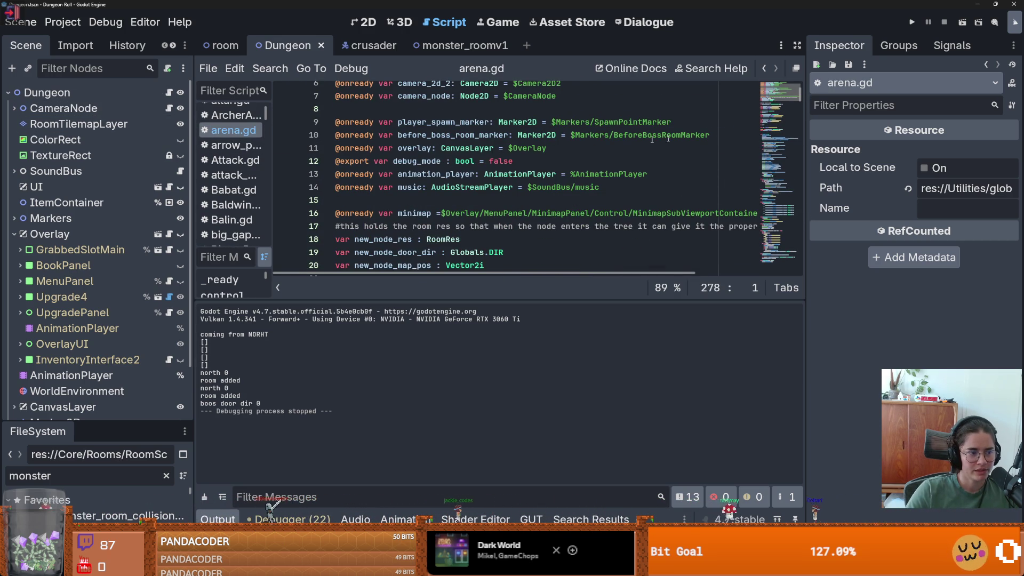
scroll(452, 185, down, 8)
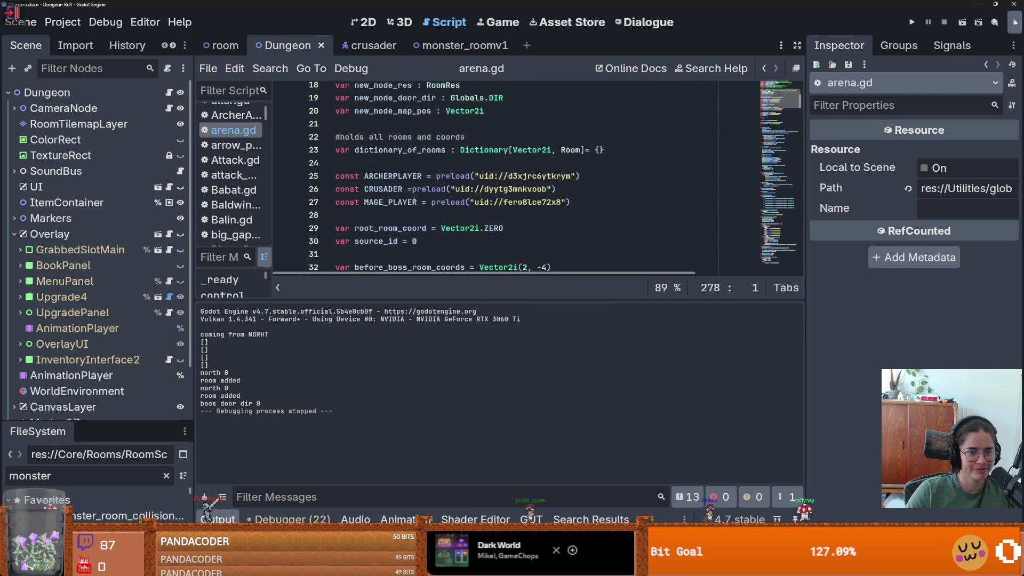
scroll(415, 200, down, 6)
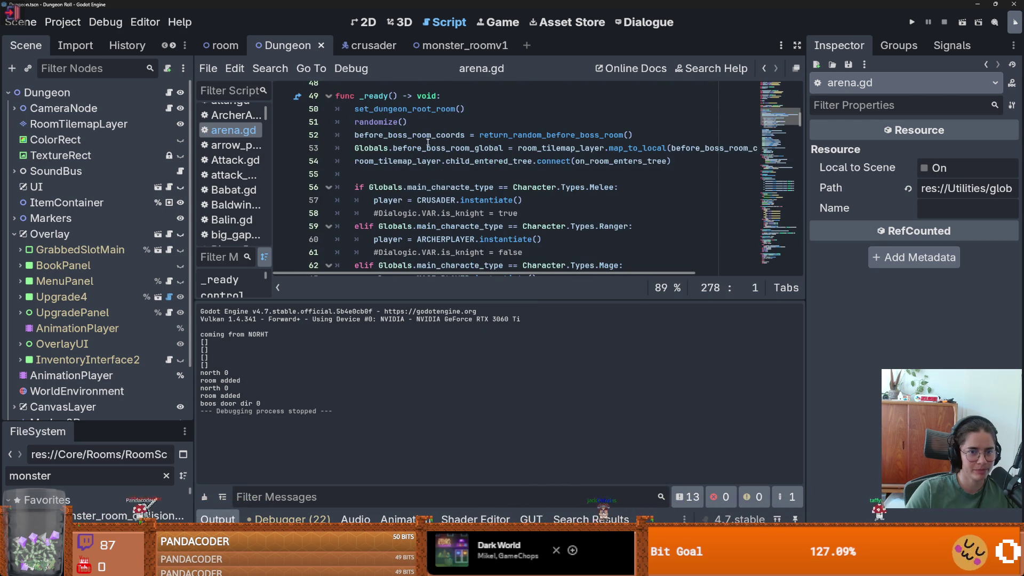
scroll(430, 158, down, 3)
scroll(429, 158, down, 5)
scroll(424, 186, up, 5)
scroll(422, 202, down, 2)
scroll(421, 202, down, 10)
scroll(421, 202, up, 6)
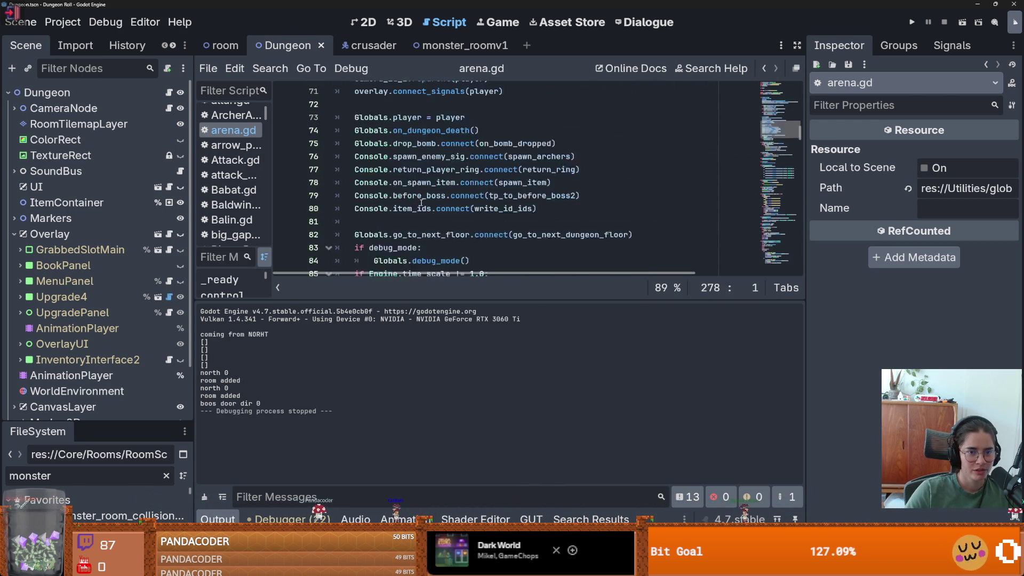
scroll(420, 202, down, 1)
Step: Start a Find in Files search for DIR.NORTH across the project
drag(425, 300, 424, 460)
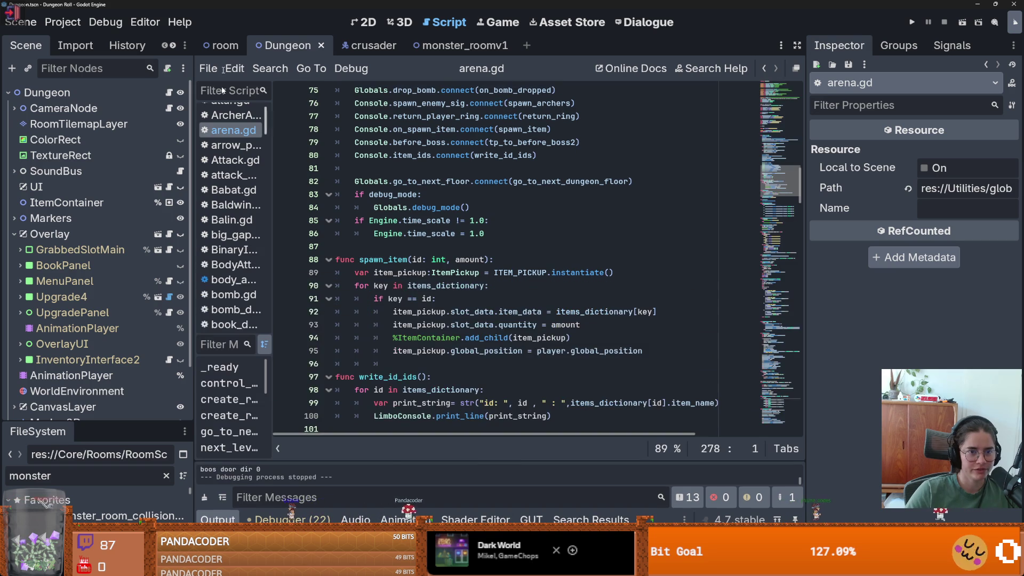
click(269, 69)
click(308, 156)
text(DIR.NORTH)
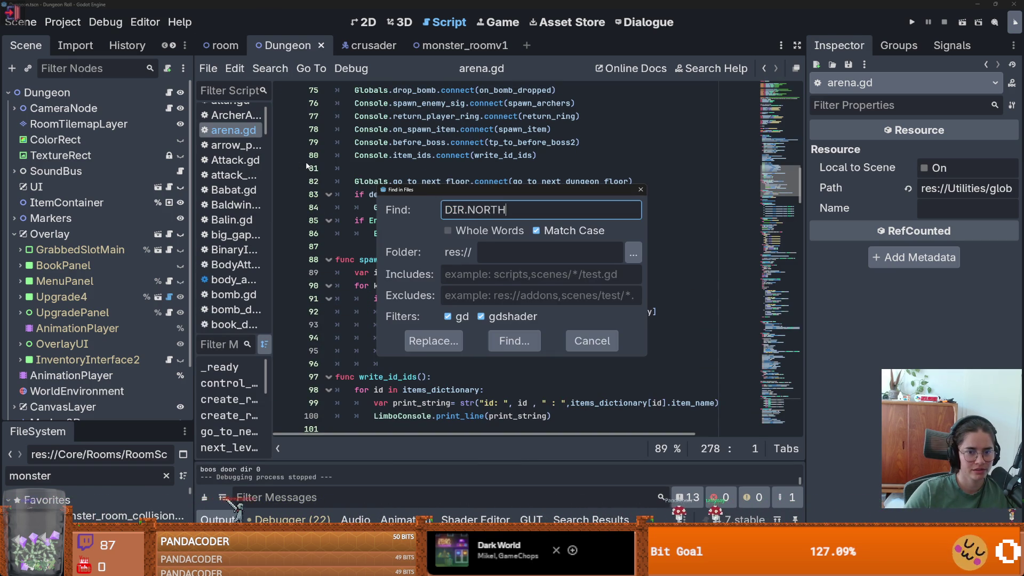
Step: Run the DIR.NORTH search and open room_generation.gd at the line-31 match
key(Return)
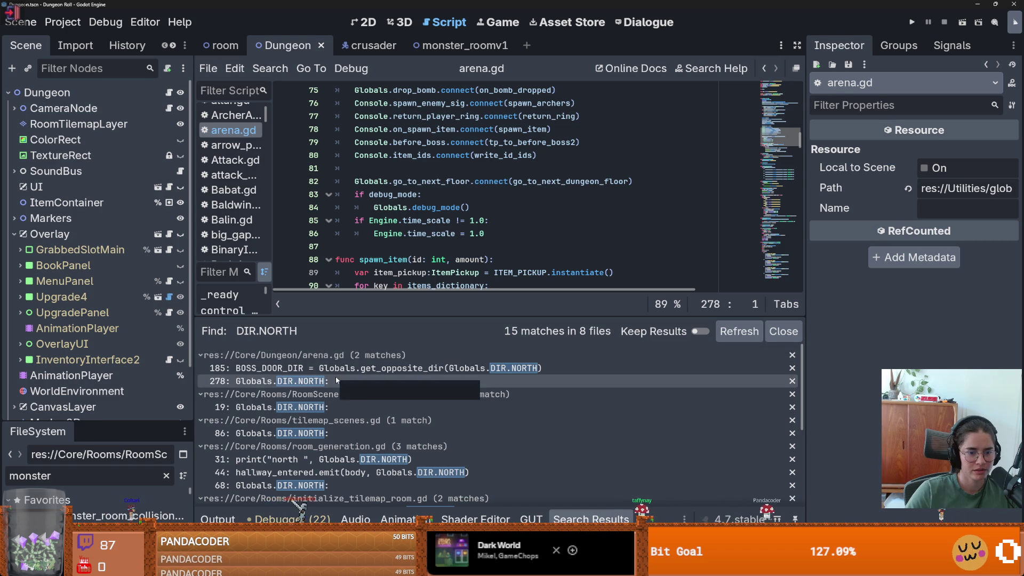
click(320, 459)
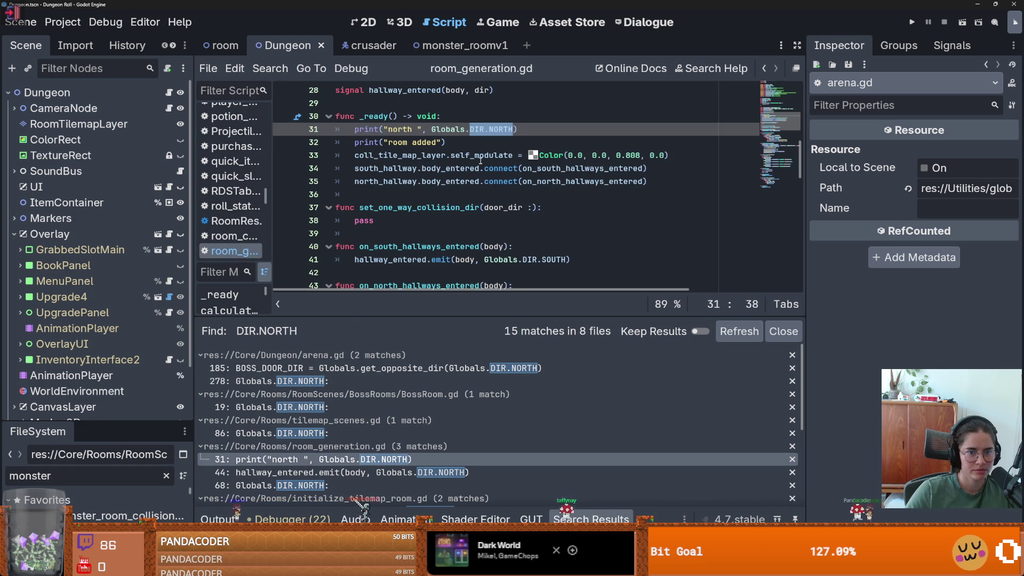
scroll(482, 168, up, 1)
drag(518, 168, 355, 167)
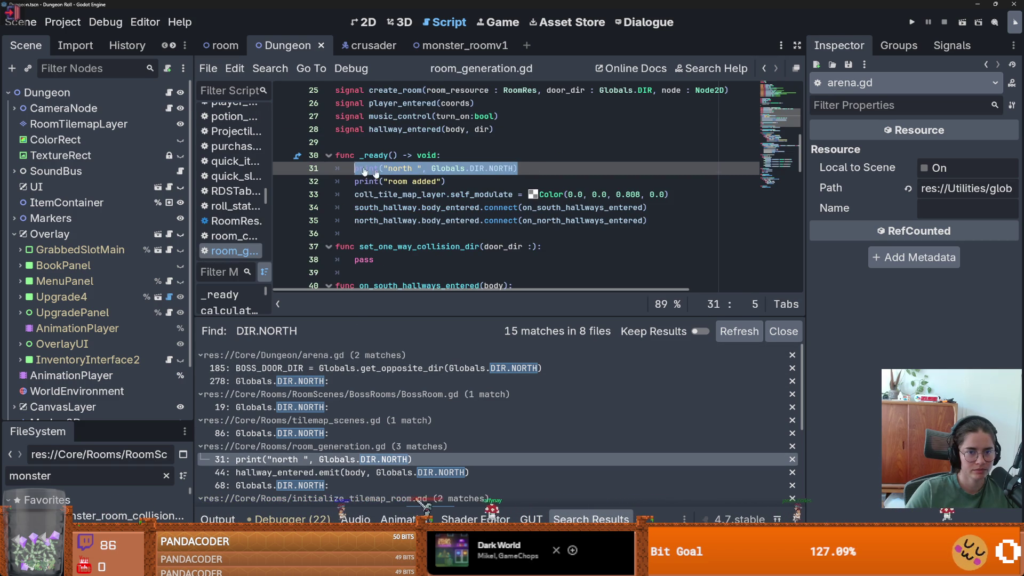
Step: Duplicate the north print line three times
key(ctrl+c)
key(End)
key(Return)
key(ctrl+v)
key(Return)
key(ctrl+v)
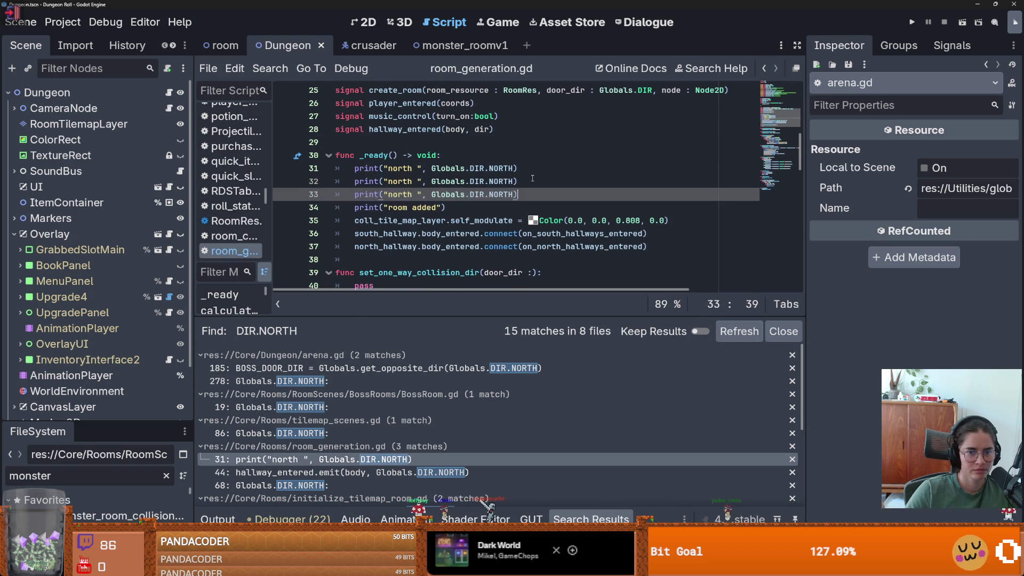
key(Return)
key(ctrl+v)
Step: Rename the copied print labels to east, south and west
double_click(398, 181)
text(east)
double_click(398, 195)
text(south)
double_click(398, 207)
text(west)
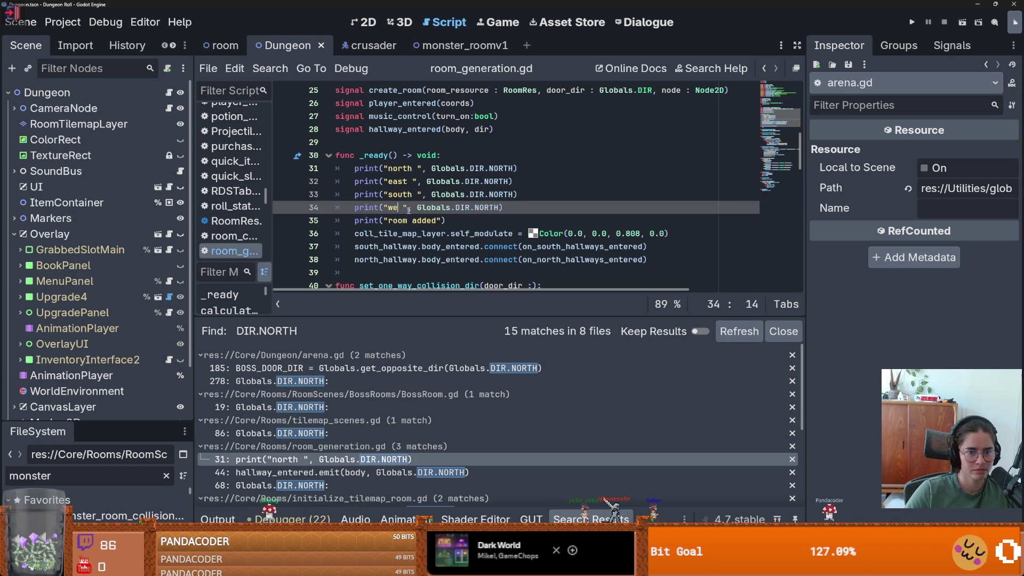
Step: Change the copies' Globals.DIR values to EAST, SOUTH and WEST
double_click(496, 182)
text(EAST)
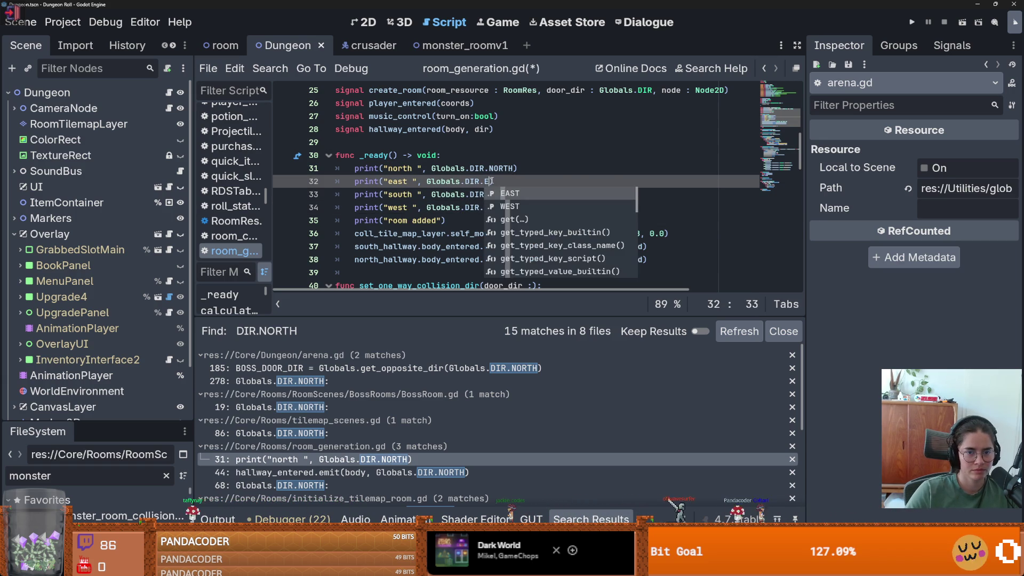
double_click(501, 194)
text(SOUTH)
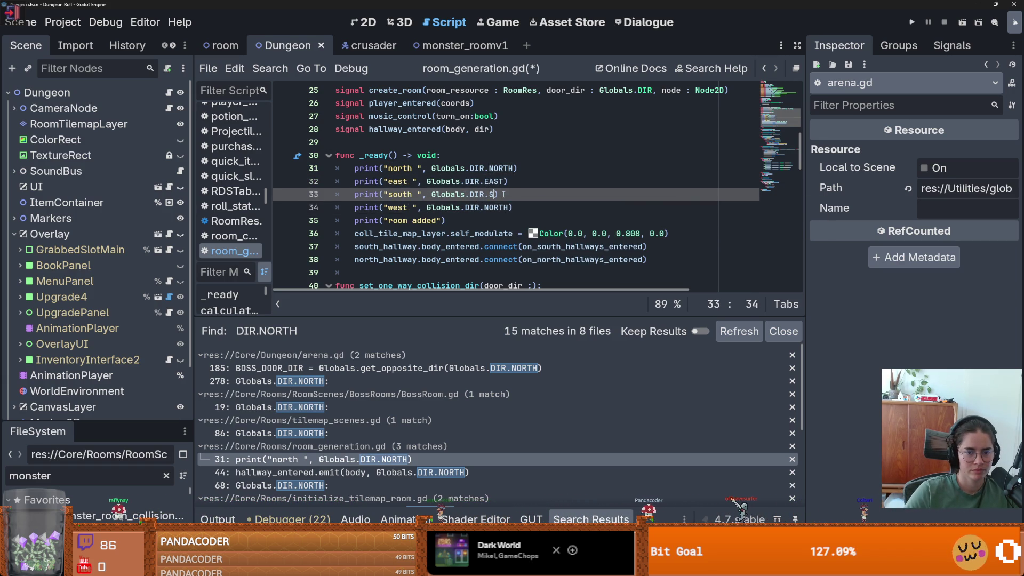
double_click(499, 205)
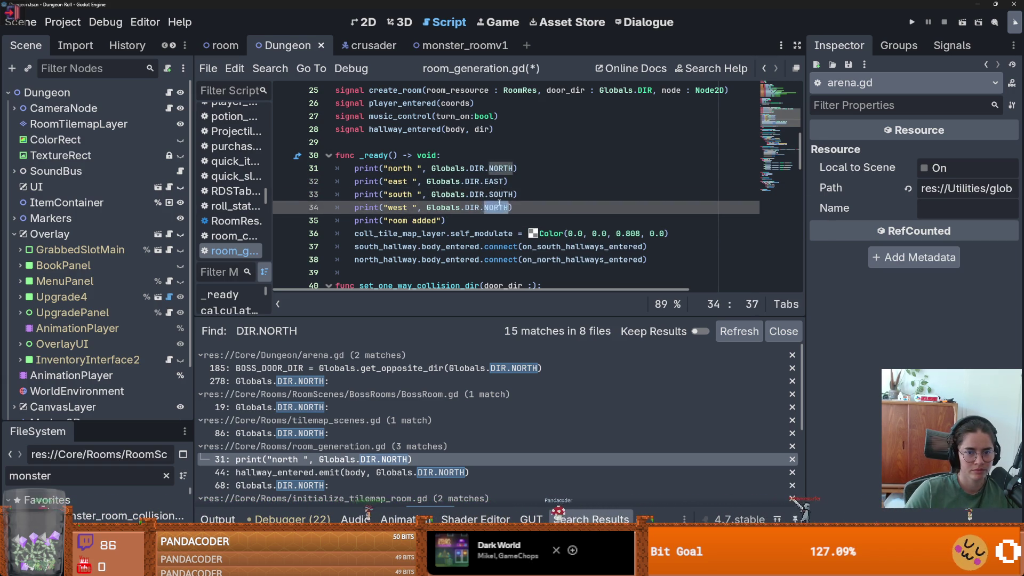
text(WEST)
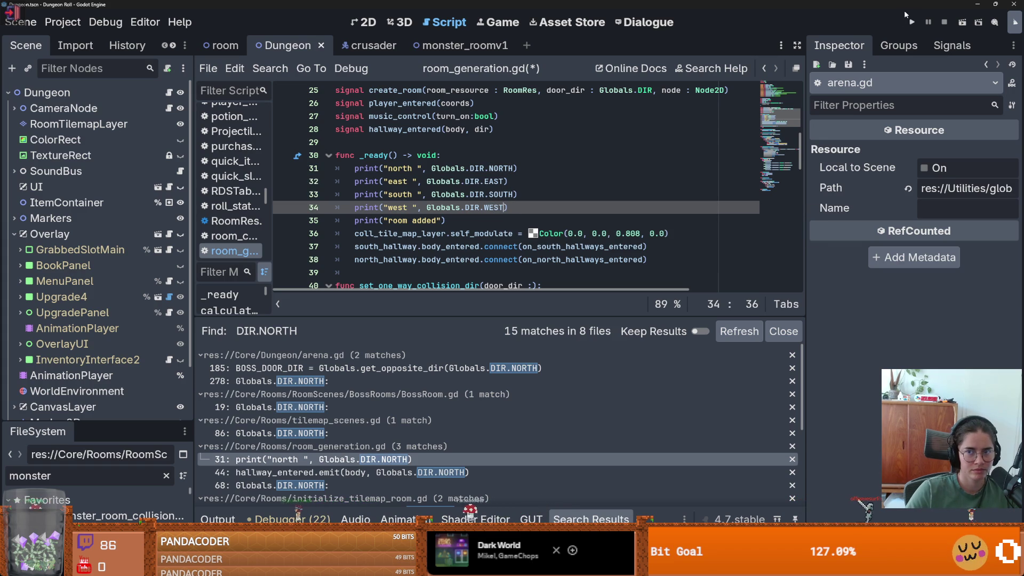
Step: Run the game, stop it, and read each direction's printed number in the Output log
click(912, 22)
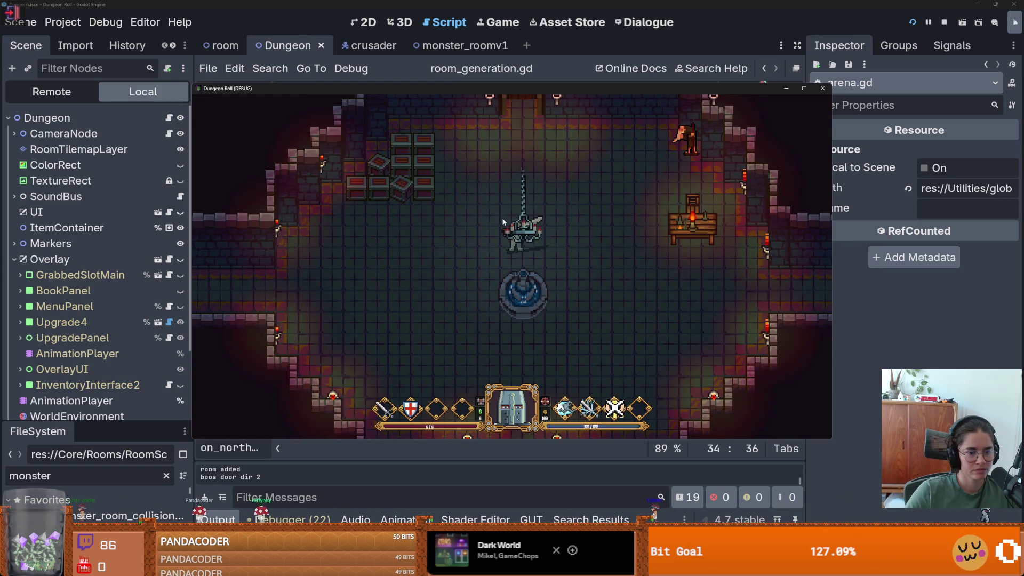
click(823, 88)
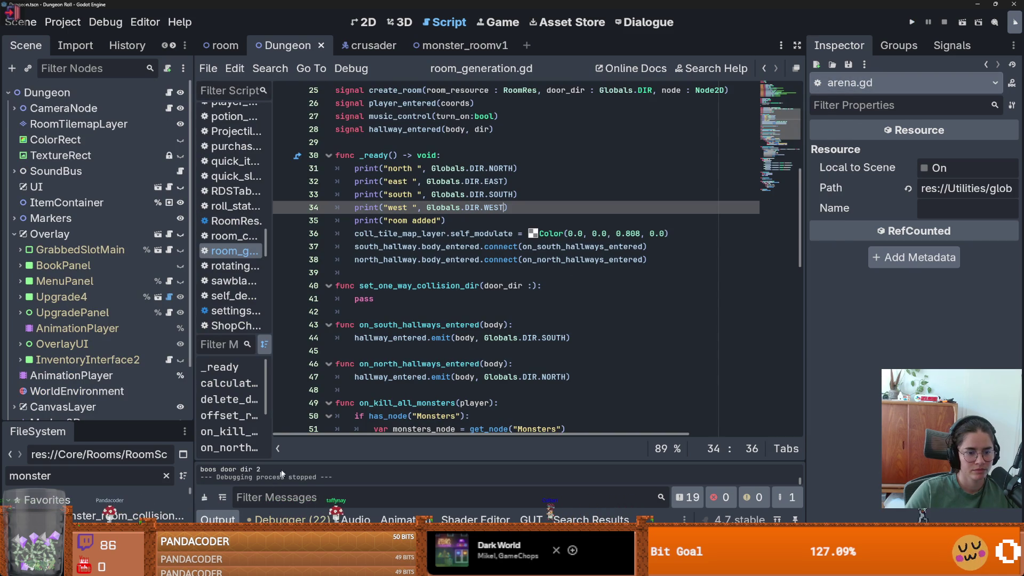
drag(285, 462, 346, 263)
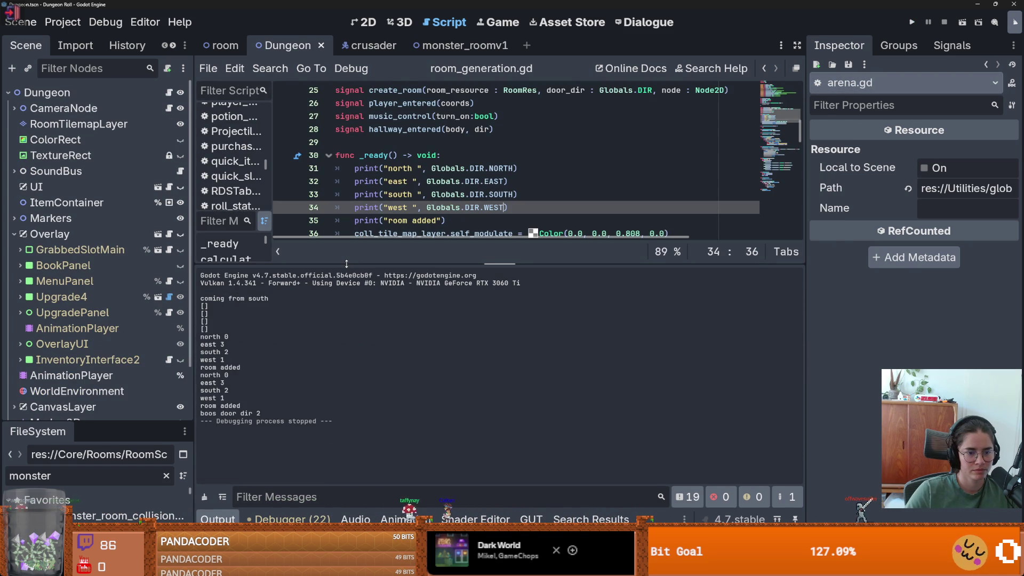
drag(346, 263, 347, 284)
Step: Move the west print line directly below the north print
drag(508, 207, 355, 207)
key(ctrl+x)
click(550, 173)
key(Return)
key(ctrl+v)
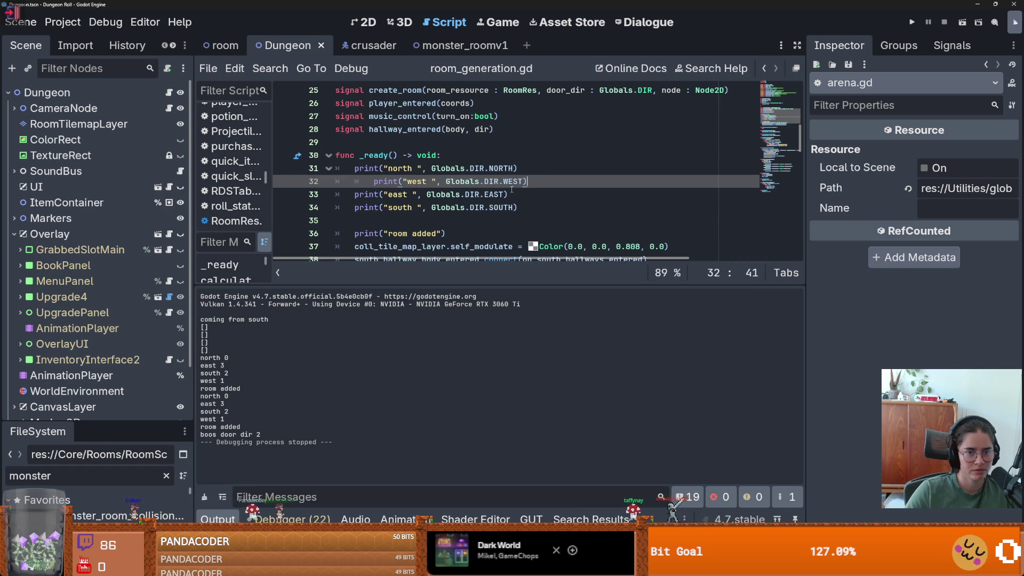
key(BackSpace)
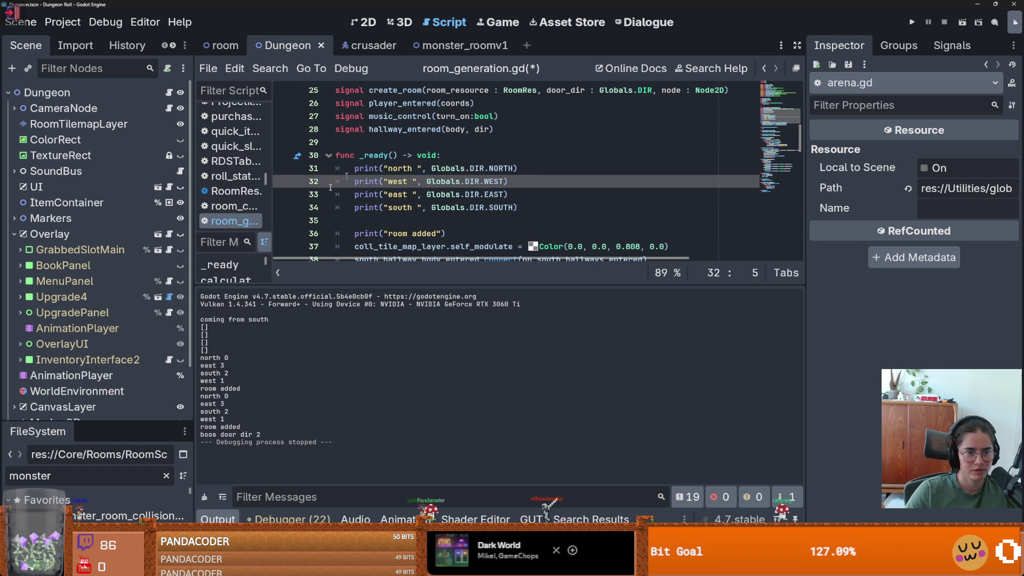
Step: Move the south print above east, giving north, west, south, east order
scroll(390, 149, down, 1)
click(470, 168)
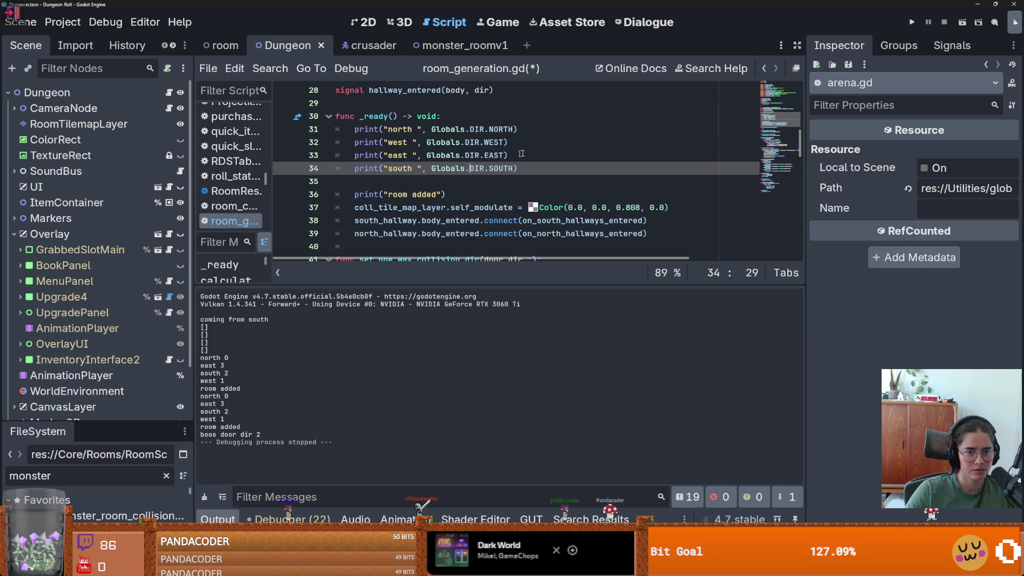
drag(524, 168, 354, 168)
key(BackSpace)
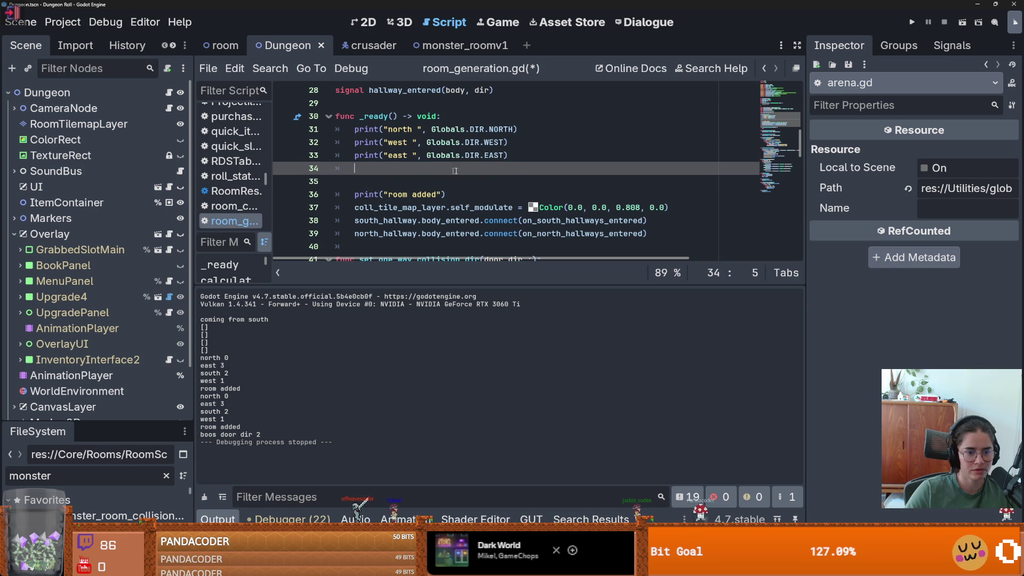
key(Up)
key(ctrl+v)
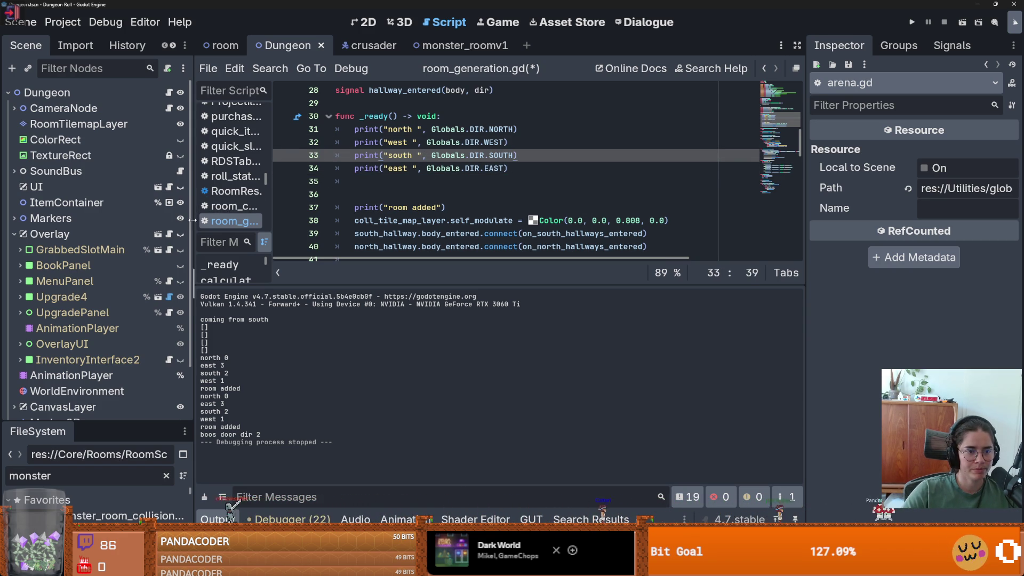
drag(193, 218, 233, 218)
click(539, 168)
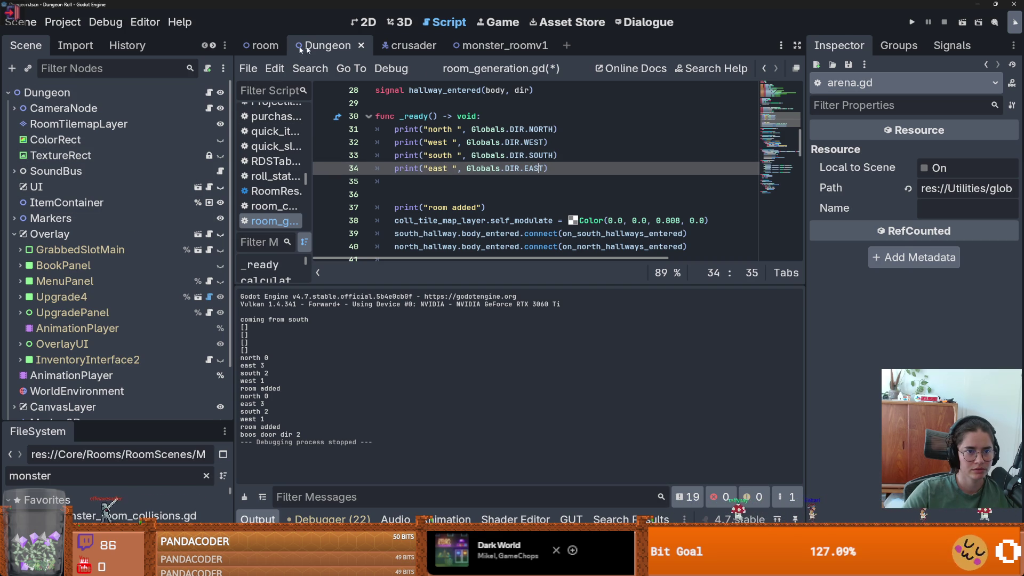
Step: Move the four direction prints from _ready into set_one_way_collision_dir, replacing pass
click(261, 45)
click(213, 93)
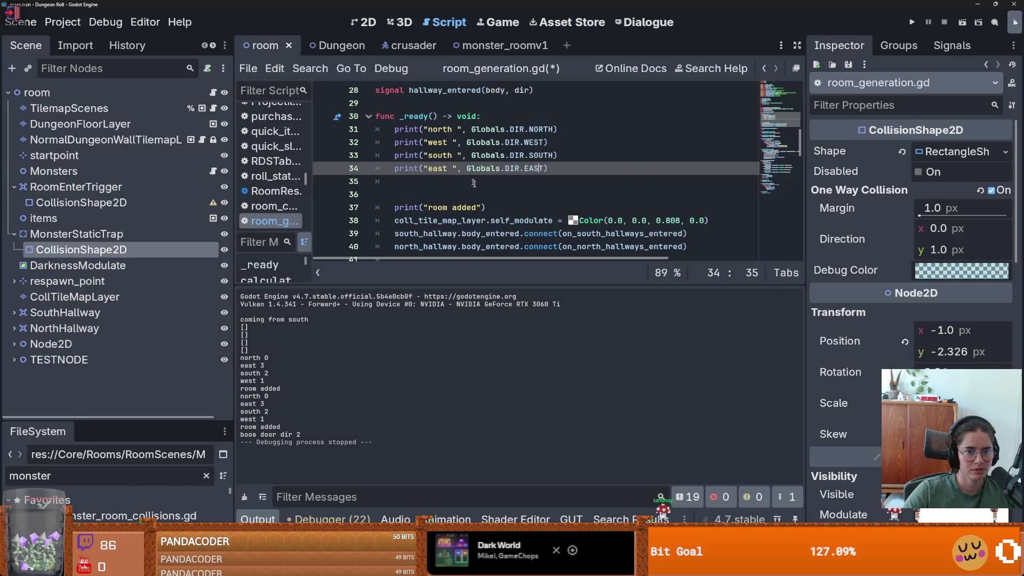
scroll(476, 209, down, 1)
drag(575, 129, 376, 90)
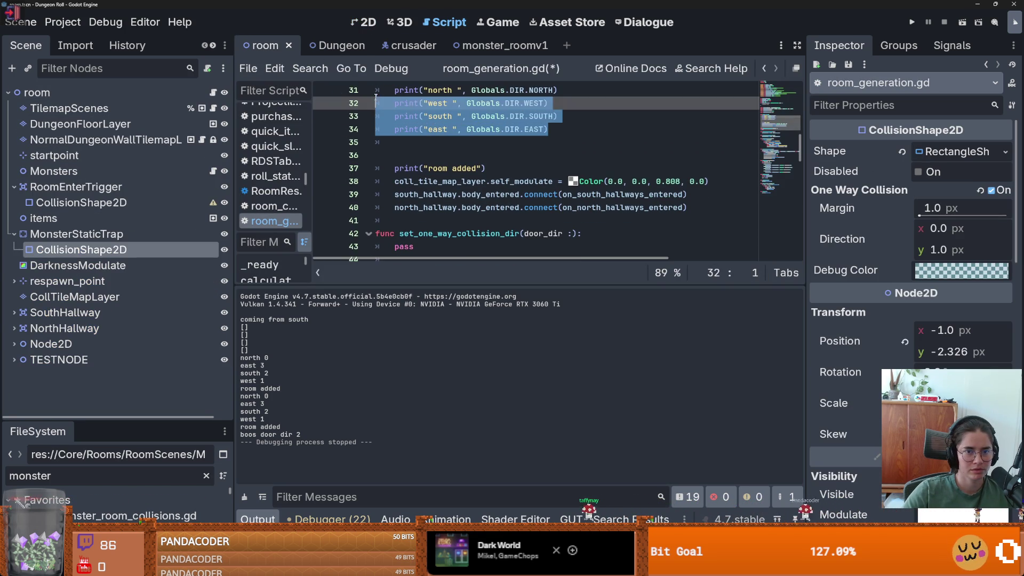
key(BackSpace)
double_click(402, 130)
key(ctrl+v)
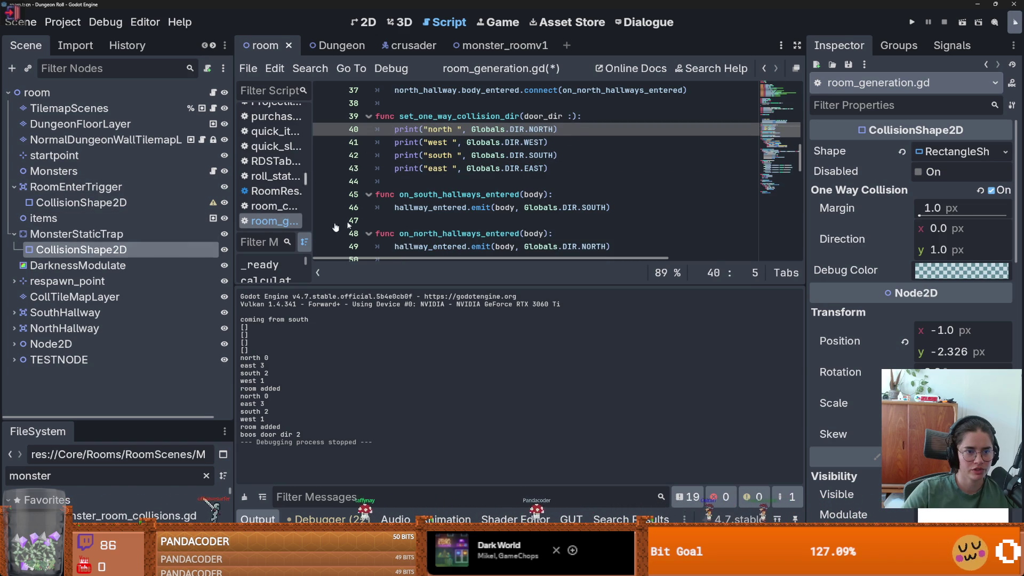
Step: Add an onready reference to the trap's collision shape named monster_static_collision
scroll(361, 196, up, 8)
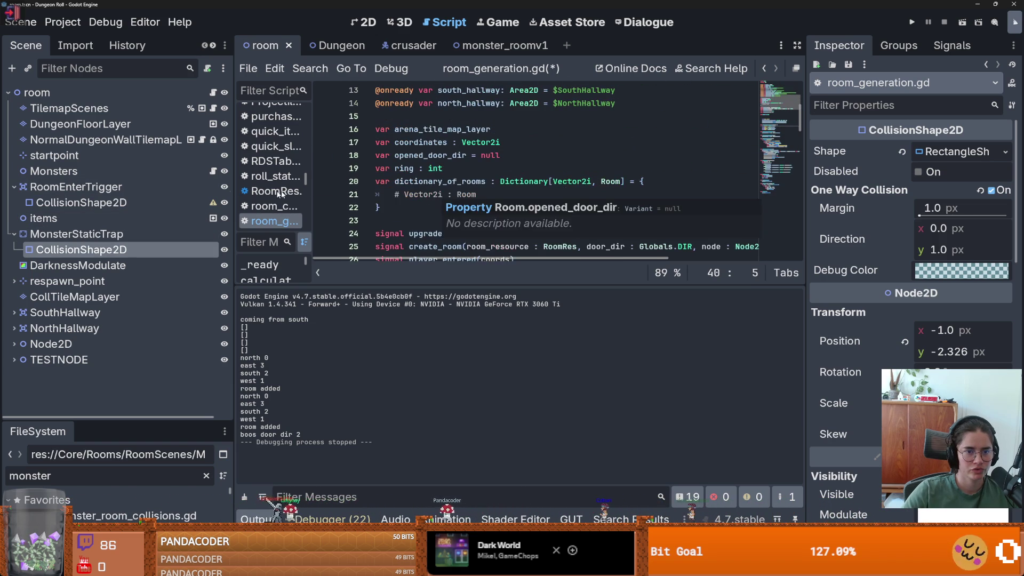
mouse_move(81, 250)
mouse_down()
mouse_move(298, 131)
mouse_move(507, 186)
mouse_move(497, 129)
mouse_up()
double_click(491, 116)
text(monster_static_collision: CollisionShape2D = $MonsterStaticTrap/Col)
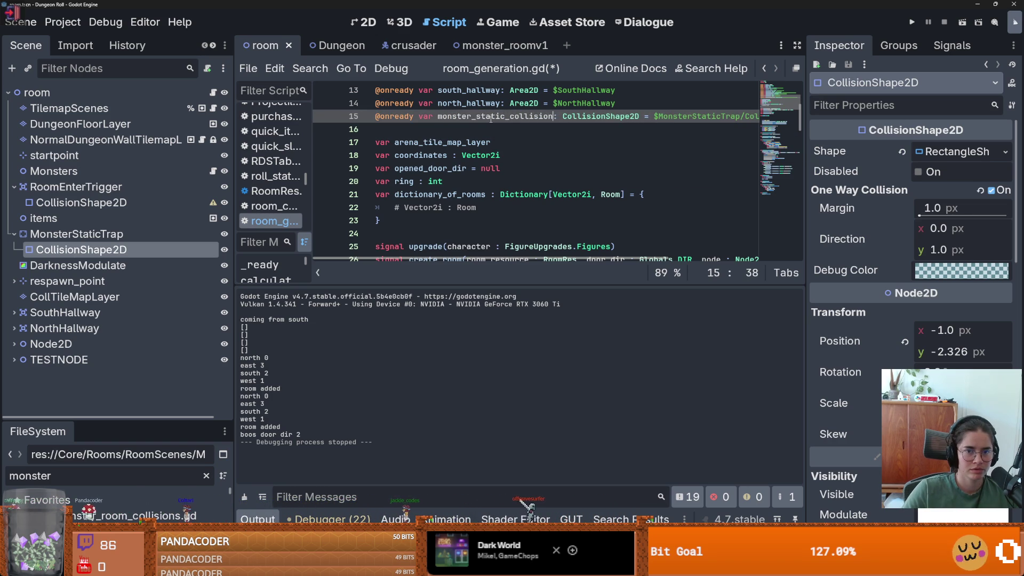
Step: Begin the line monster_static_collision.one_way_collision_direction = after the prints
scroll(456, 160, down, 6)
scroll(455, 163, down, 2)
click(559, 187)
key(Return)
text(monster_static_collision)
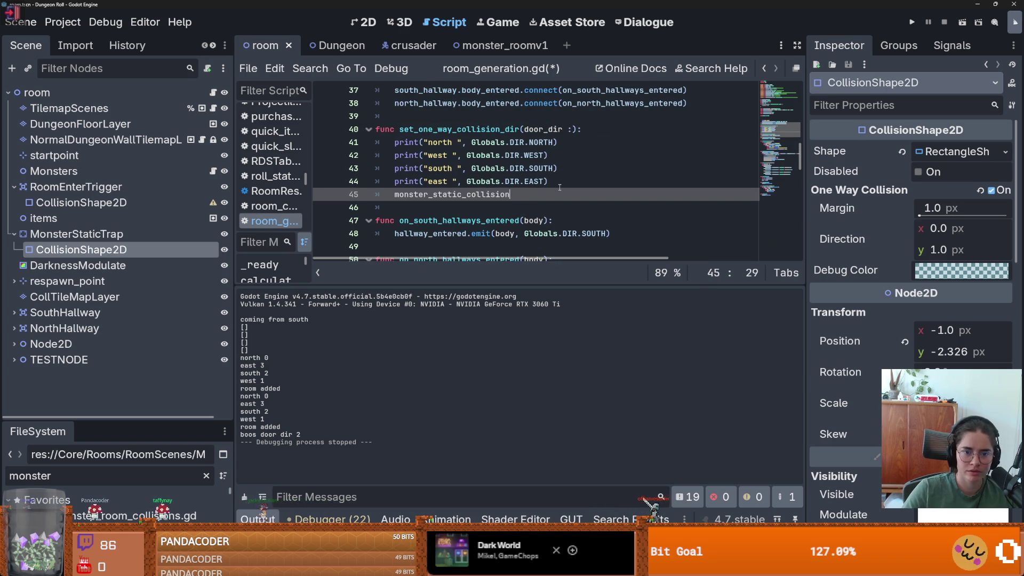
text(.o)
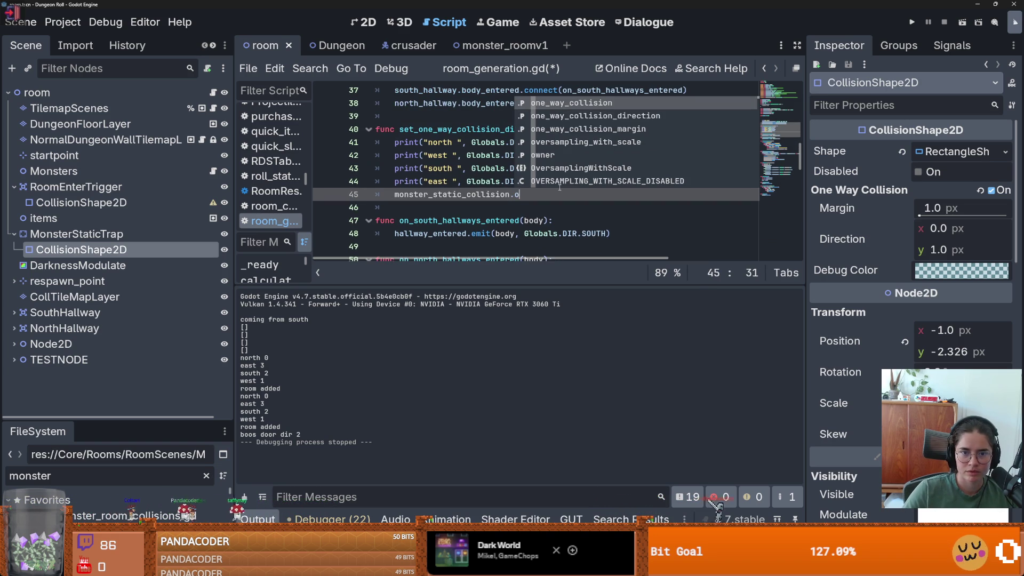
key(Down)
key(Return)
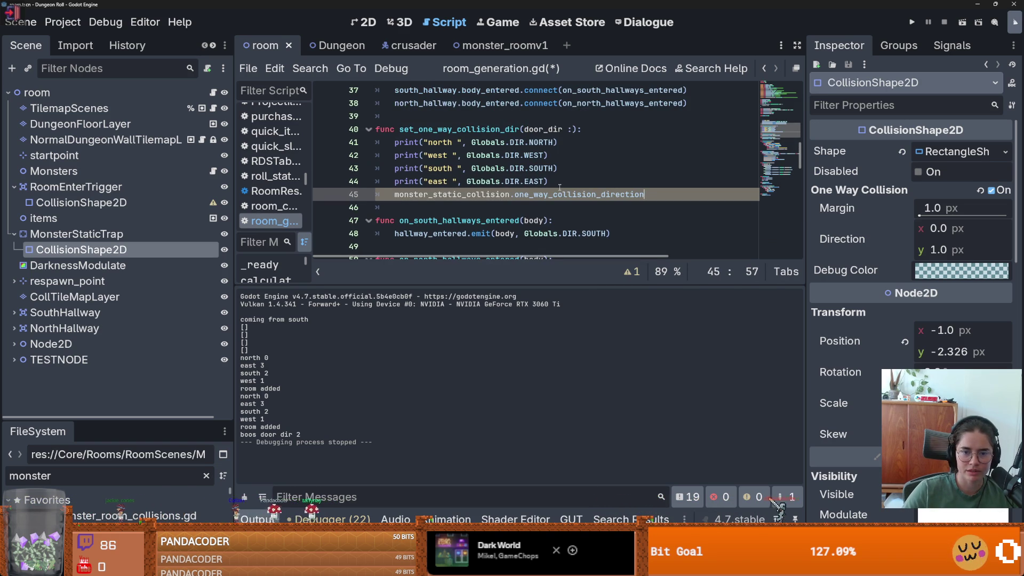
text( =)
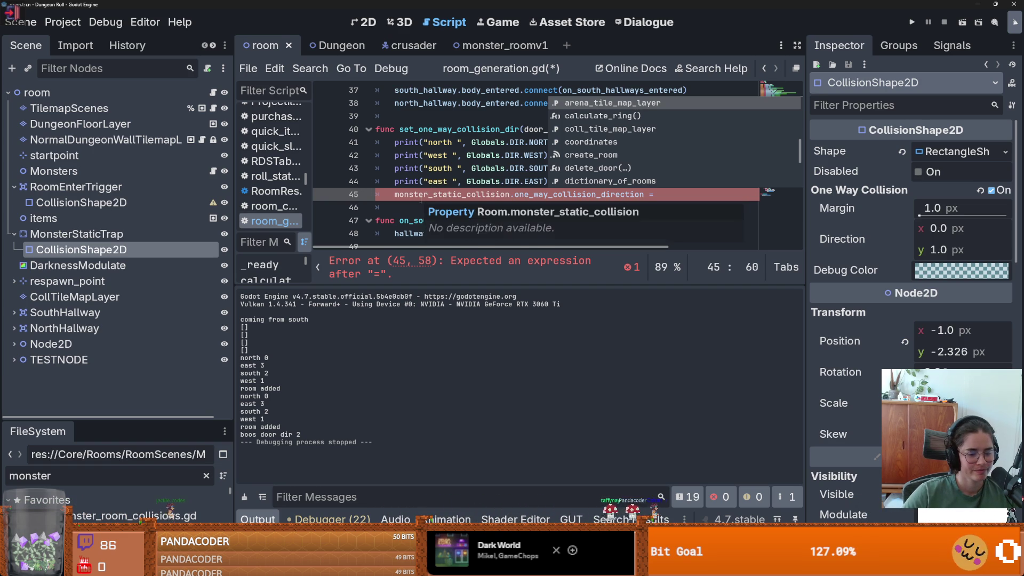
click(477, 195)
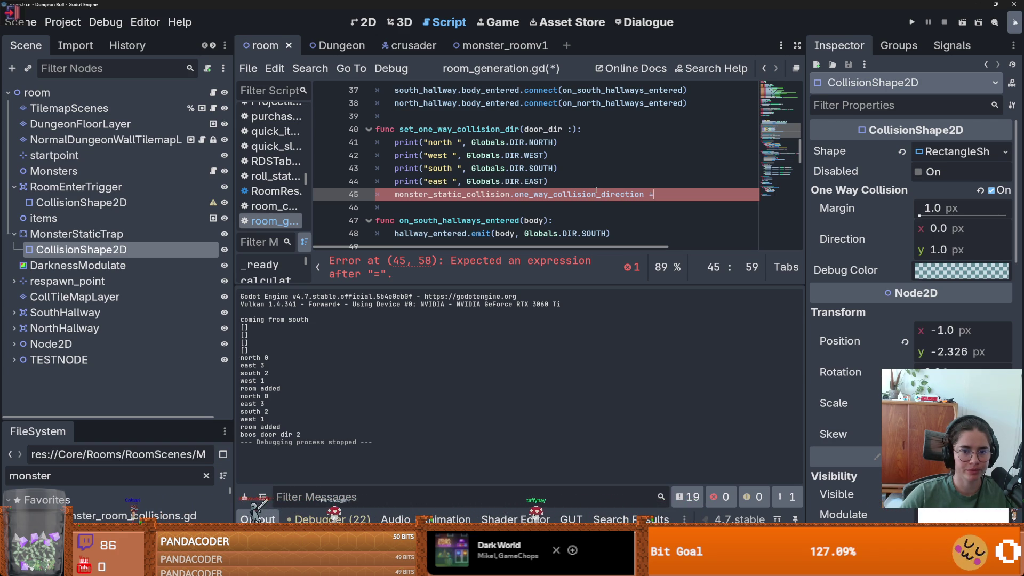
Step: Insert var direction = Vector2(0.0, 1.0) above the assignment and start a match(door_dir) line
key(Home)
key(Return)
key(Up)
text(var )
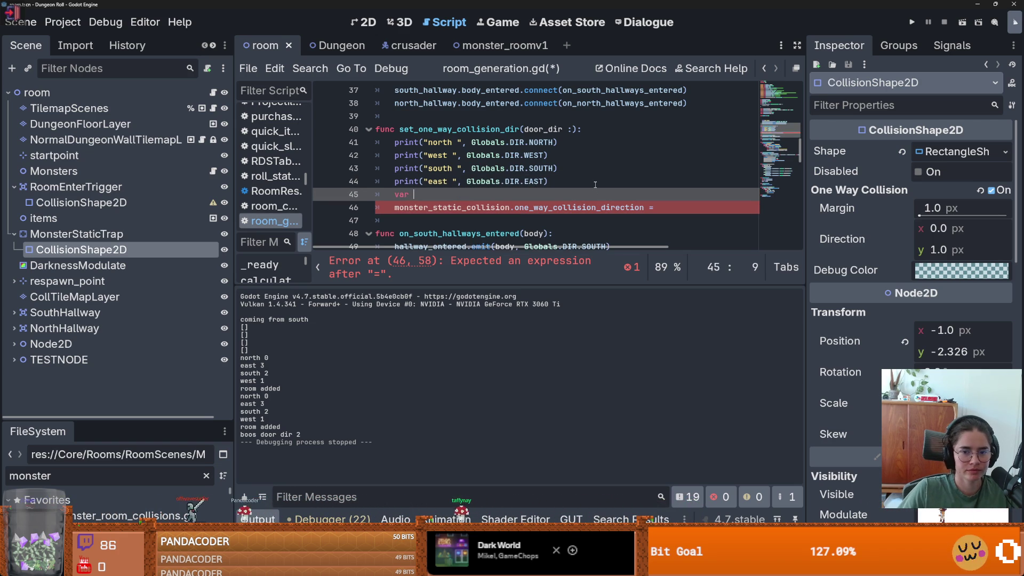
text(direction 6)
key(BackSpace)
key(BackSpace)
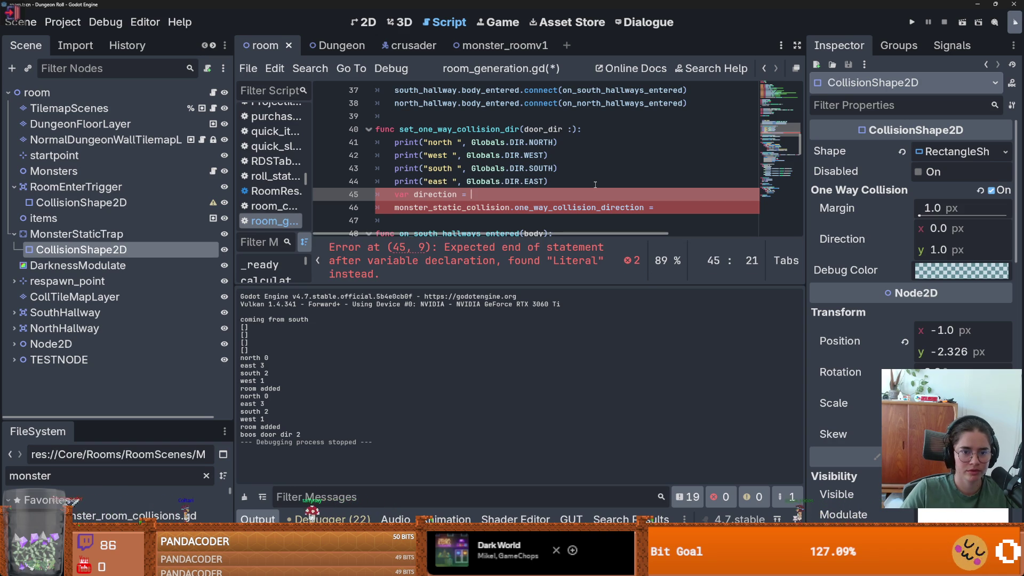
text(= Vector)
key(Return)
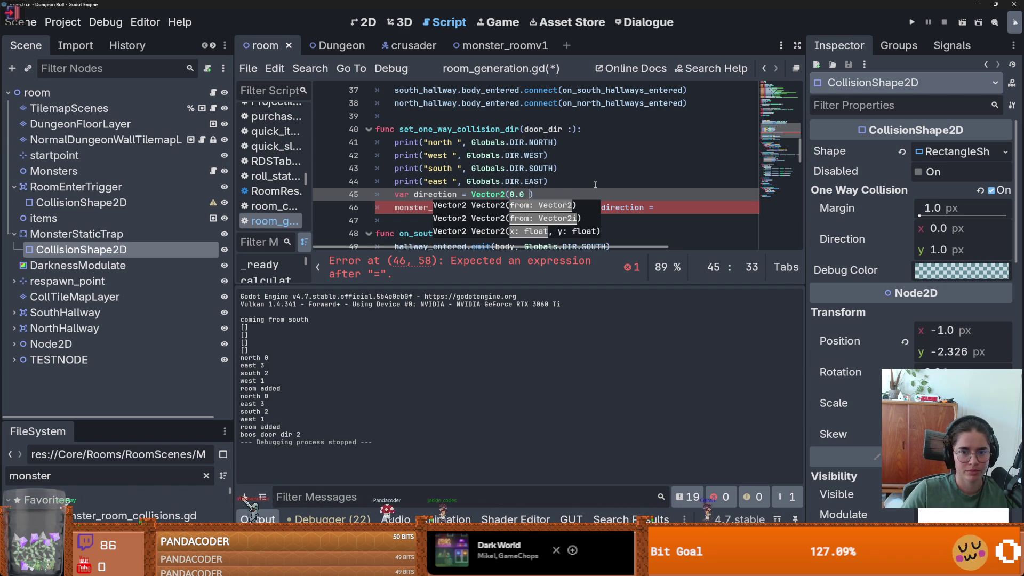
key(BackSpace)
text(, 1.0))
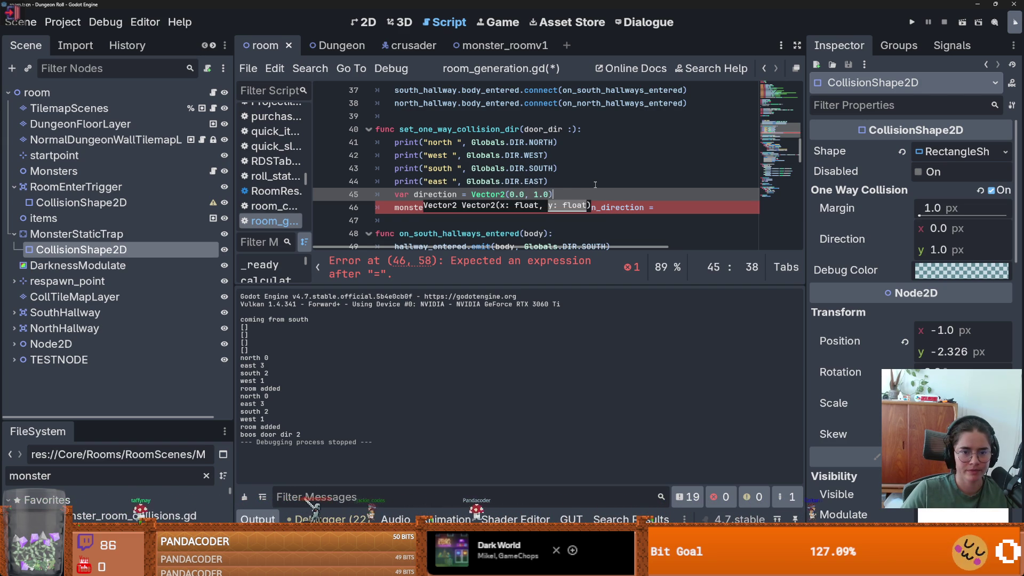
key(Return)
text(match)
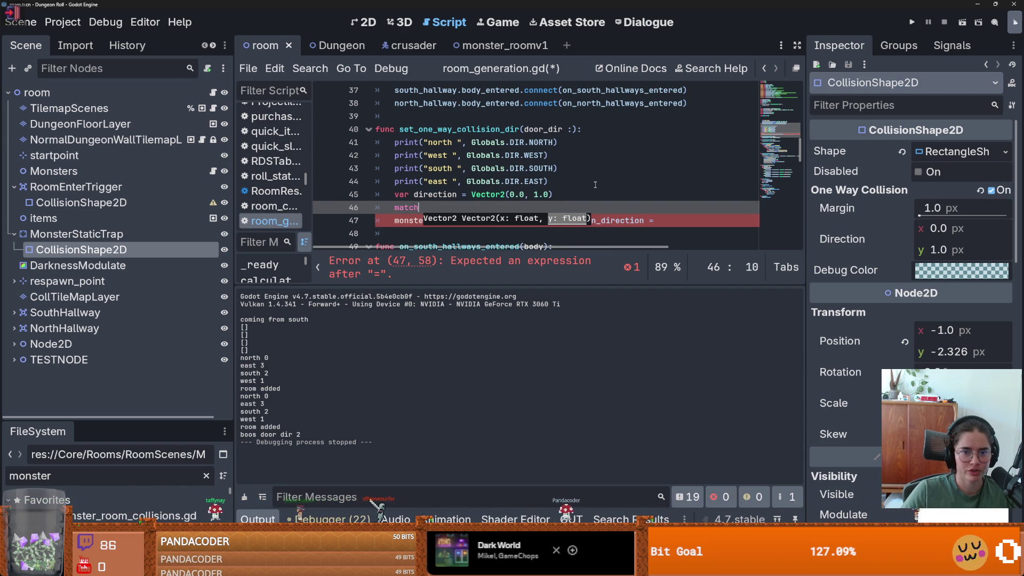
text((door_dir: D)
text(lobals.Dir)
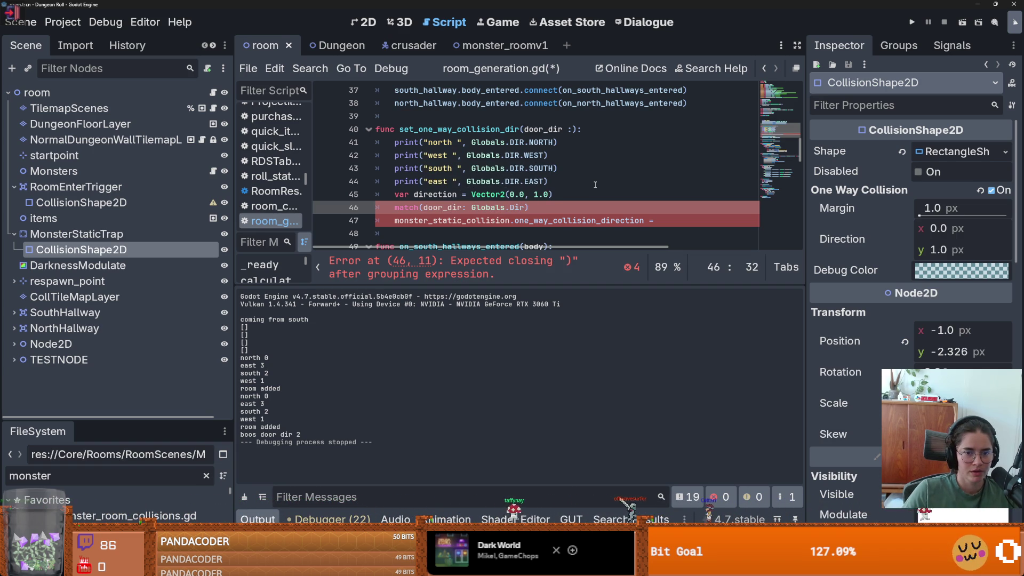
text():)
Step: Give the match statement an indented pass body
key(Return)
text(pass)
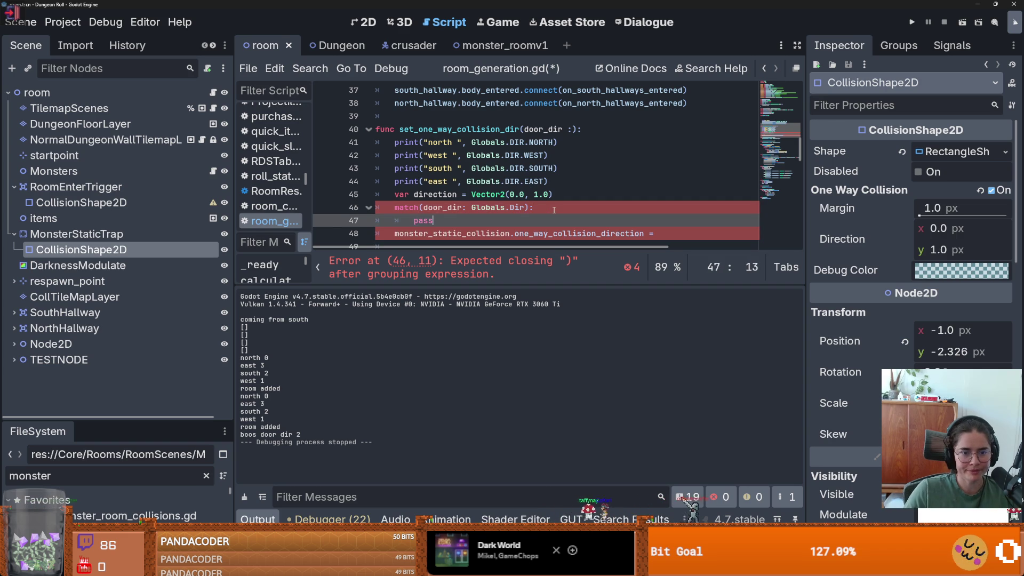
scroll(554, 209, down, 4)
scroll(457, 173, up, 2)
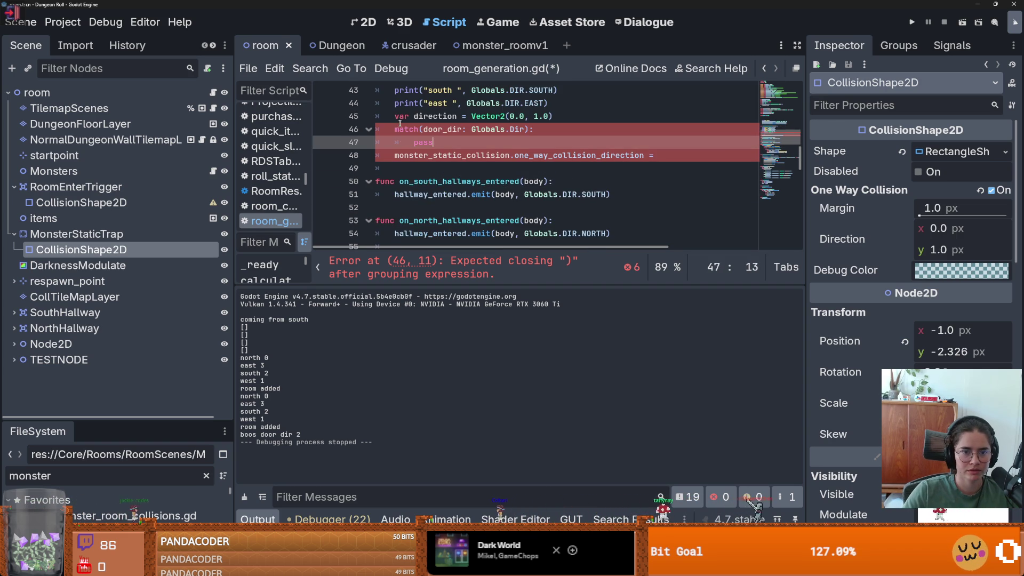
scroll(441, 170, up, 1)
Step: Type the door_dir parameter as Globals.DIR in the function signature
click(395, 168)
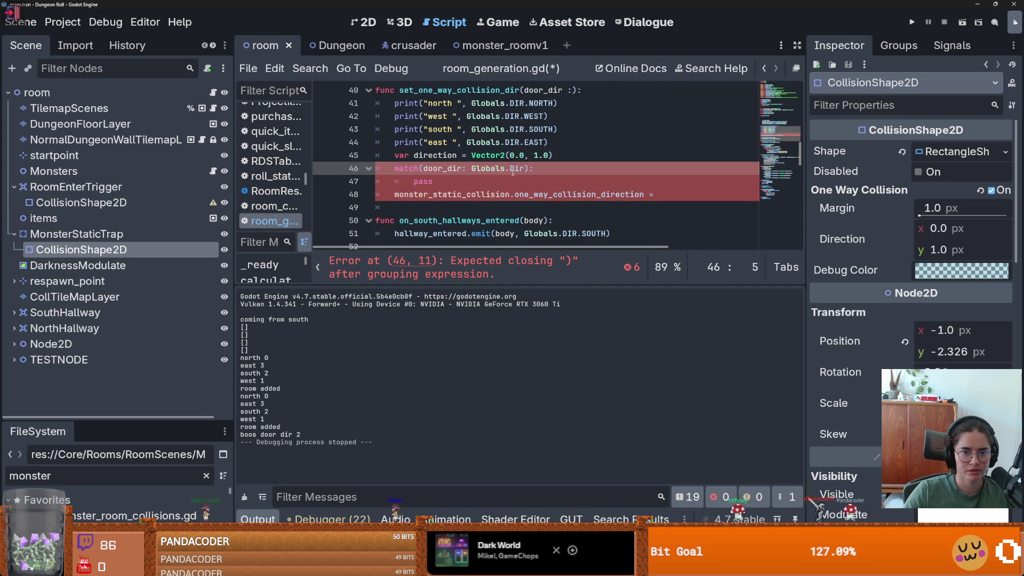
scroll(513, 171, up, 1)
click(558, 192)
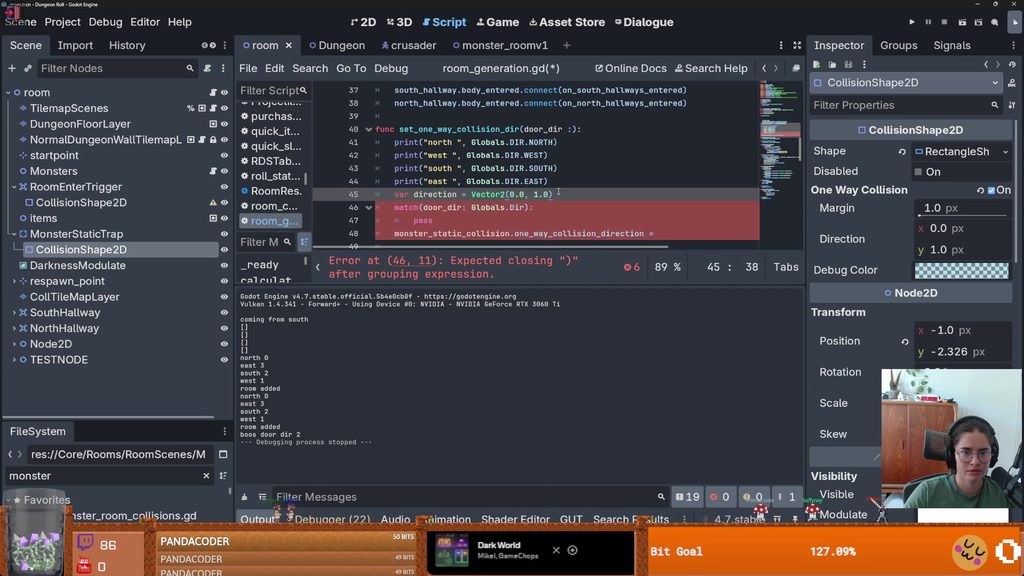
click(582, 182)
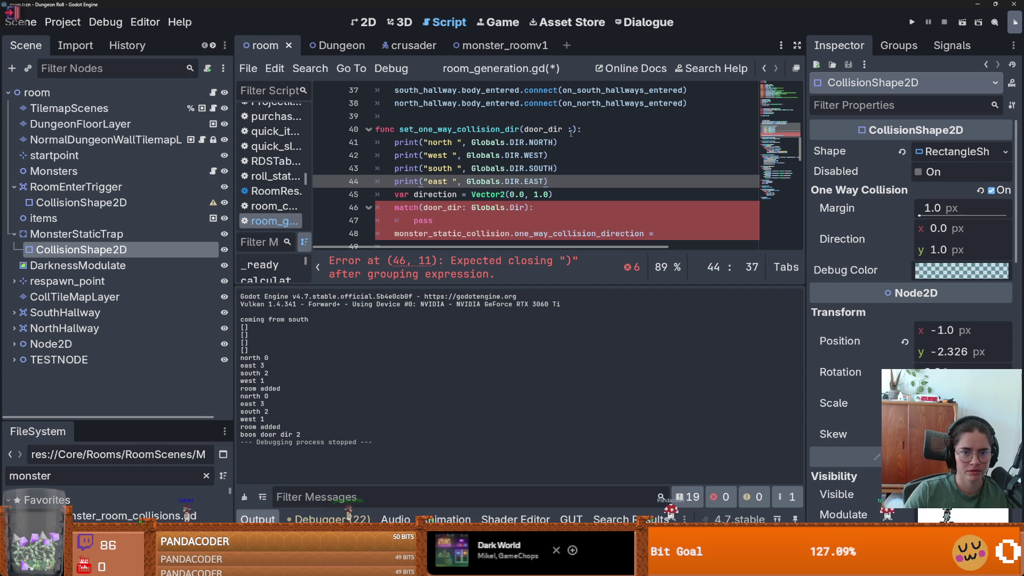
click(572, 129)
key(BackSpace)
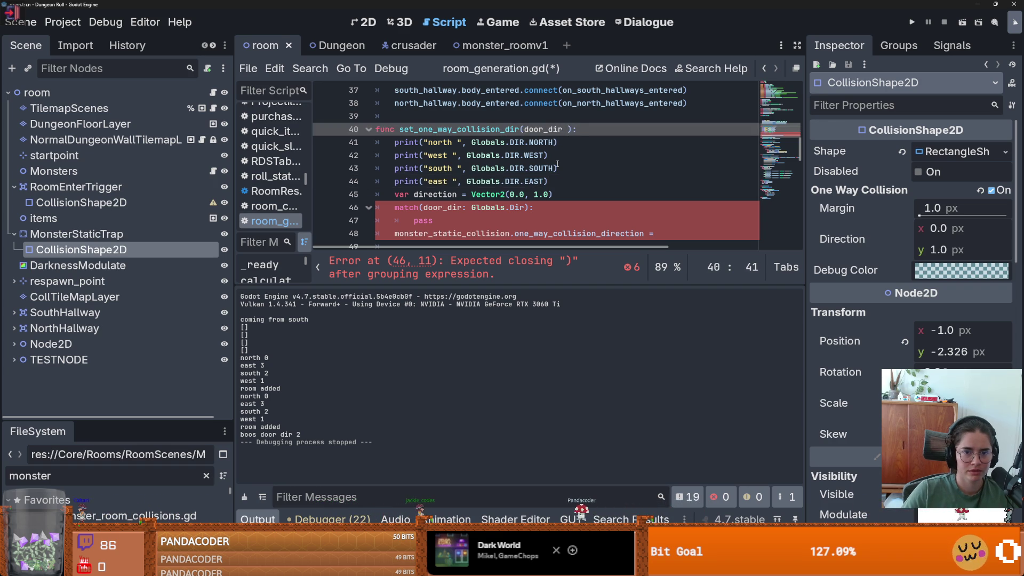
text(: Globals.DIR)
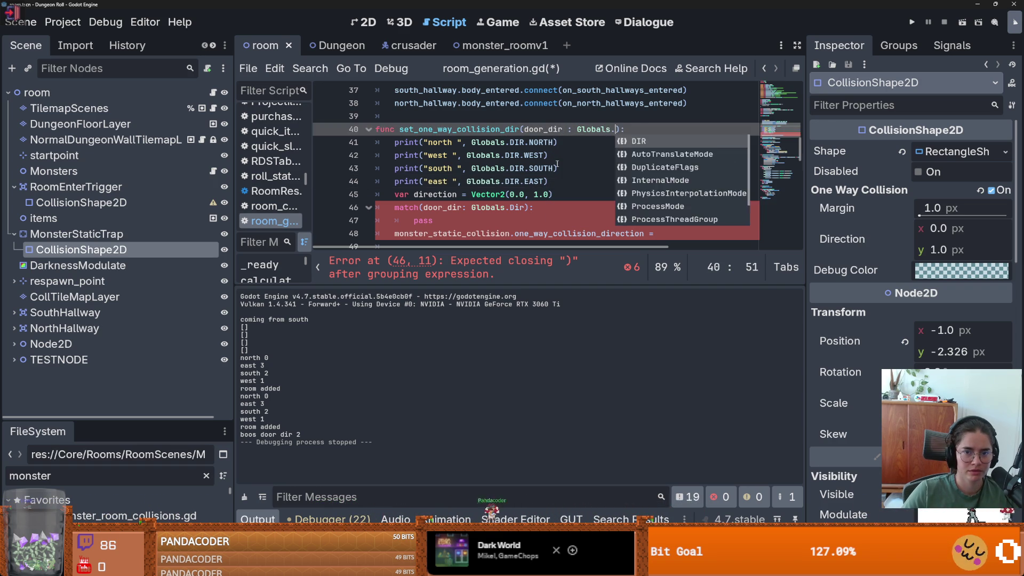
Step: Assign direction to monster_static_collision.one_way_collision_direction
scroll(482, 211, down, 1)
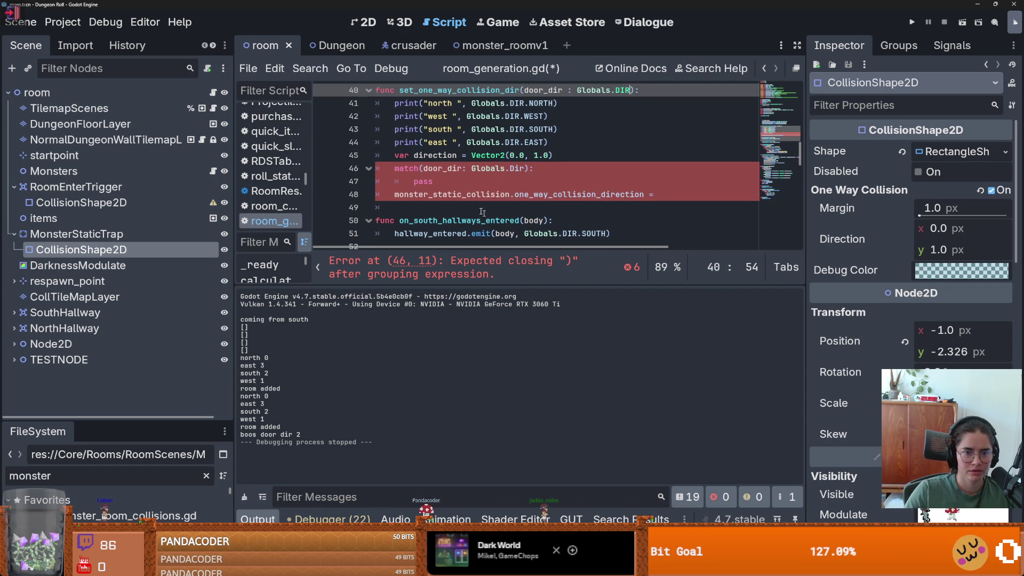
click(394, 168)
click(415, 183)
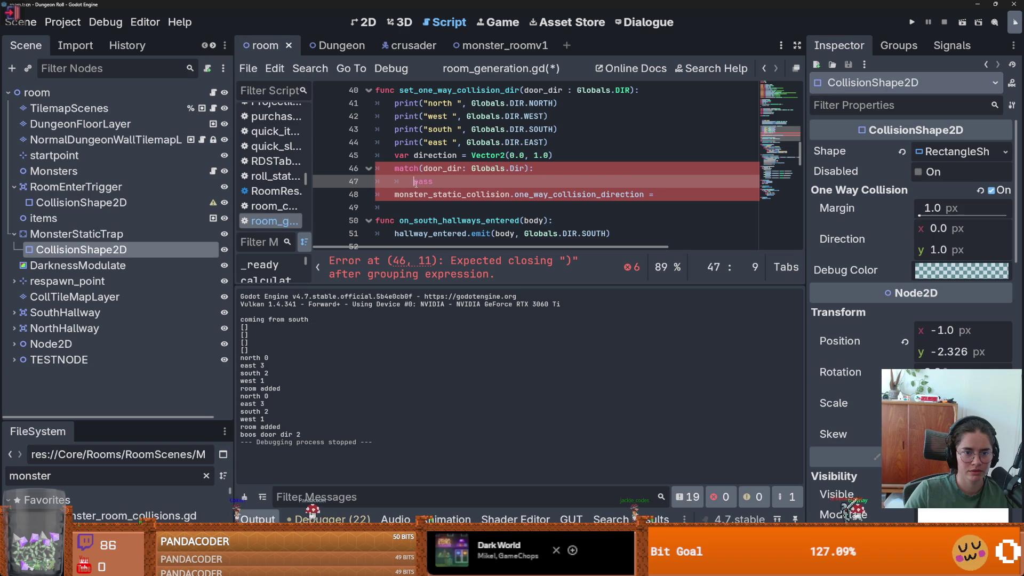
key(Down)
key(Home)
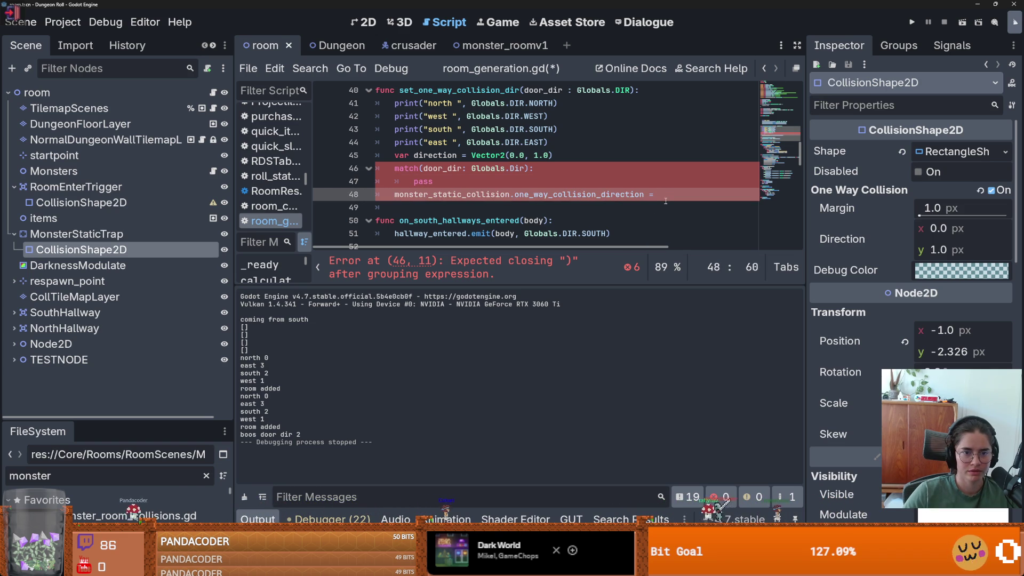
text(direx)
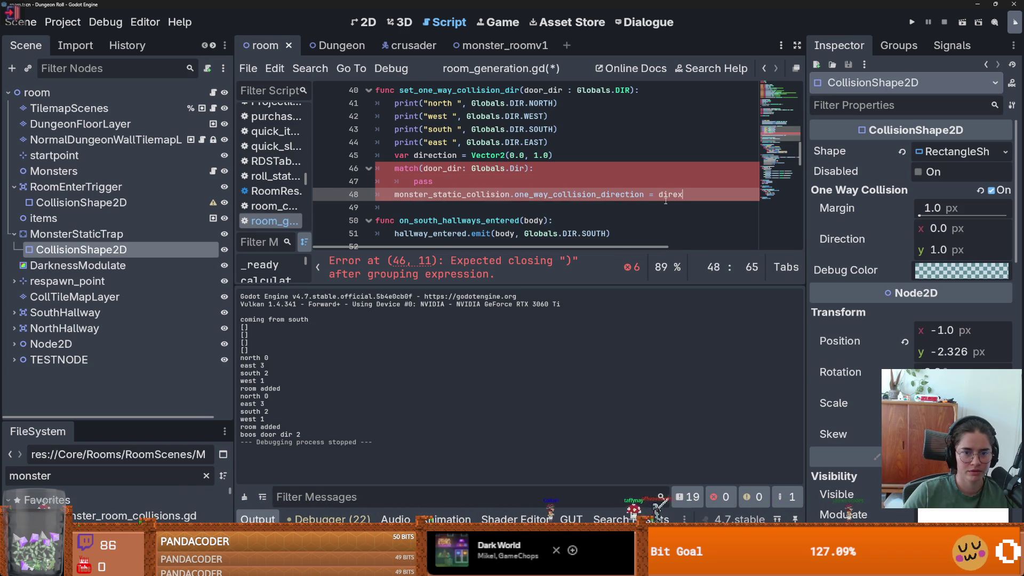
key(BackSpace)
text(ction)
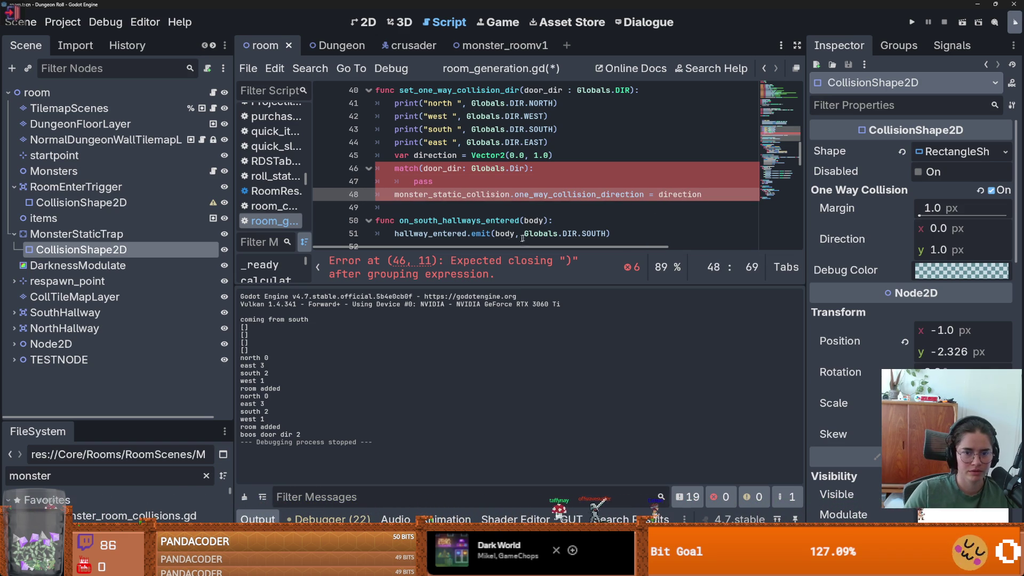
Step: Delete the invalid type annotation from the match(door_dir) line
key(Up)
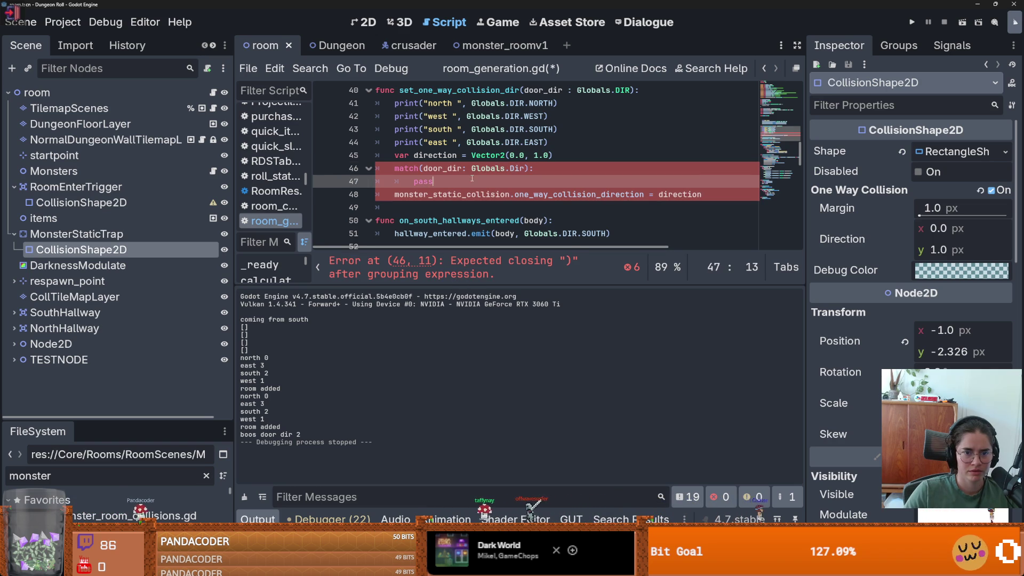
drag(525, 169, 462, 169)
key(BackSpace)
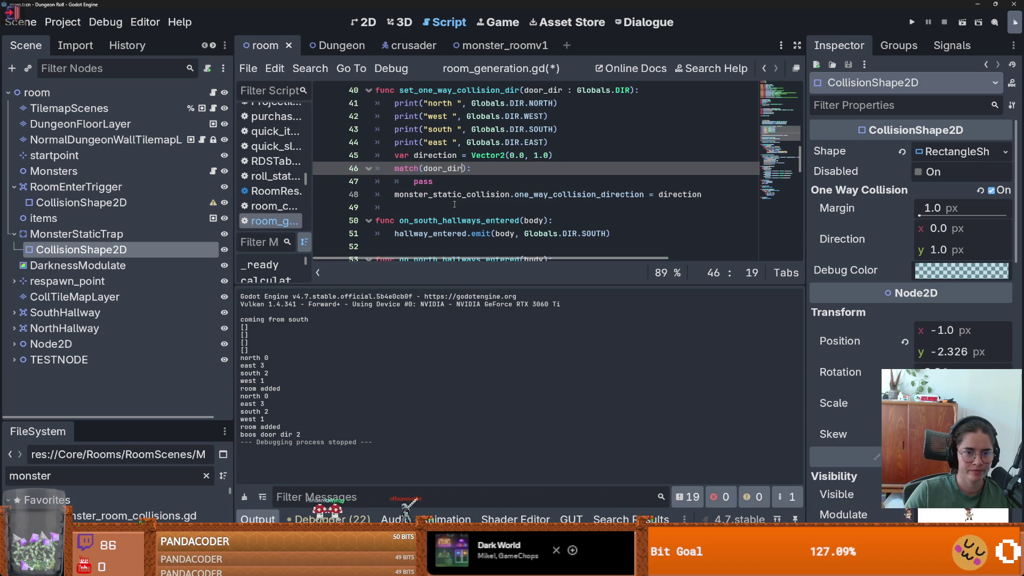
click(430, 182)
Step: Replace the pass placeholder with a Globals.DIR.NORTH case whose body is pass
double_click(434, 155)
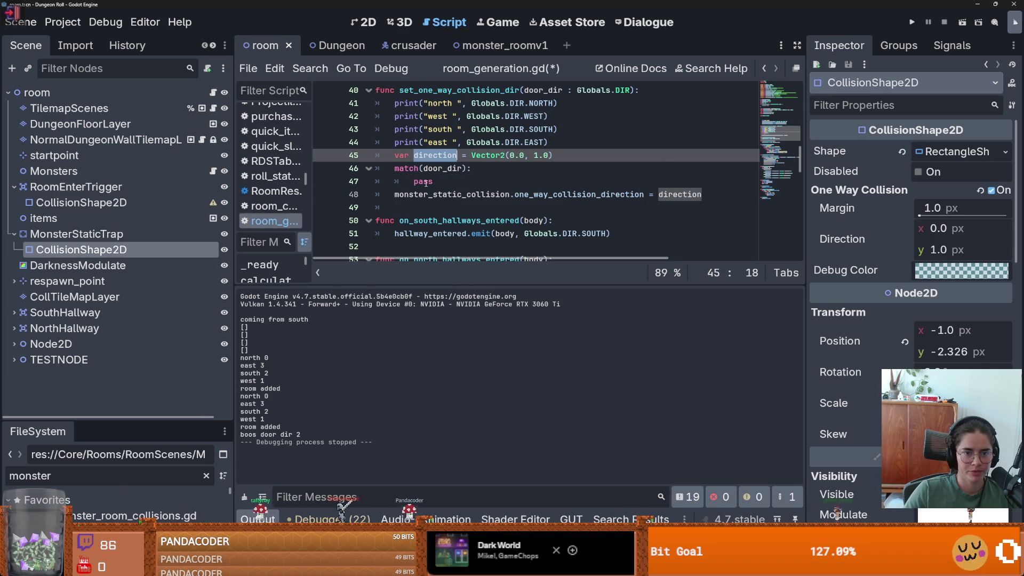
double_click(425, 182)
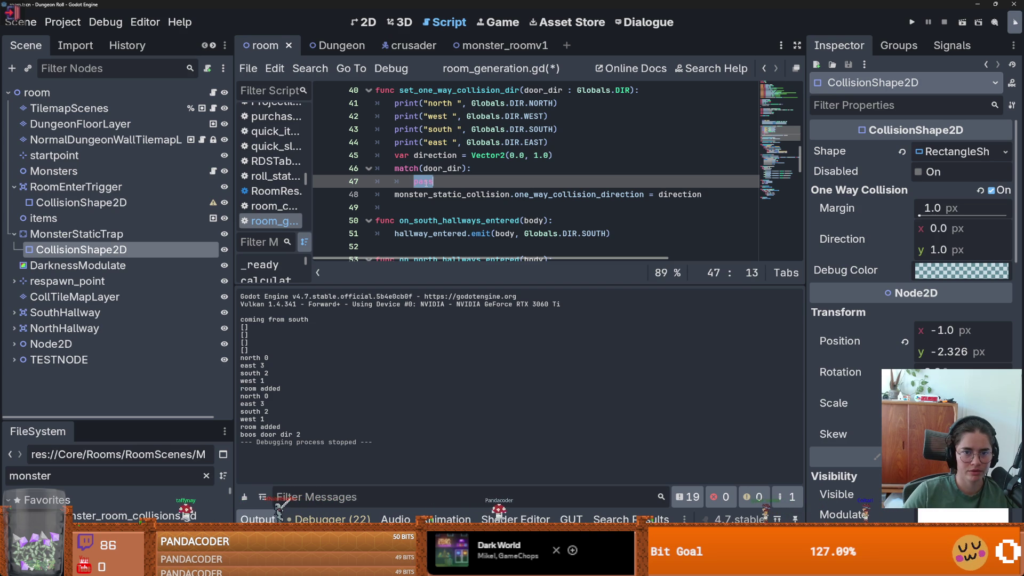
text(Globals.DIR.)
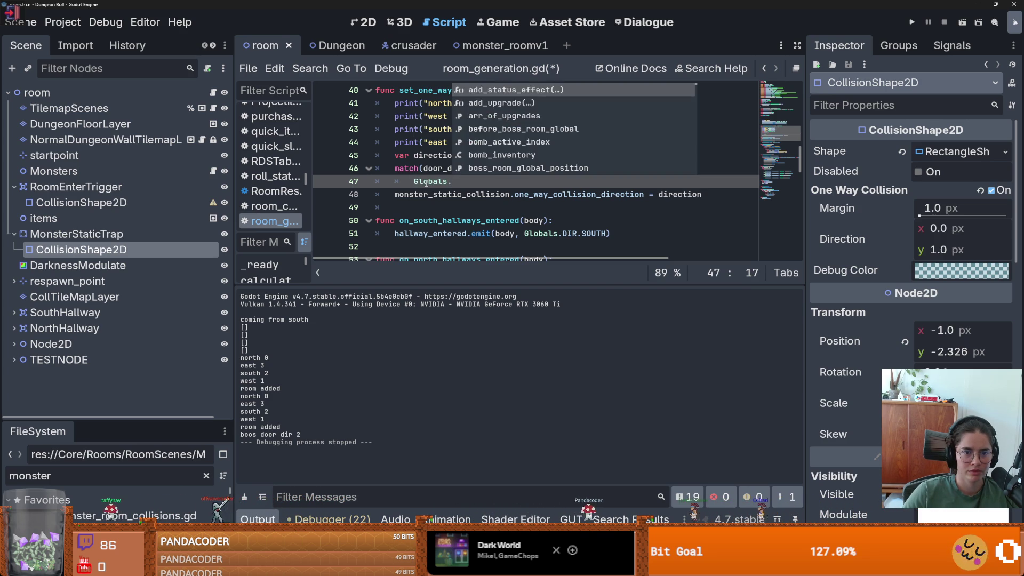
key(Return)
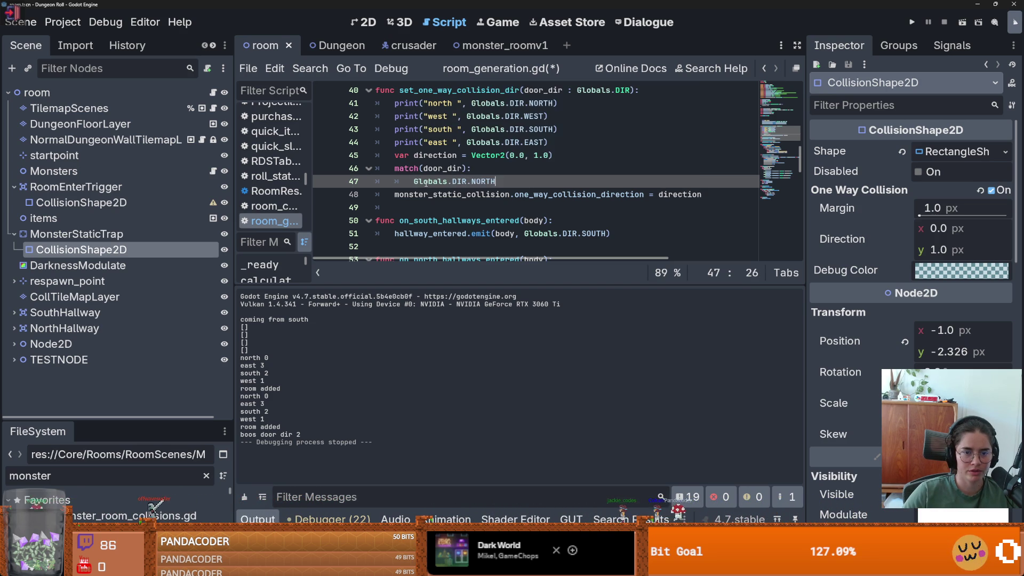
key(Return)
text(pass)
Step: Duplicate the NORTH case block three more times below it
mouse_move(429, 187)
mouse_down()
mouse_move(416, 184)
mouse_move(453, 194)
mouse_move(422, 184)
mouse_up()
key(ctrl+c)
click(463, 195)
key(Return)
key(ctrl+v)
key(Return)
key(ctrl+v)
key(Return)
key(ctrl+v)
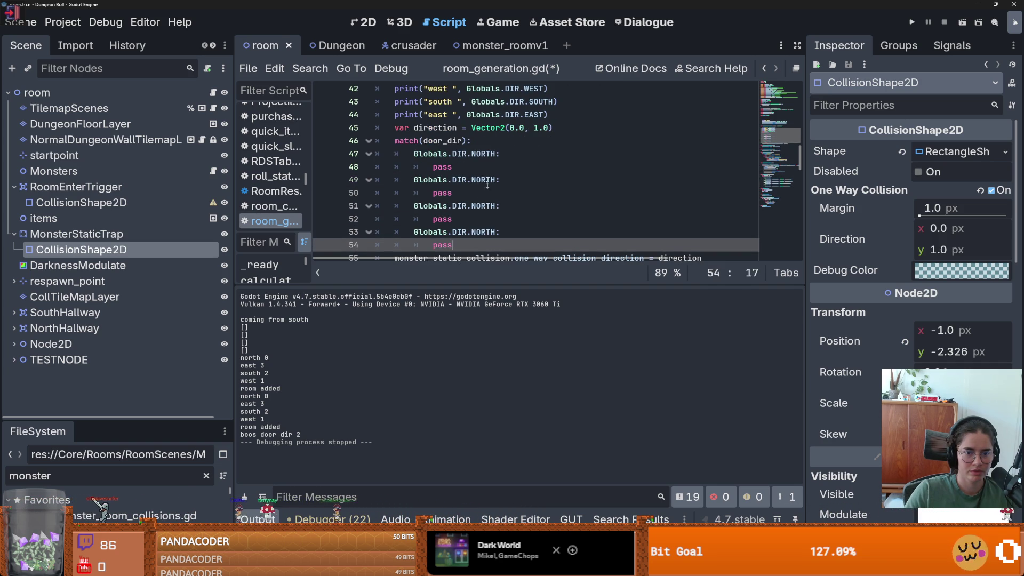
Step: Rename the three copied cases to EAST, SOUTH and WEST
double_click(487, 181)
text(EAST)
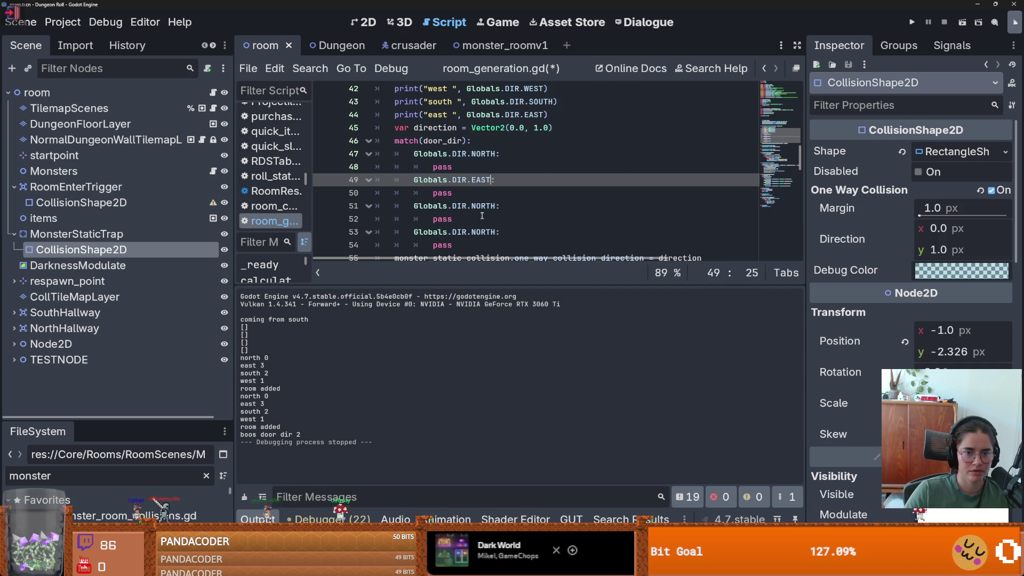
double_click(486, 206)
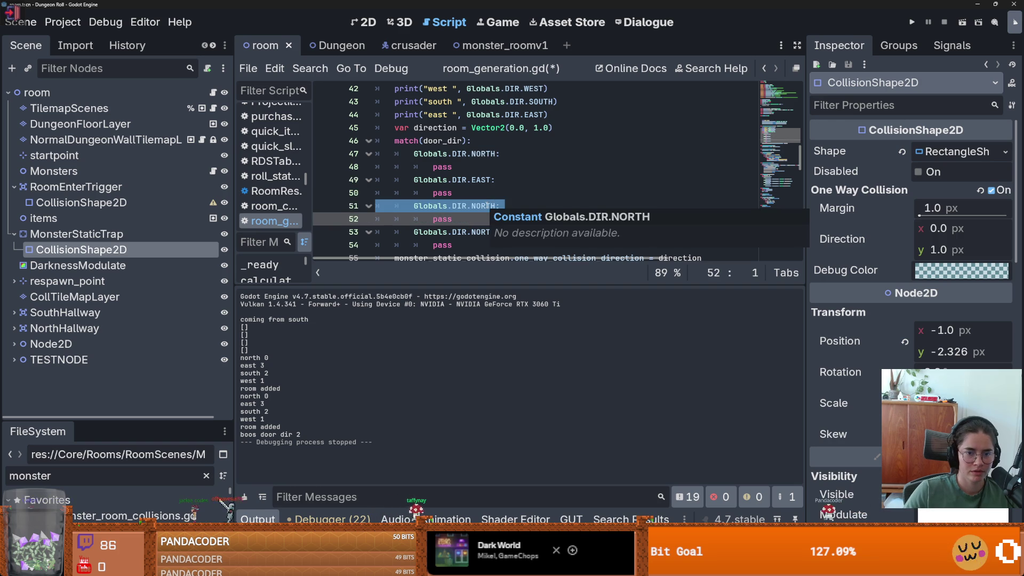
text(S)
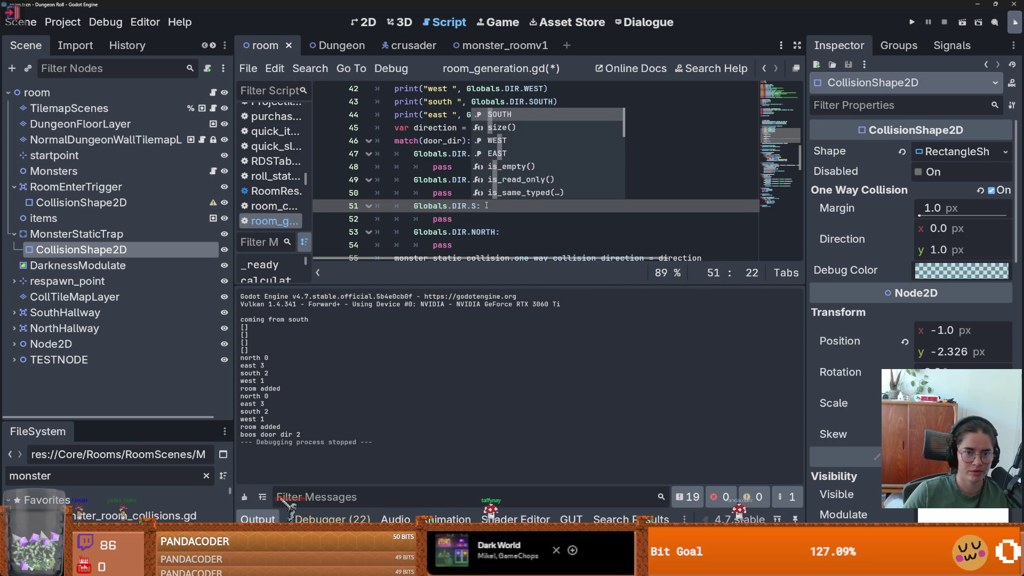
key(Return)
double_click(483, 231)
text(W)
key(Return)
Step: Replace every pass in the match with the variable name direction
scroll(484, 230, down, 2)
click(679, 180)
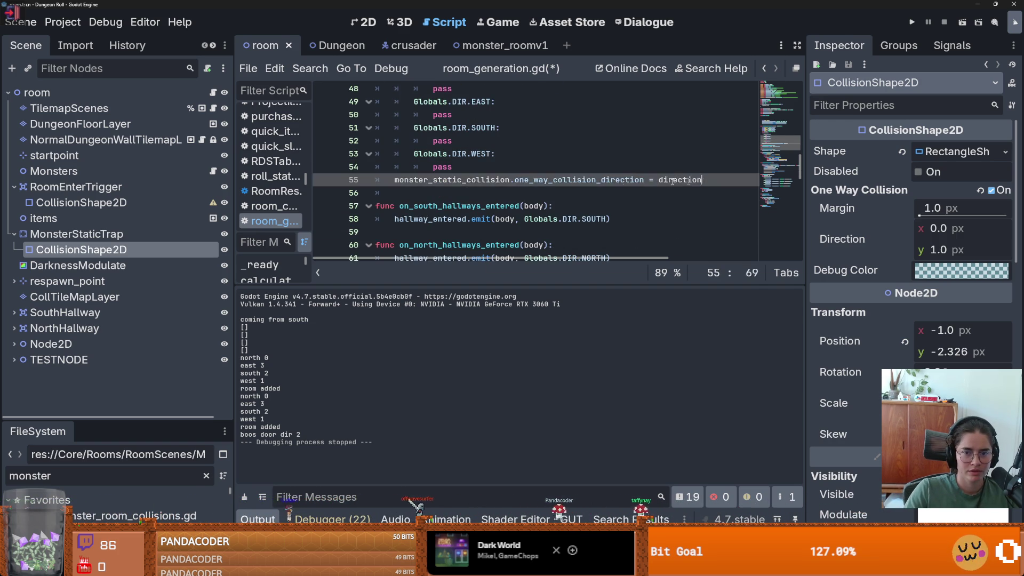
scroll(533, 160, up, 2)
click(442, 128)
double_click(443, 128)
key(ctrl+c)
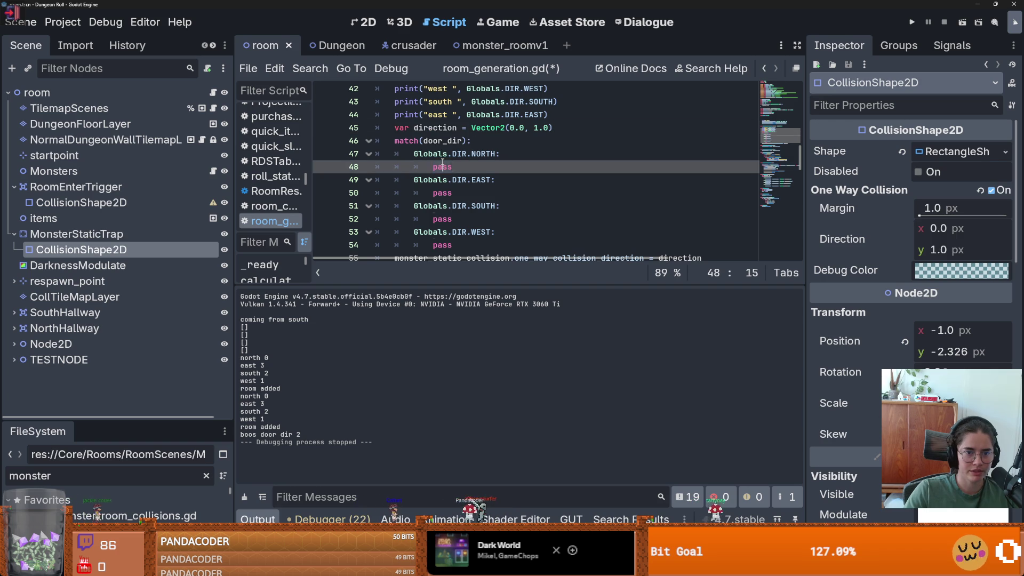
double_click(442, 167)
key(ctrl+d)
key(ctrl+d)
key(ctrl+d)
key(ctrl+v)
scroll(477, 202, down, 1)
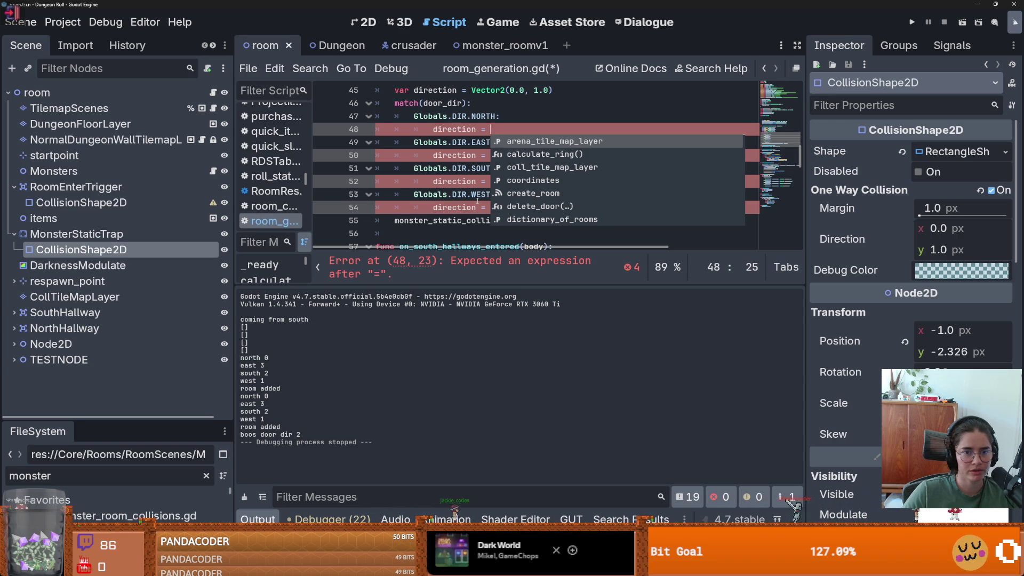
Step: Set the NORTH branch to direction = Vector2(0.0, -1.0), copied from the default vector
key(Escape)
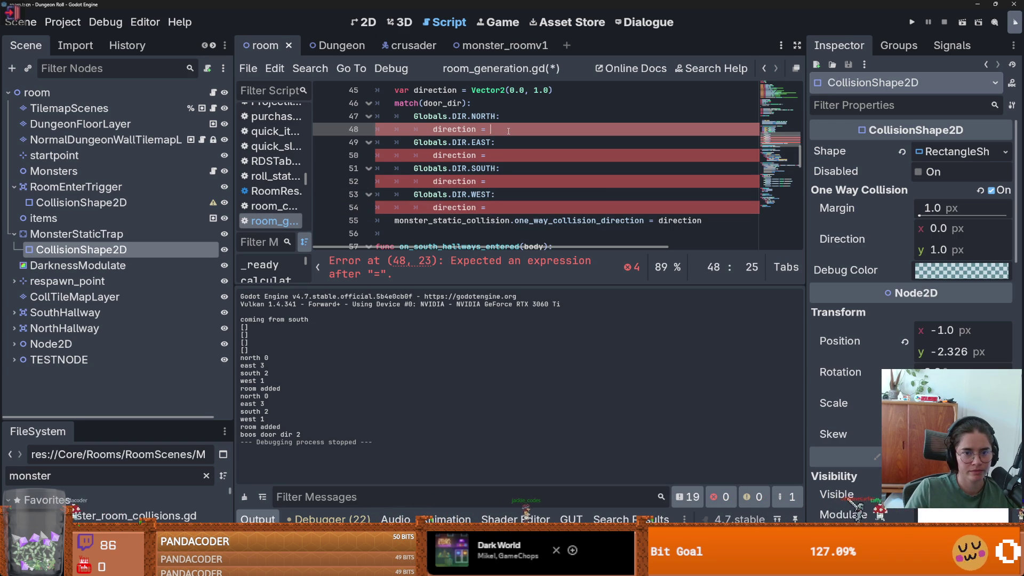
drag(572, 83, 462, 89)
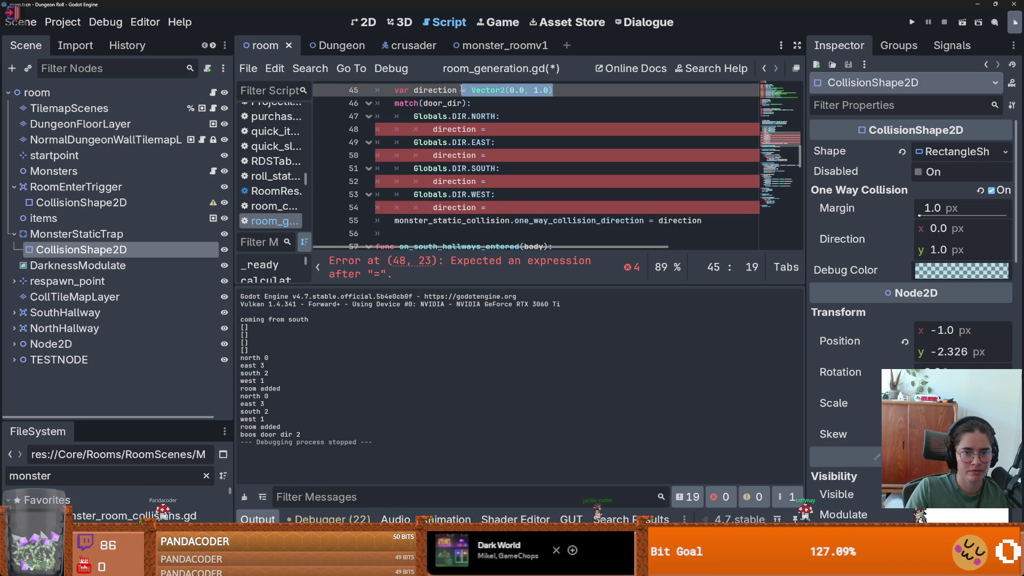
key(ctrl+c)
click(491, 124)
key(ctrl+v)
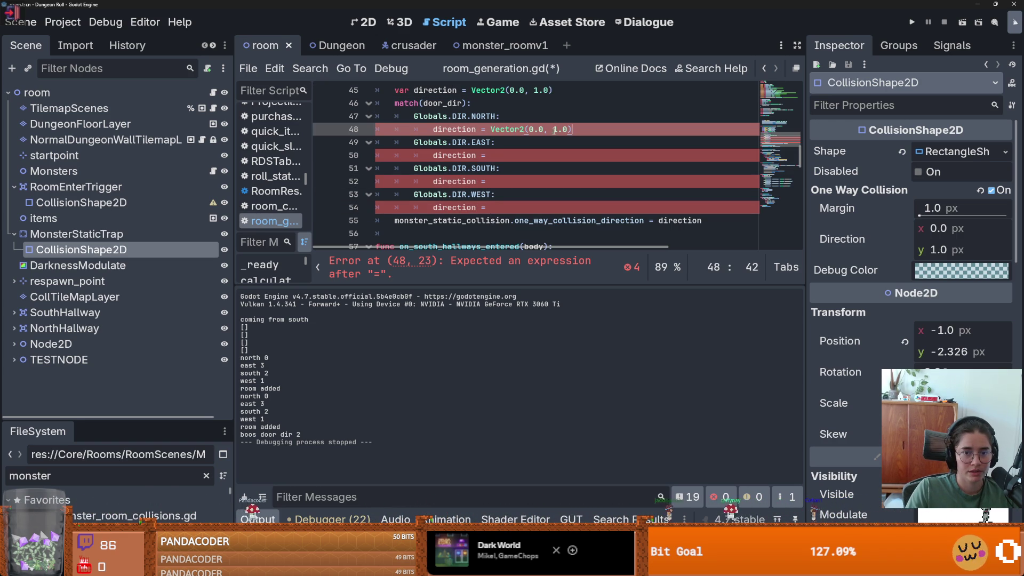
text(-)
drag(576, 130, 433, 129)
drag(576, 129, 483, 129)
Step: Set the SOUTH branch to Vector2(0.0, 1.0) and copy that vector
click(503, 155)
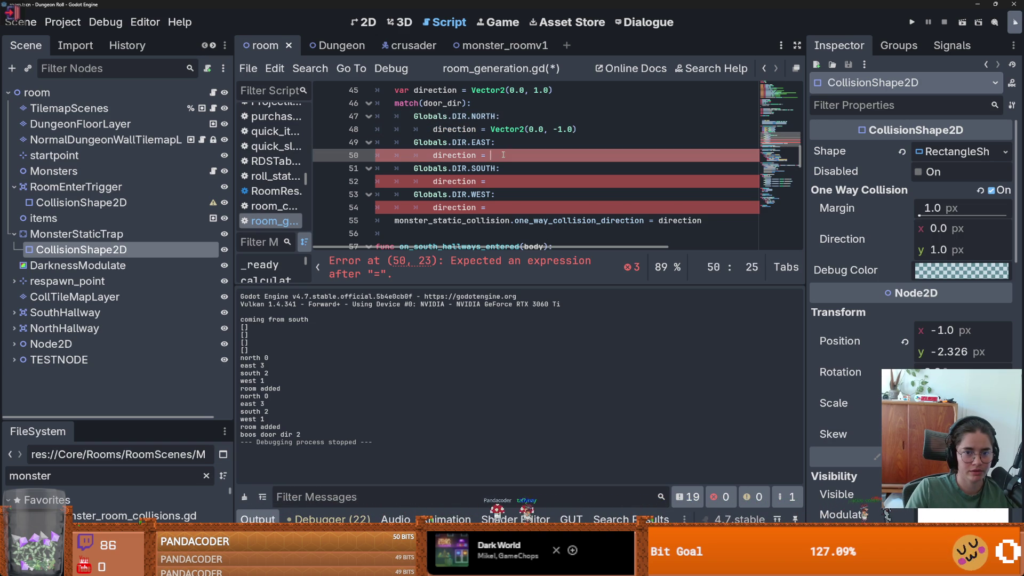
click(505, 181)
key(ctrl+v)
key(BackSpace)
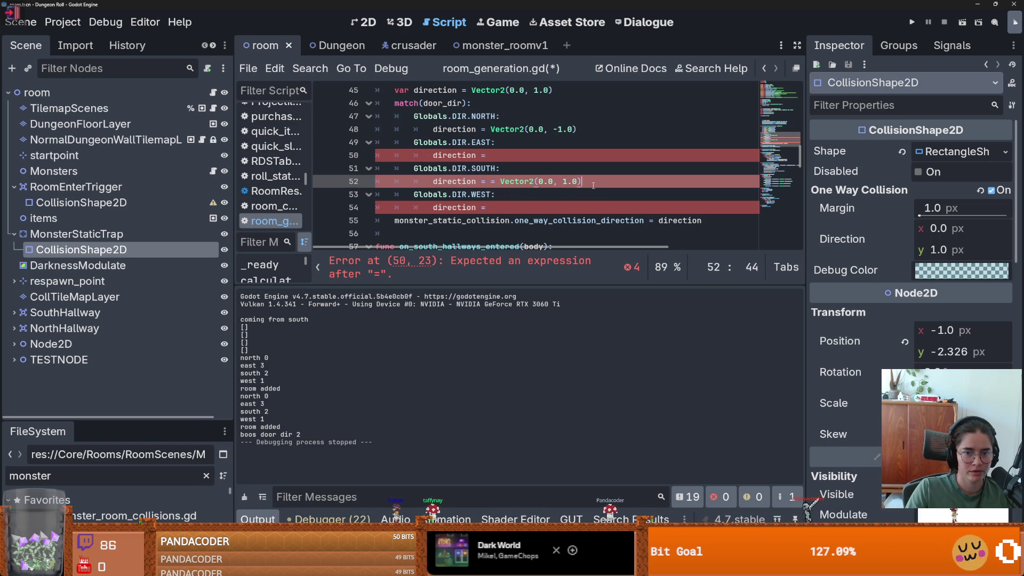
drag(582, 182, 495, 181)
key(Left)
key(BackSpace)
key(shift+End)
key(ctrl+c)
Step: Set the EAST branch to Vector2(1.0, 0.0)
click(566, 156)
key(ctrl+v)
drag(548, 155, 533, 155)
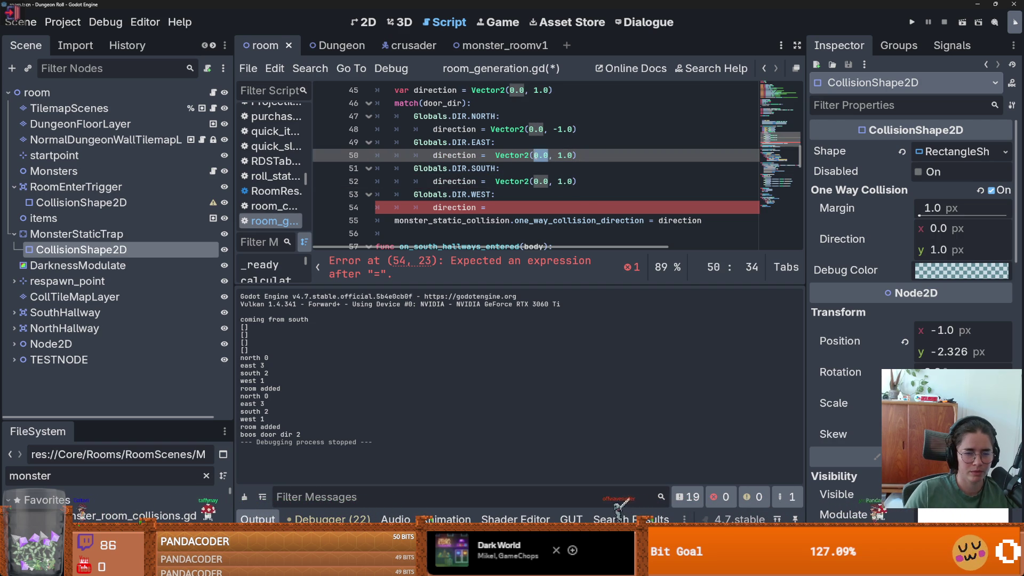
text(1)
click(595, 139)
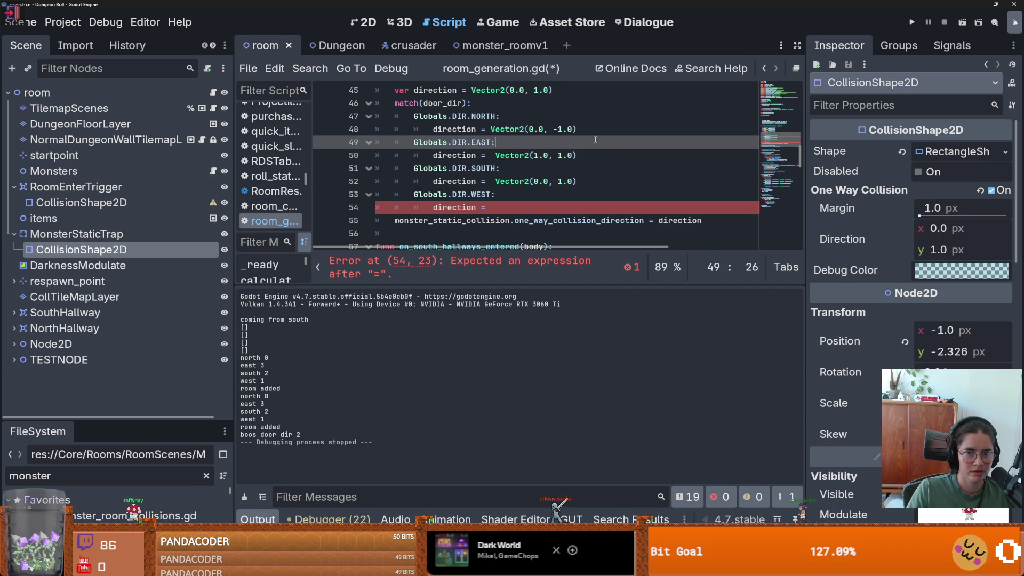
click(561, 156)
text(0)
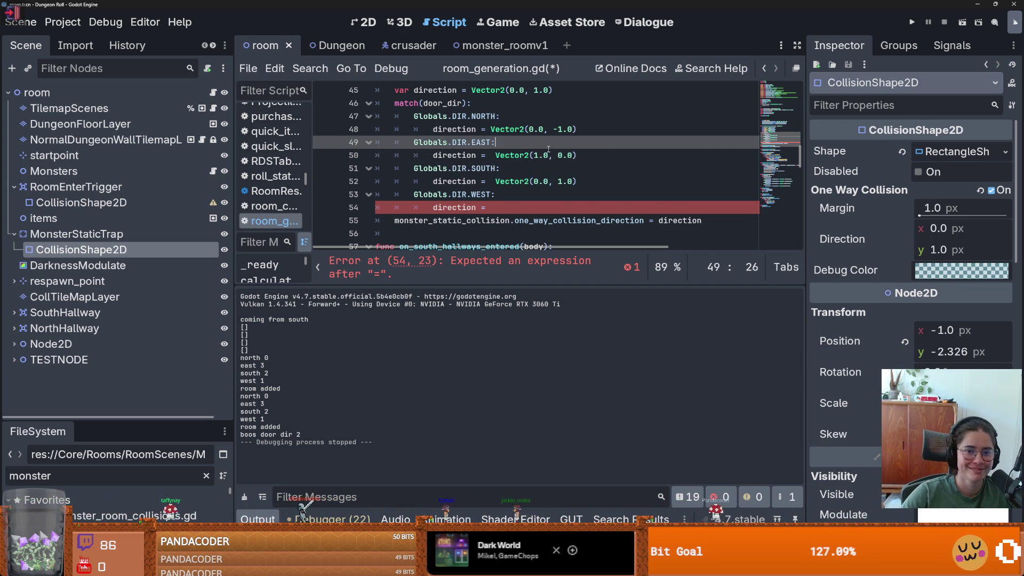
Step: Copy the east vector into the WEST branch's assignment
drag(577, 155, 491, 156)
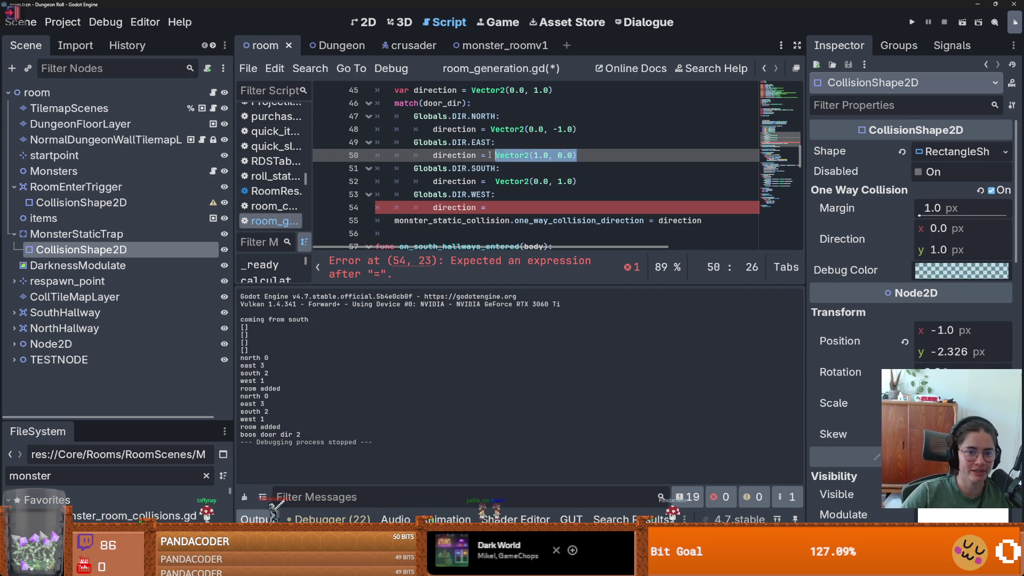
key(ctrl+c)
click(518, 208)
key(ctrl+v)
click(535, 207)
Step: Make west Vector2(-1.0, 0.0), comment out the four debug prints, and save
text(-)
key(ctrl+s)
click(543, 181)
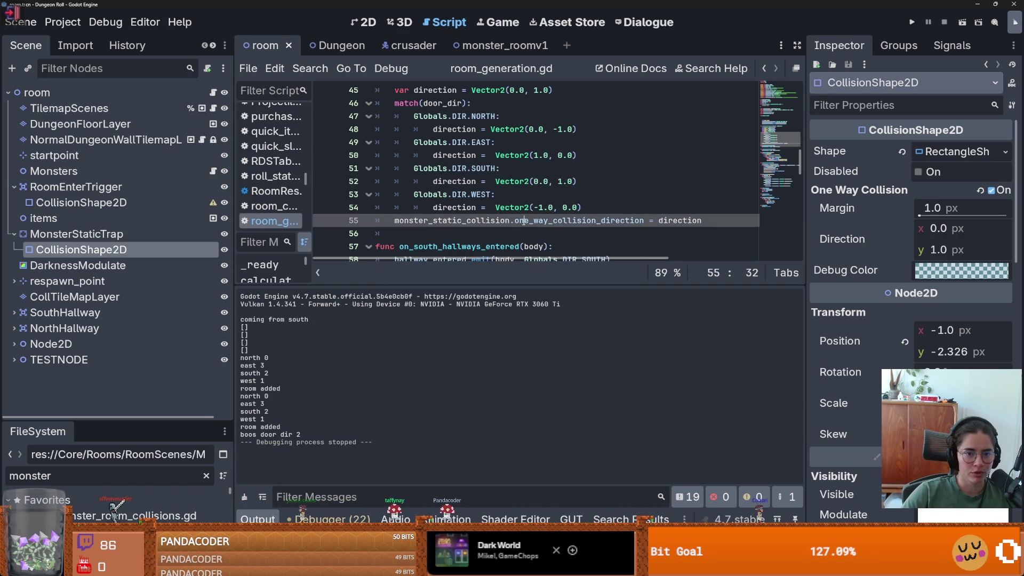
click(524, 220)
scroll(523, 221, up, 3)
mouse_move(554, 194)
mouse_down()
mouse_move(325, 194)
mouse_move(326, 161)
mouse_up()
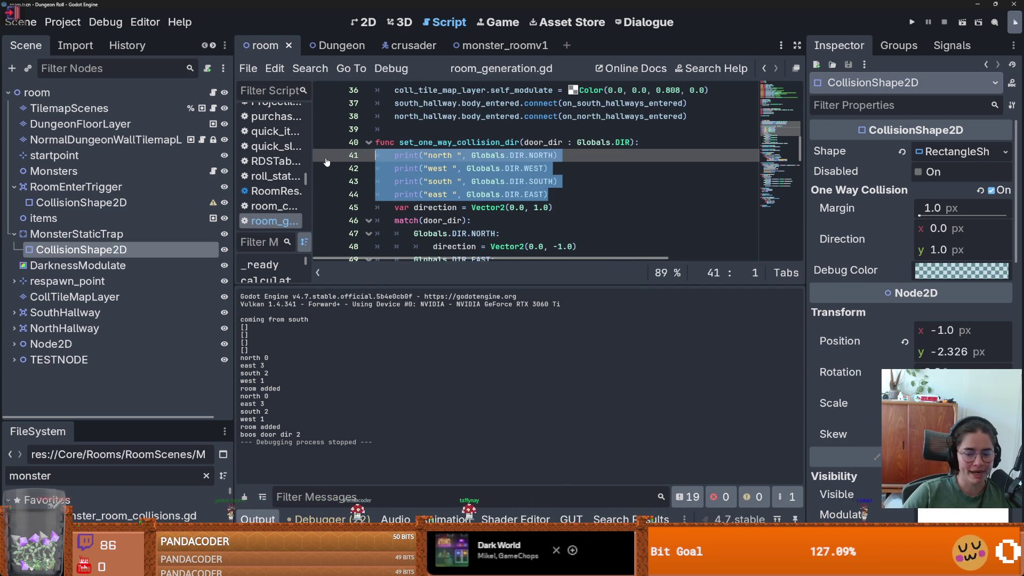
key(ctrl+k)
key(ctrl+s)
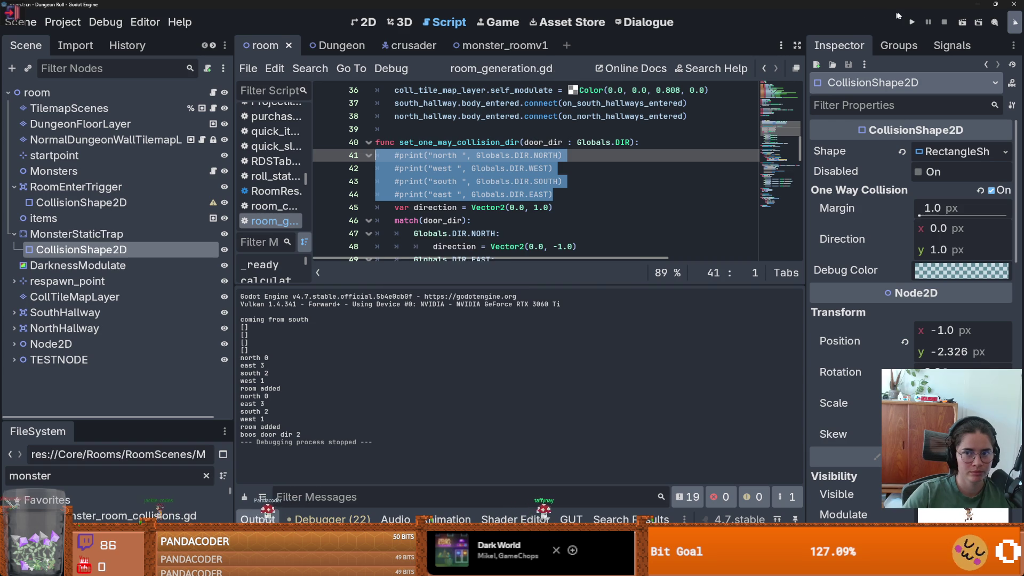
Step: Run the project and enlarge the Debugger to inspect the Nil monster_static_collision error
click(911, 21)
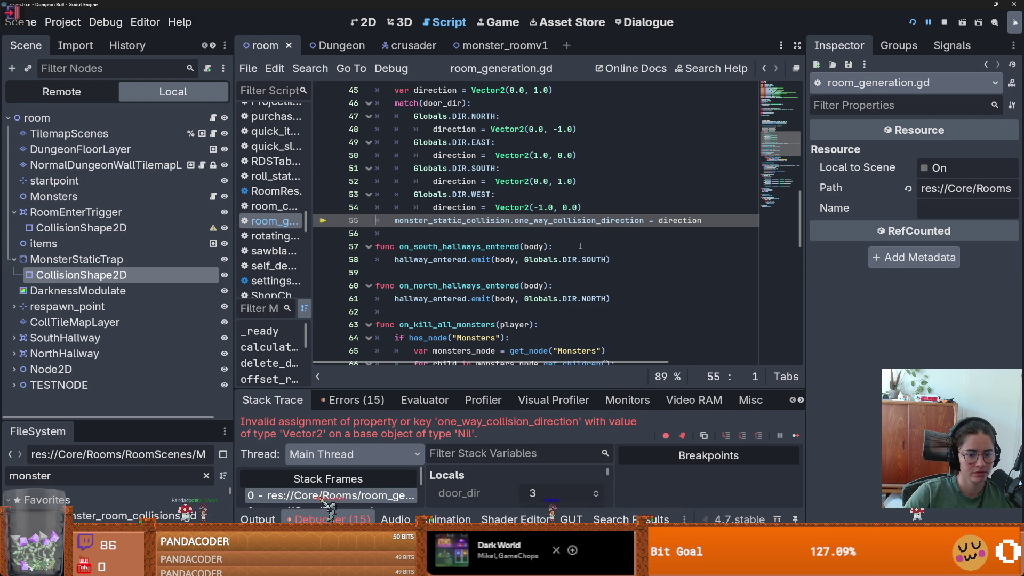
double_click(454, 221)
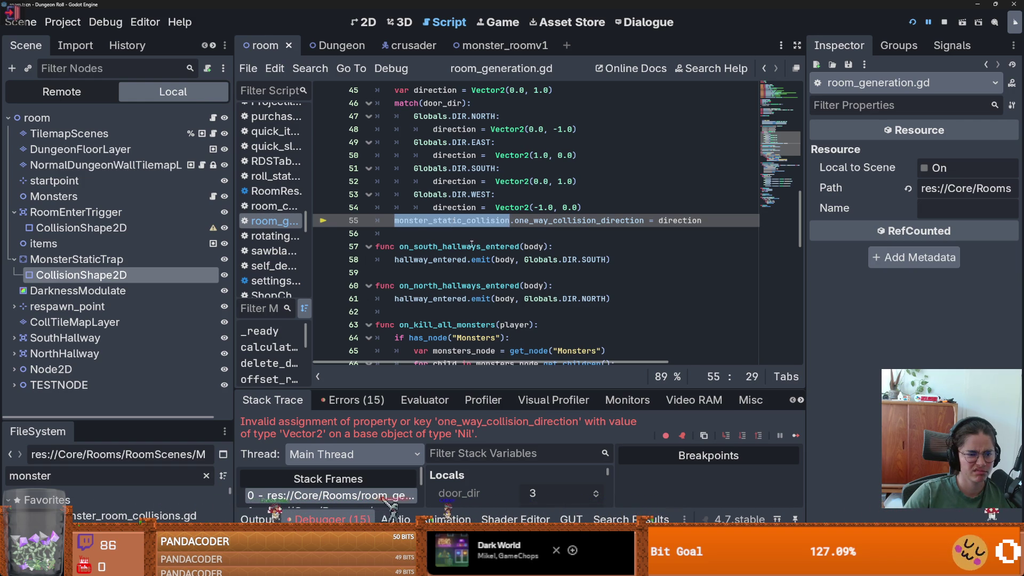
scroll(468, 241, up, 5)
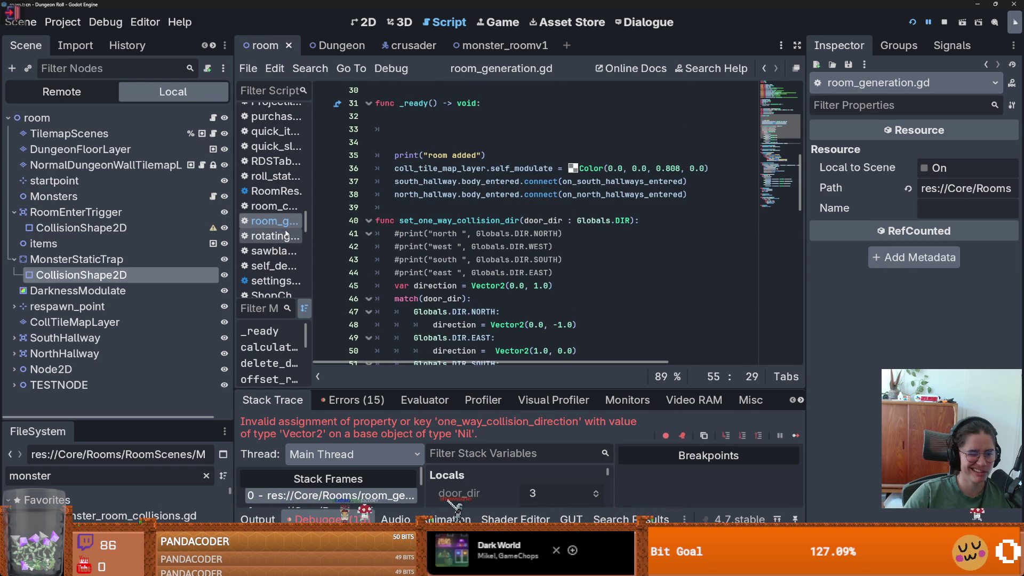
scroll(487, 235, down, 4)
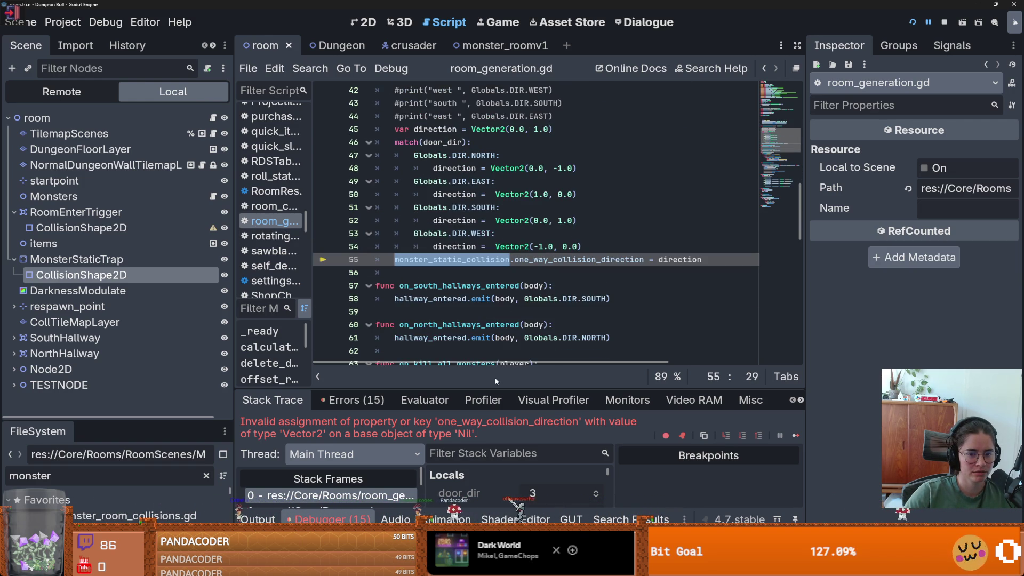
drag(494, 388, 496, 245)
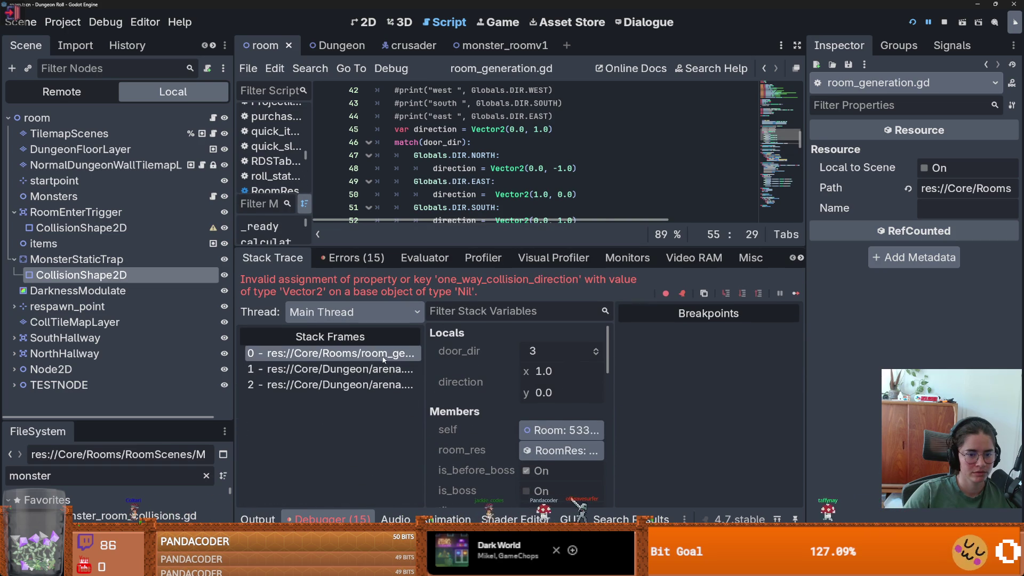
scroll(510, 402, down, 3)
click(507, 154)
scroll(507, 205, up, 1)
scroll(507, 205, up, 4)
mouse_move(442, 207)
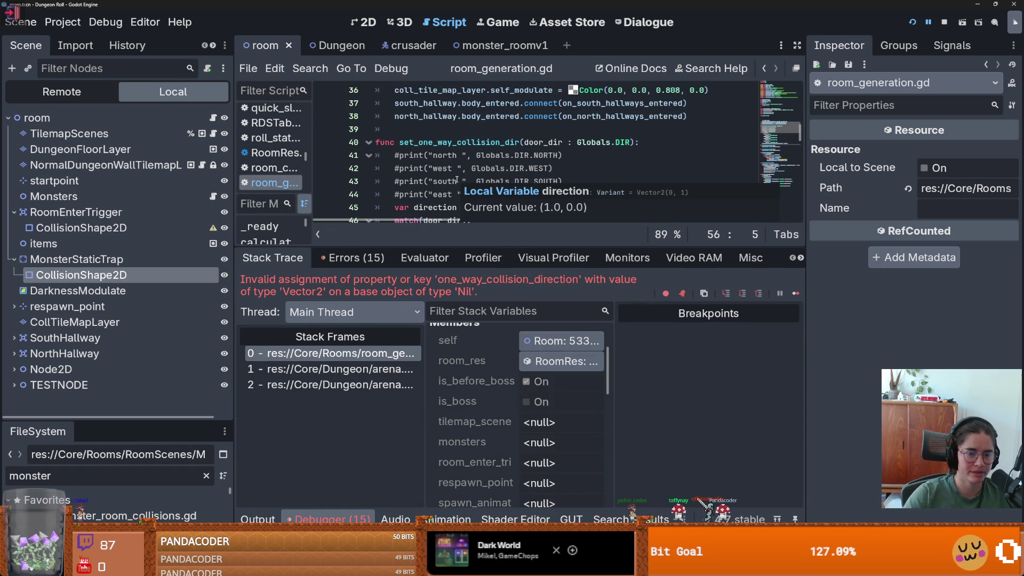
scroll(457, 180, up, 2)
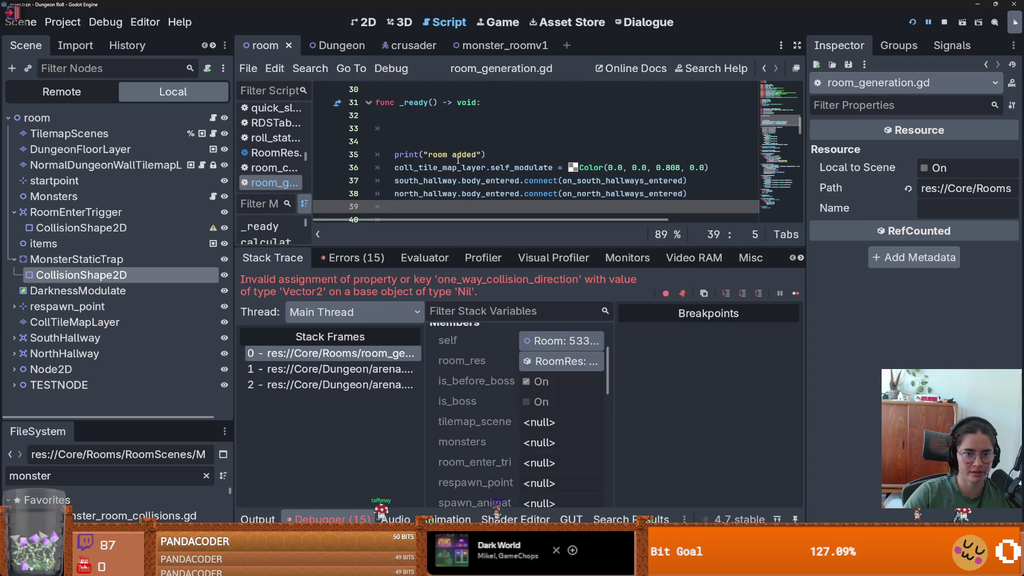
Step: Delete the print("room added") statement from _ready
click(477, 155)
drag(380, 154, 380, 155)
key(BackSpace)
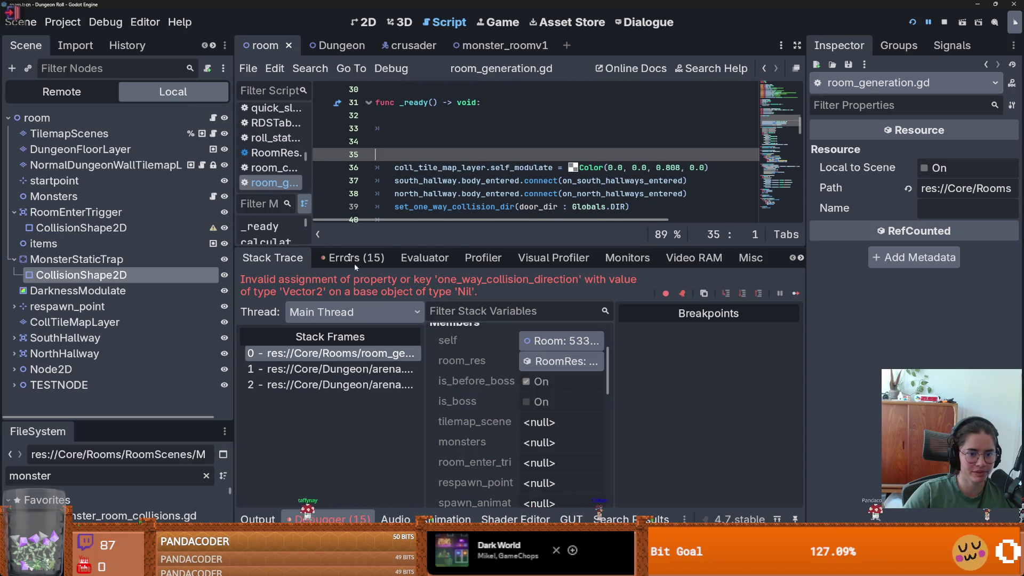
Step: Check the arena.gd stack frame, then remove the type annotation from the call's argument
click(368, 369)
click(368, 352)
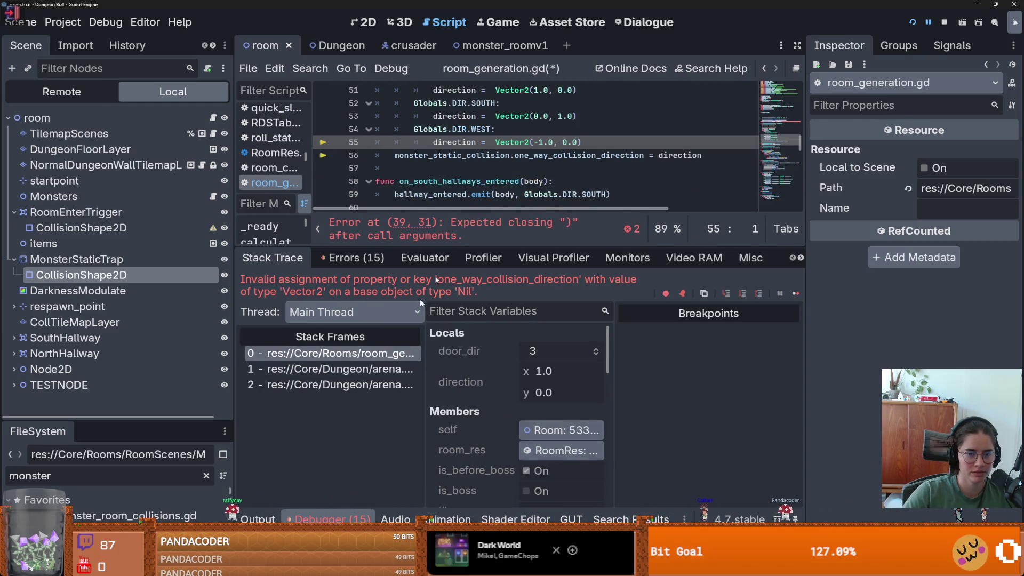
scroll(488, 169, down, 4)
scroll(522, 165, up, 3)
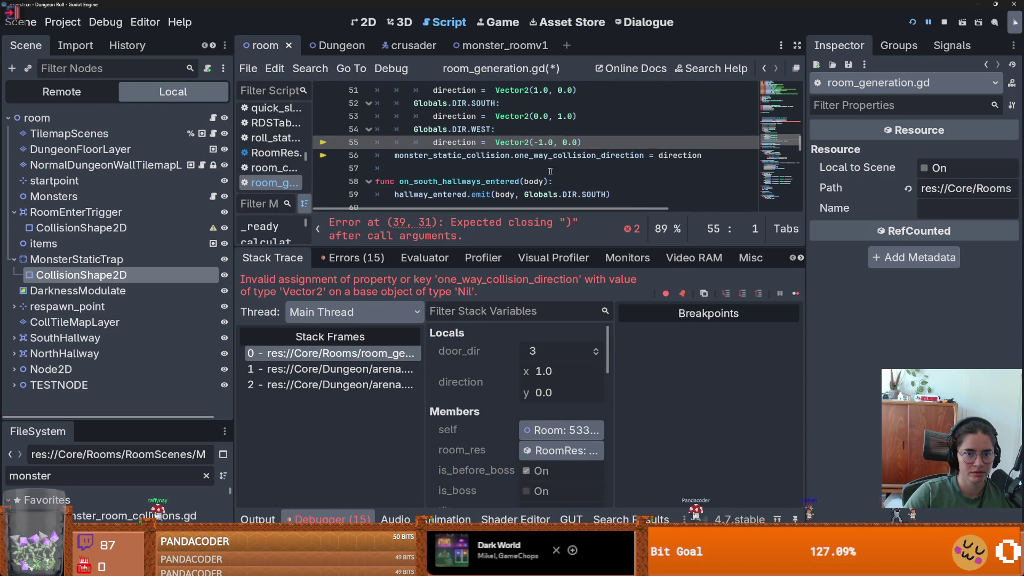
scroll(556, 170, up, 6)
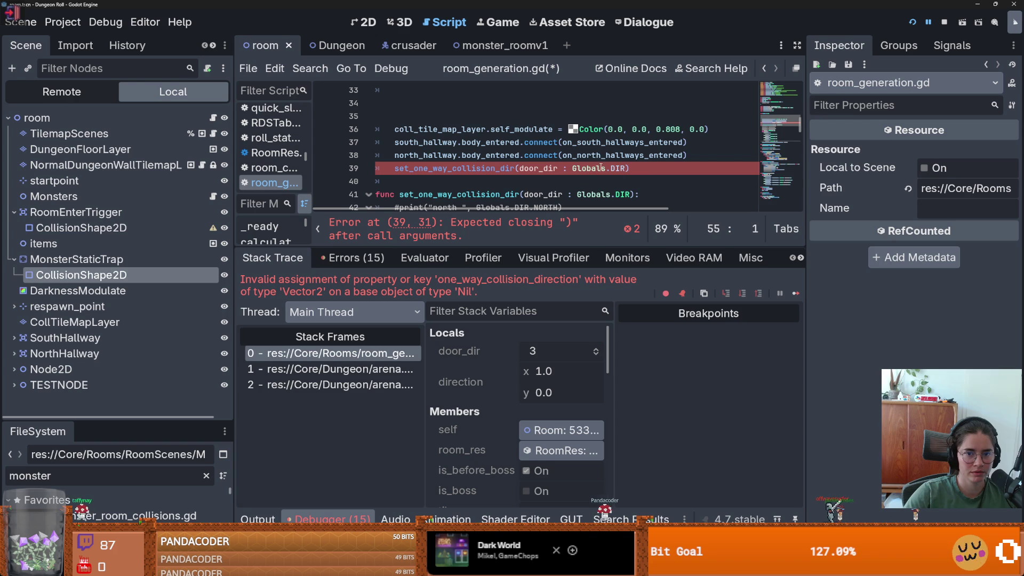
drag(628, 168, 558, 168)
key(BackSpace)
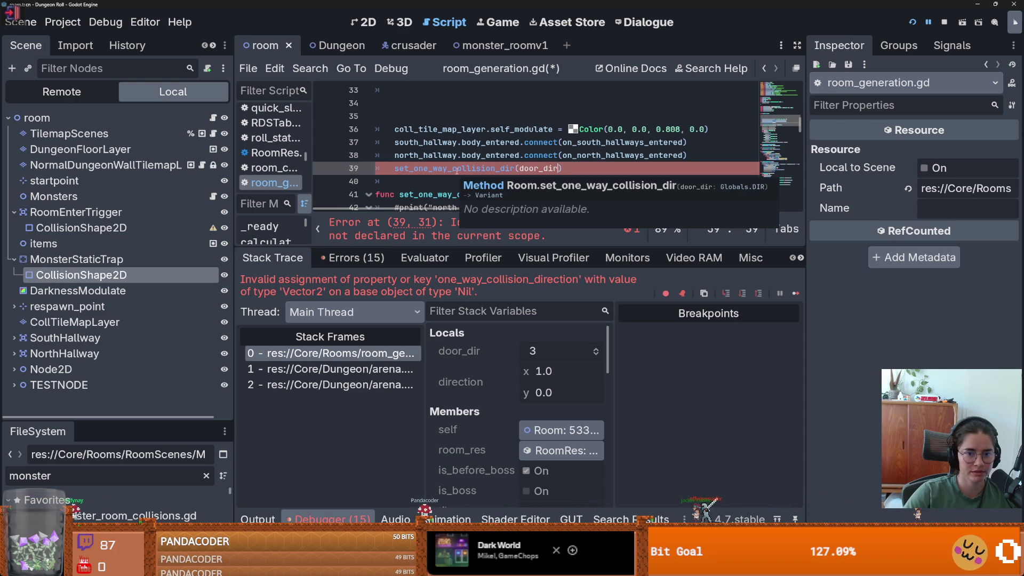
Step: Pass opened_door_dir to set_one_way_collision_dir, remove the empty lines, and save
scroll(457, 154, up, 7)
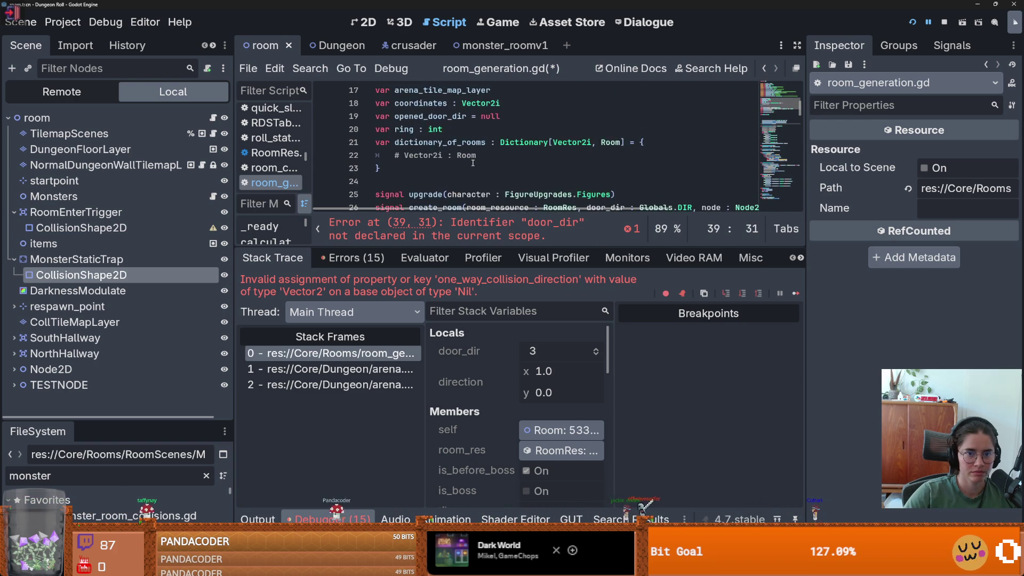
scroll(456, 155, up, 4)
scroll(453, 156, down, 5)
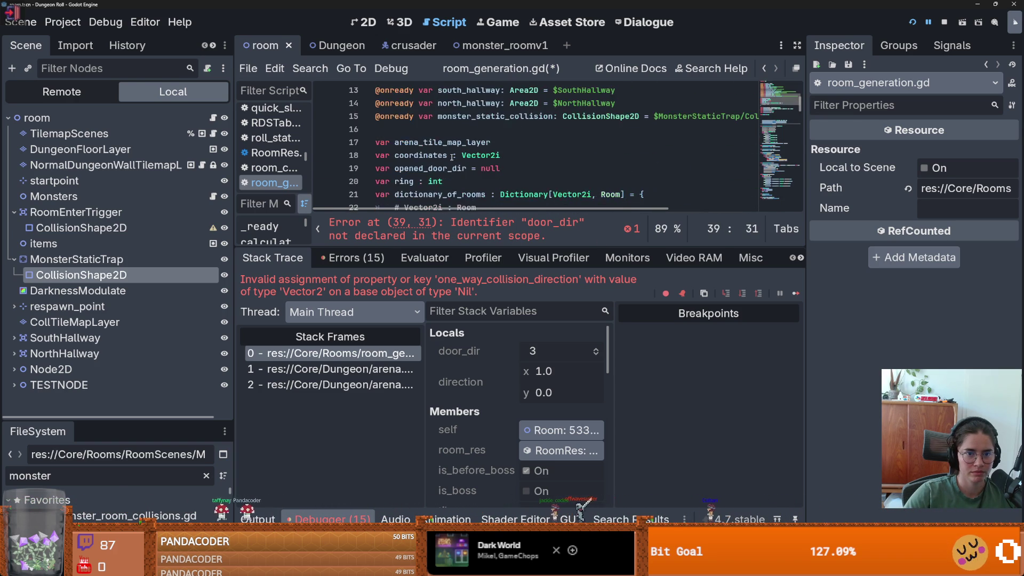
scroll(451, 157, down, 2)
double_click(447, 90)
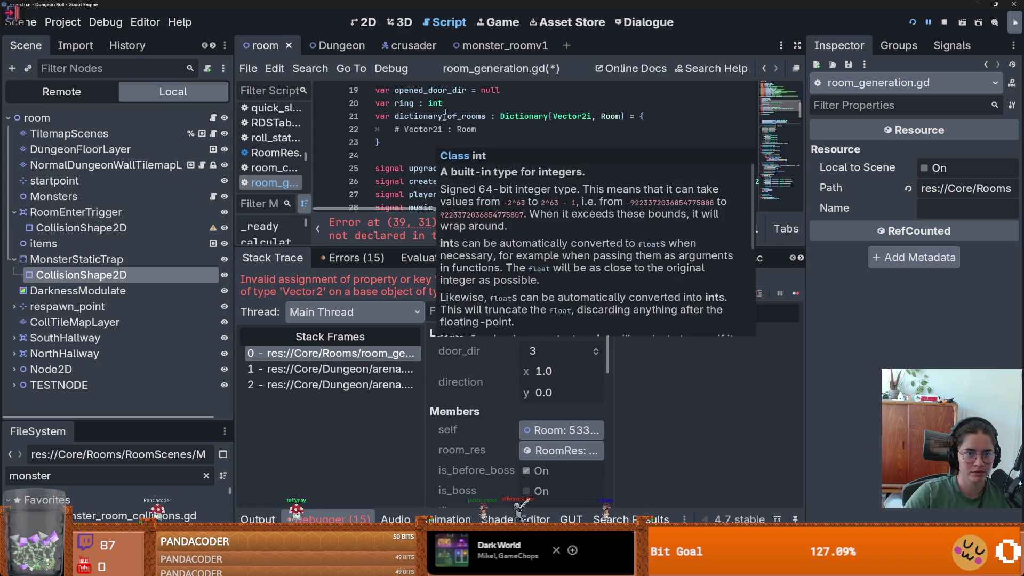
scroll(453, 138, down, 4)
double_click(535, 194)
key(ctrl+v)
key(Up)
key(Up)
key(Up)
key(BackSpace)
key(BackSpace)
key(BackSpace)
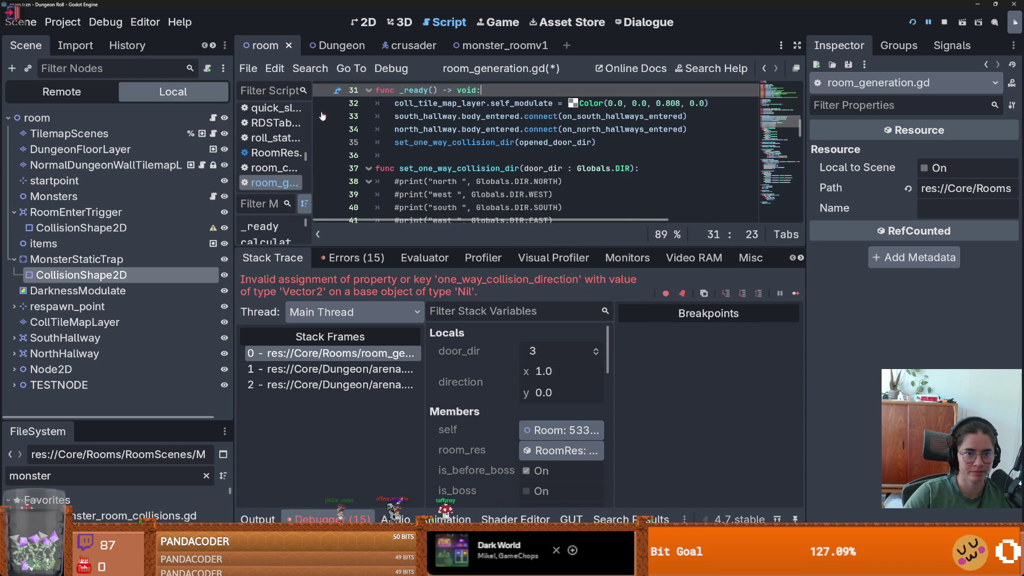
key(ctrl+s)
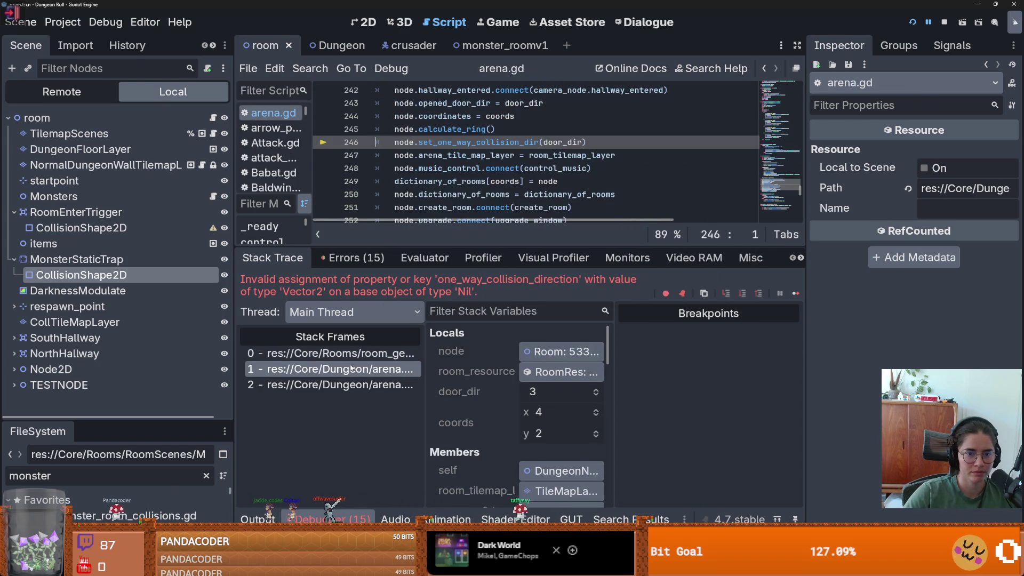
Step: Delete the set_one_way_collision_dir call line in arena.gd and rerun the game
triple_click(471, 143)
key(BackSpace)
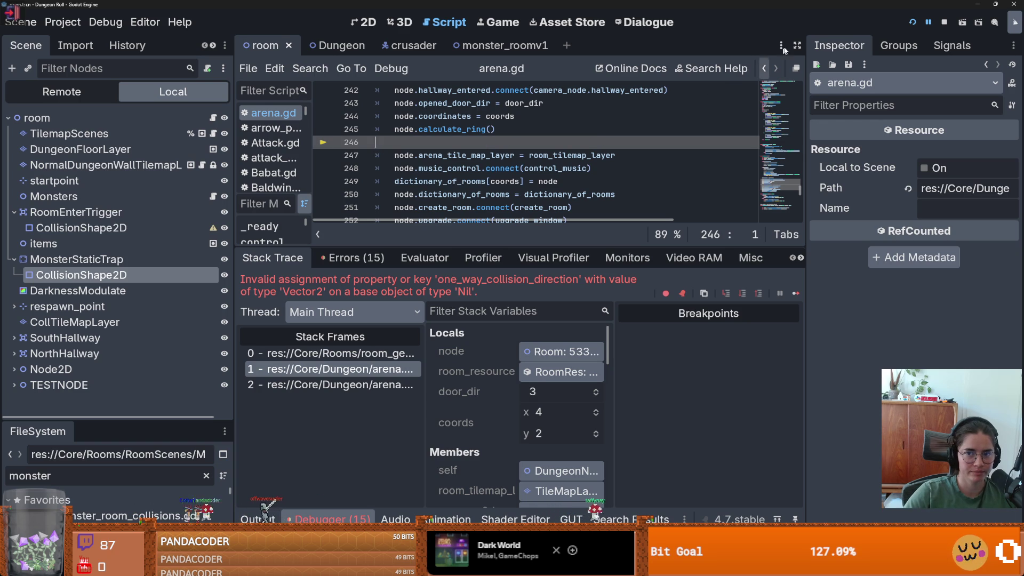
click(911, 22)
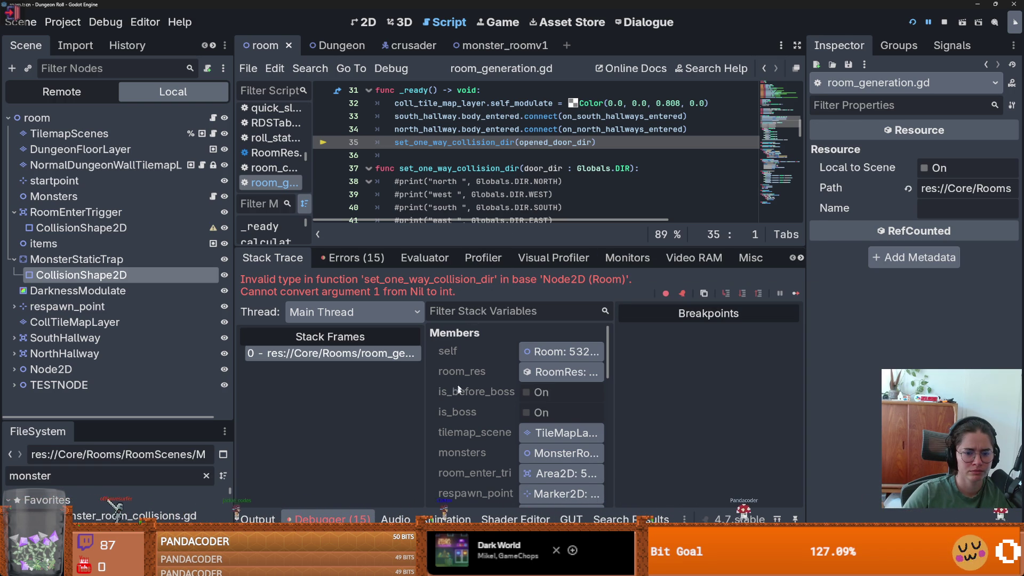
Step: Select the set_one_way_collision_dir(opened_door_dir) call on line 35, then go to the Dungeon scene
scroll(458, 408, down, 5)
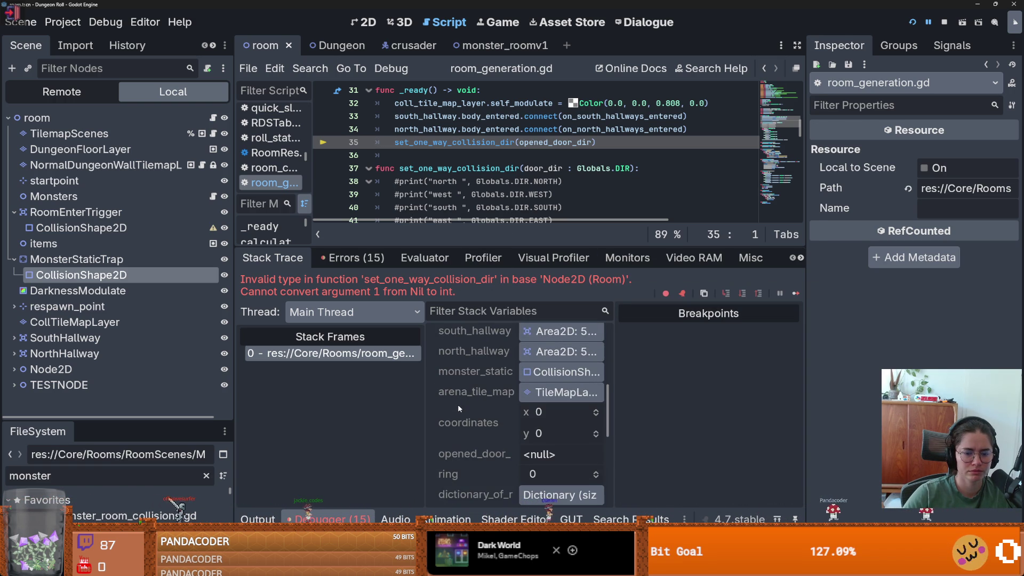
click(527, 141)
drag(612, 142, 376, 141)
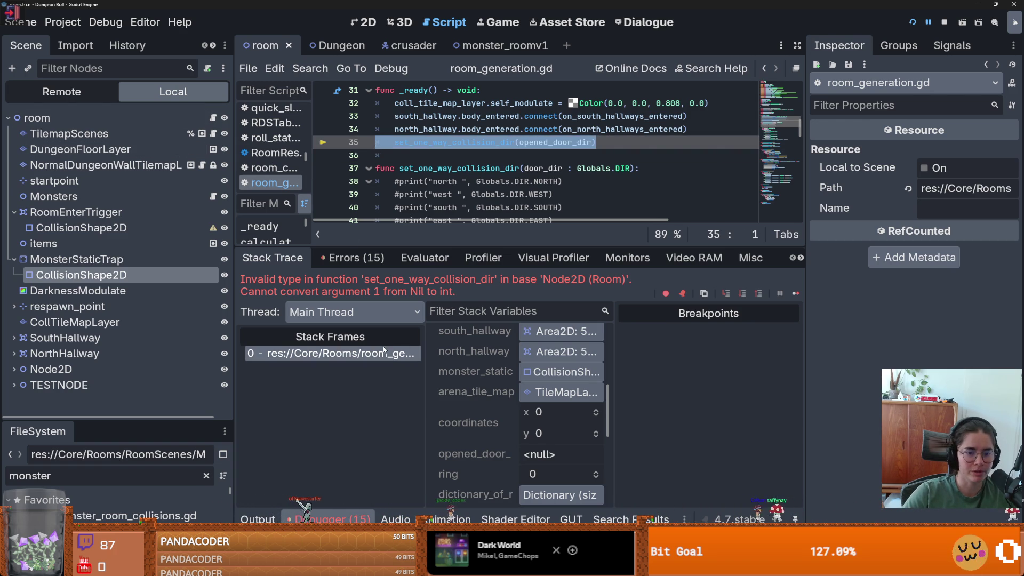
click(383, 351)
drag(612, 143, 395, 144)
key(ctrl+c)
click(328, 45)
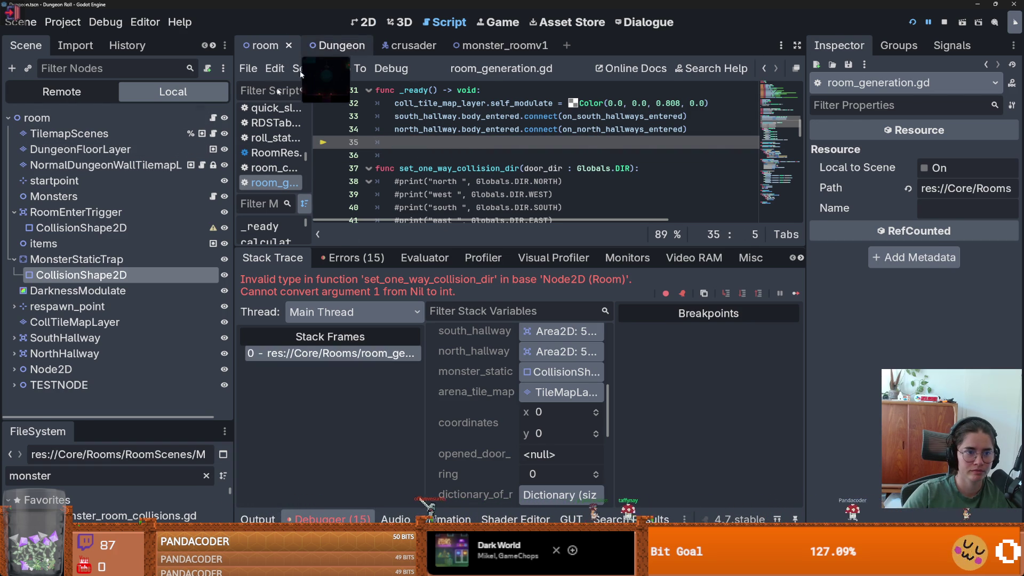
Step: Open arena.gd and clear the text on line 246
click(208, 117)
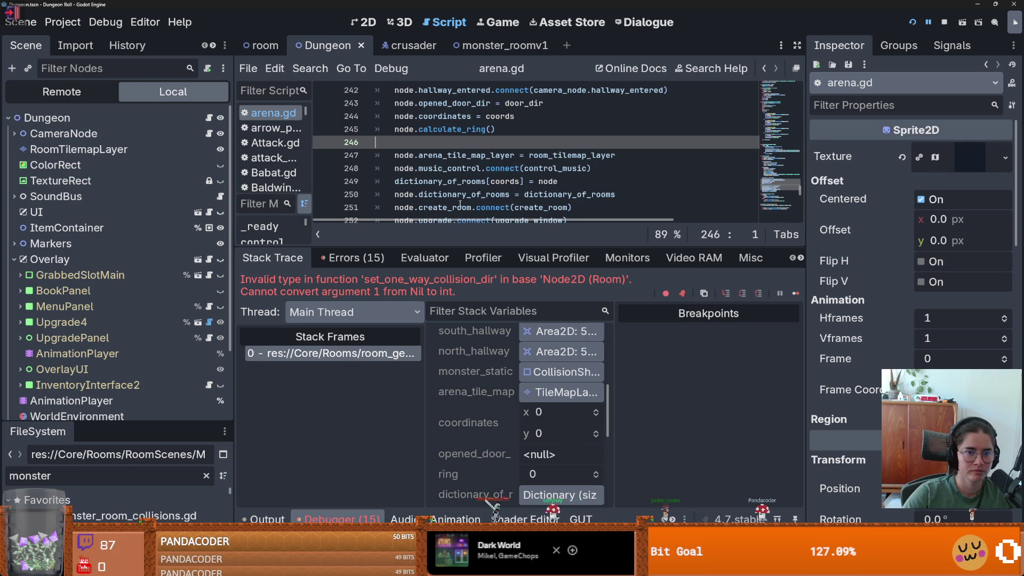
key(BackSpace)
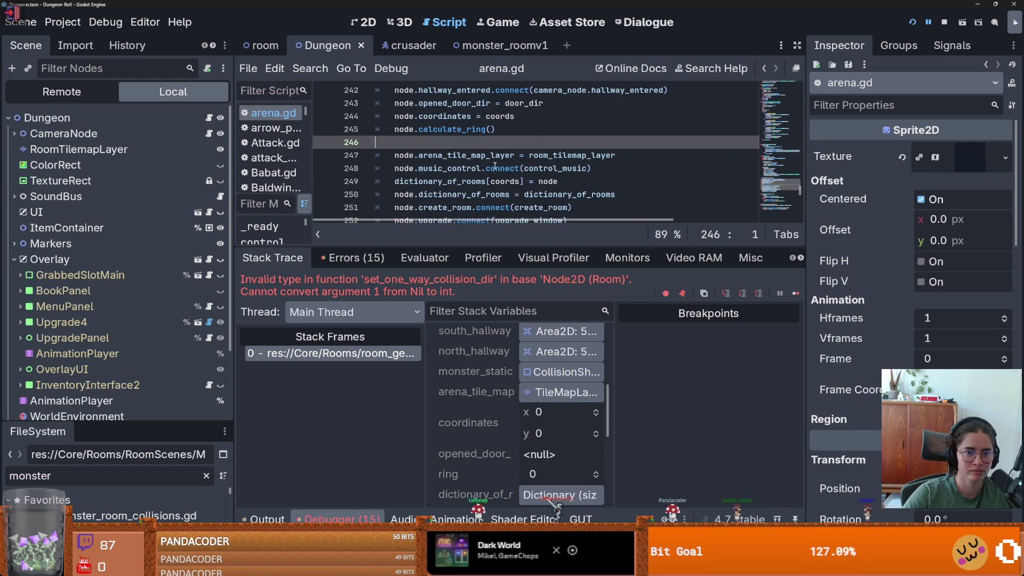
scroll(494, 176, down, 1)
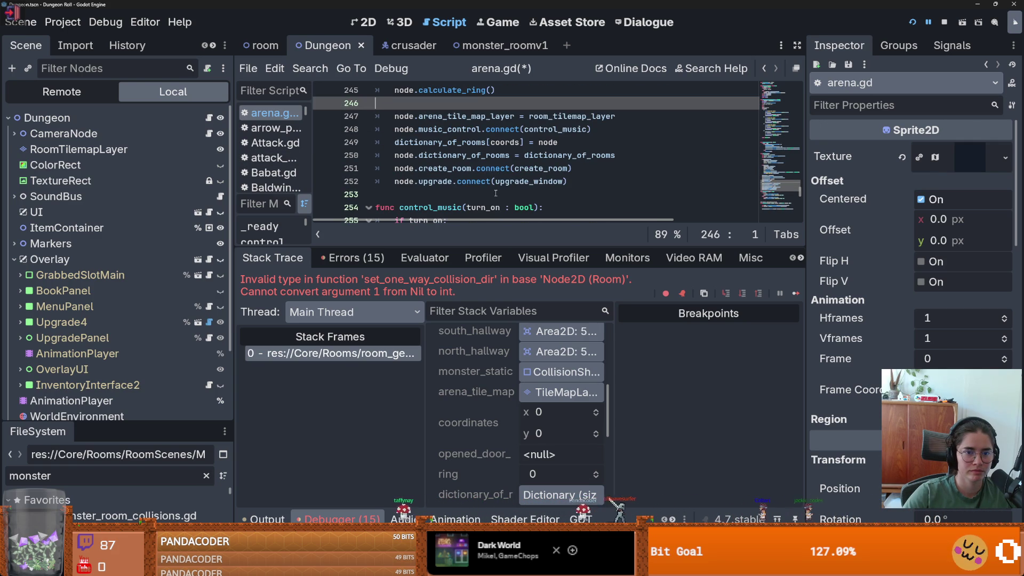
scroll(495, 193, up, 1)
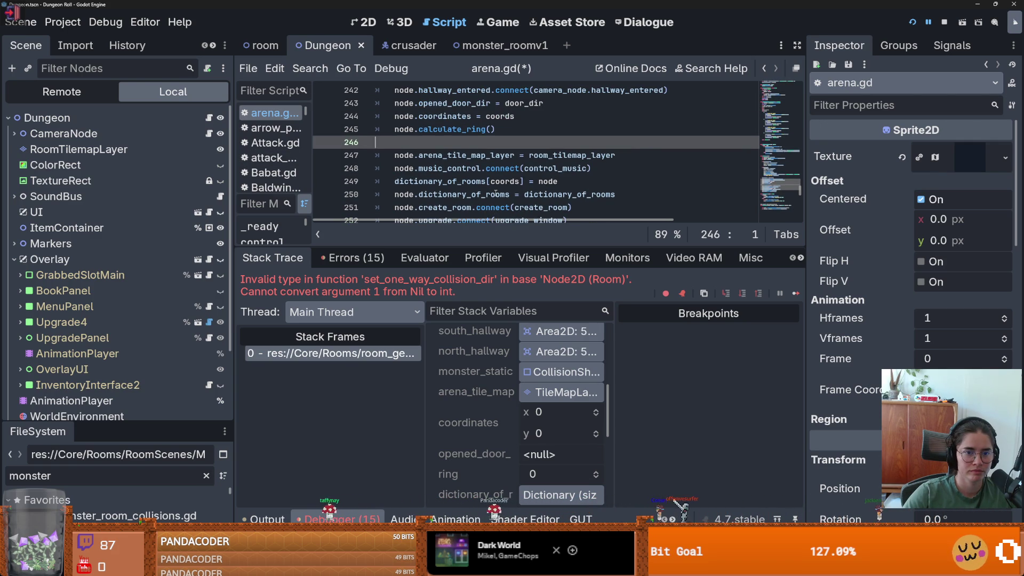
scroll(495, 193, down, 2)
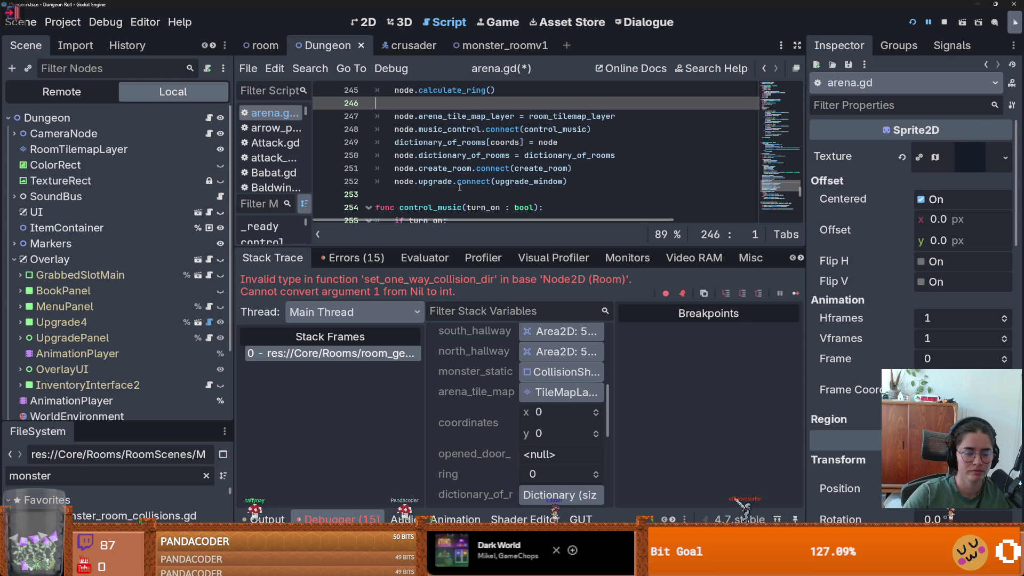
scroll(454, 182, up, 3)
scroll(454, 181, up, 2)
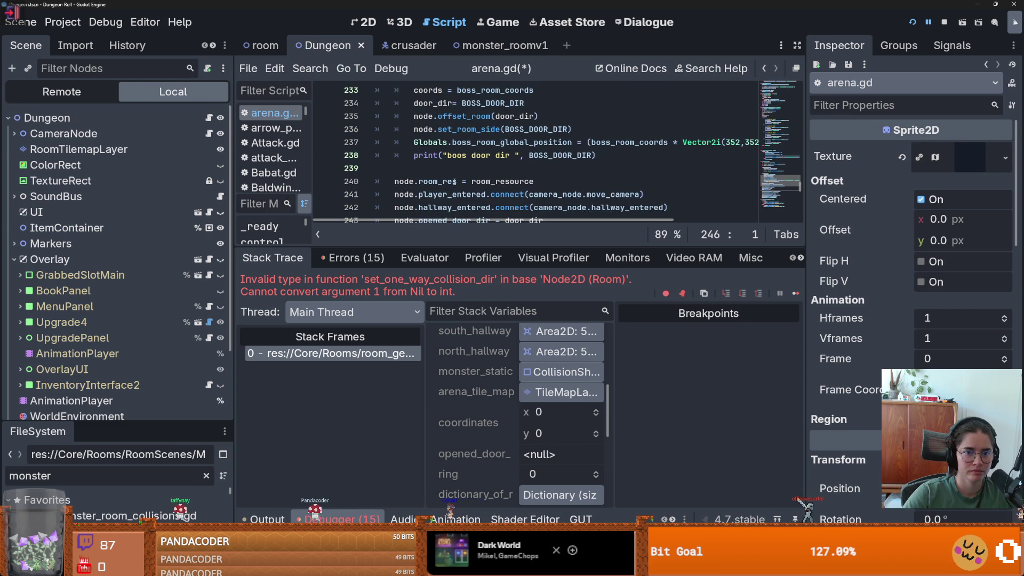
scroll(454, 182, up, 4)
scroll(454, 181, down, 7)
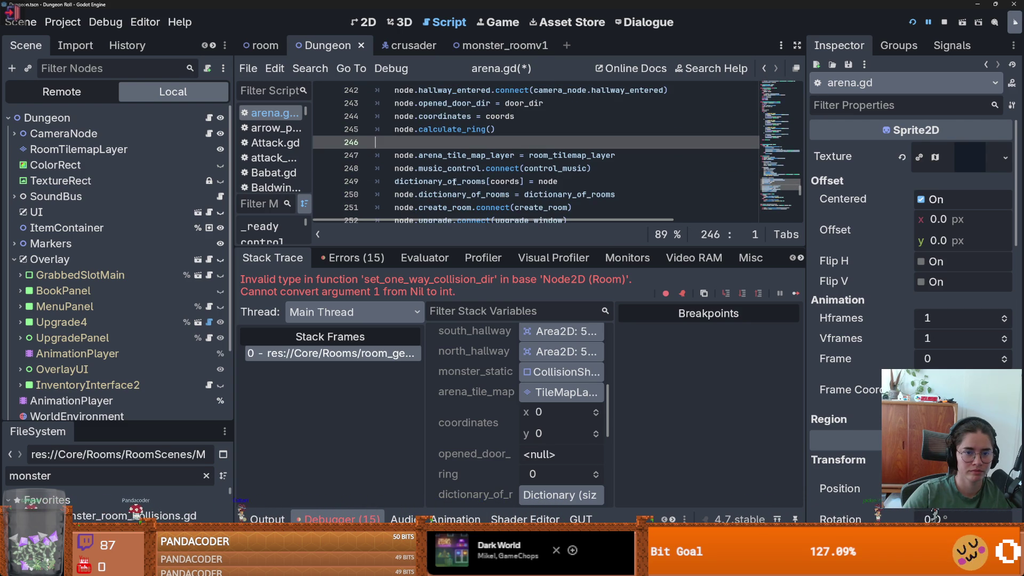
scroll(455, 181, down, 2)
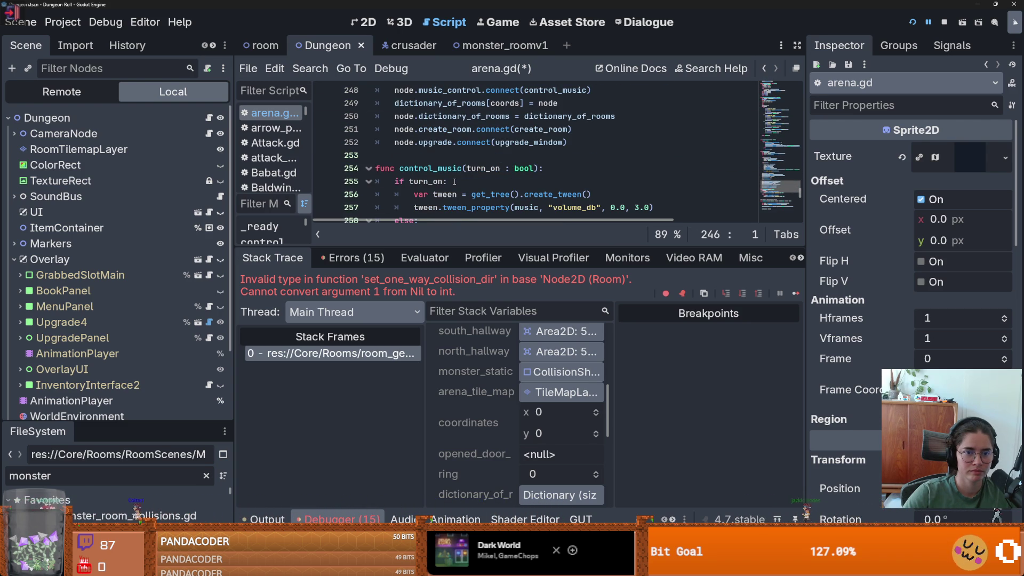
Step: Paste the call as node.set_one_way_collision_dir(...) on a new line 253
click(590, 142)
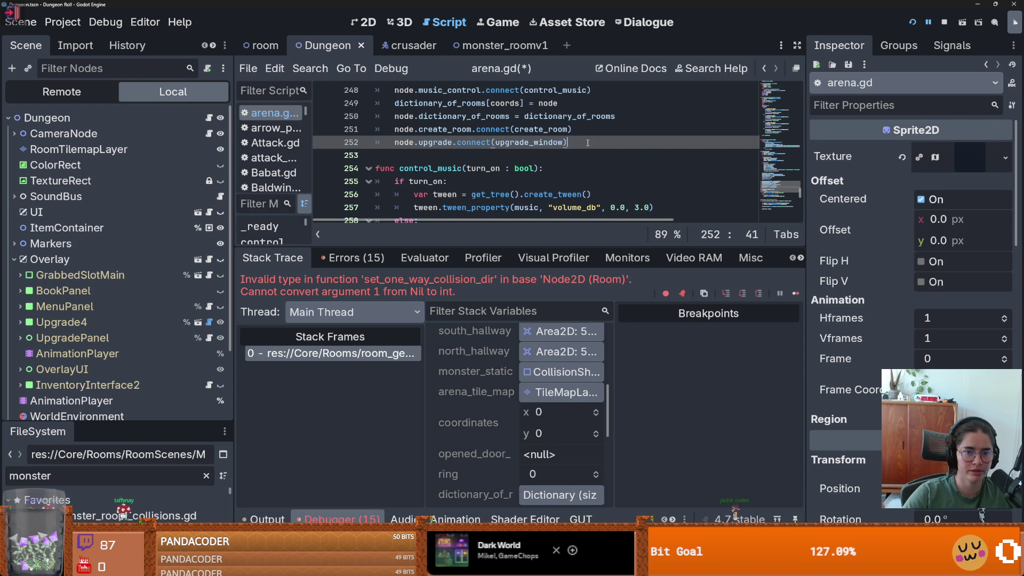
key(Return)
key(ctrl+v)
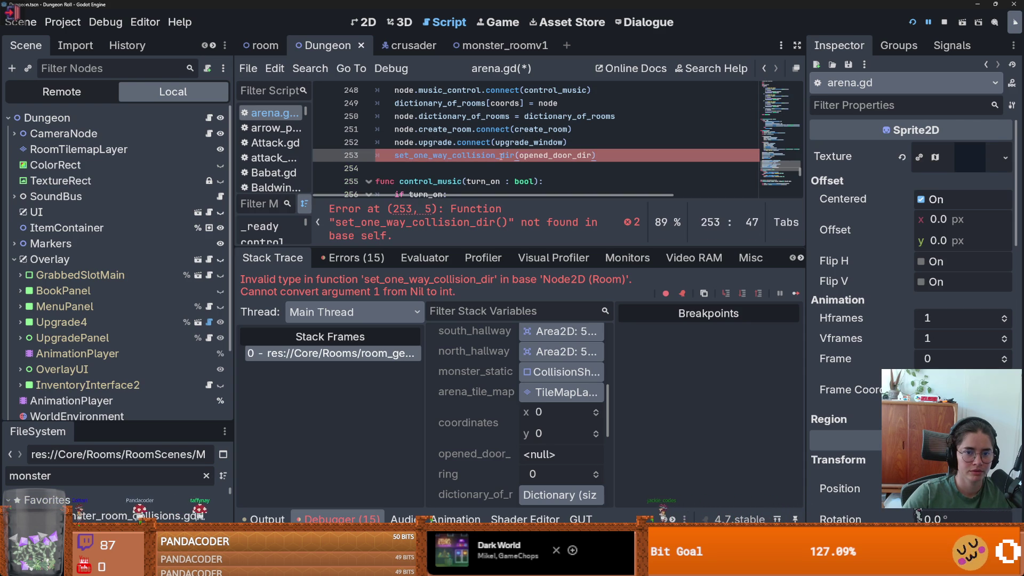
click(396, 155)
text(node.)
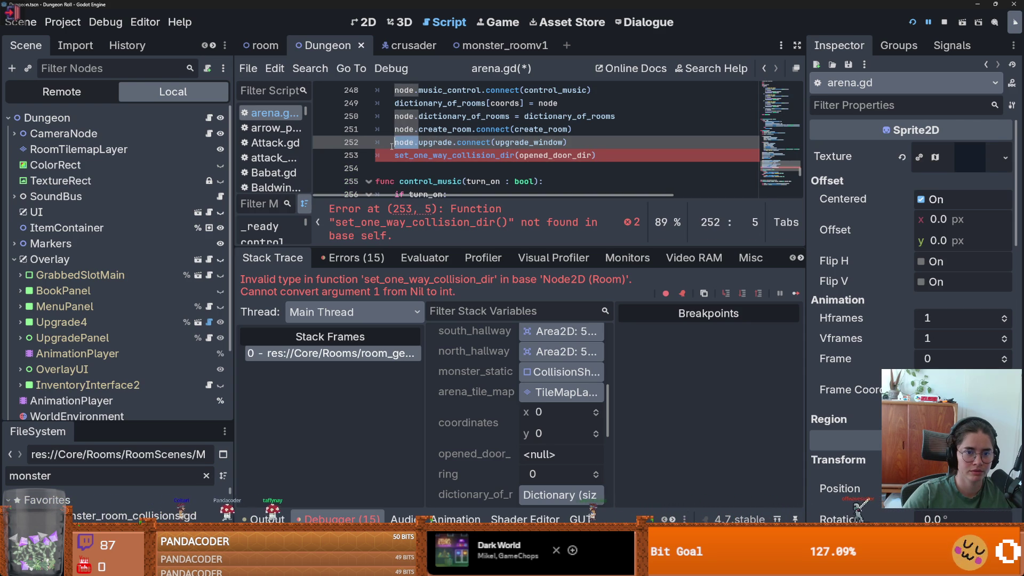
Step: Replace the opened_door_dir argument with door_dir
scroll(446, 160, up, 4)
drag(505, 181, 549, 181)
key(ctrl+c)
scroll(550, 181, down, 4)
double_click(594, 155)
key(ctrl+v)
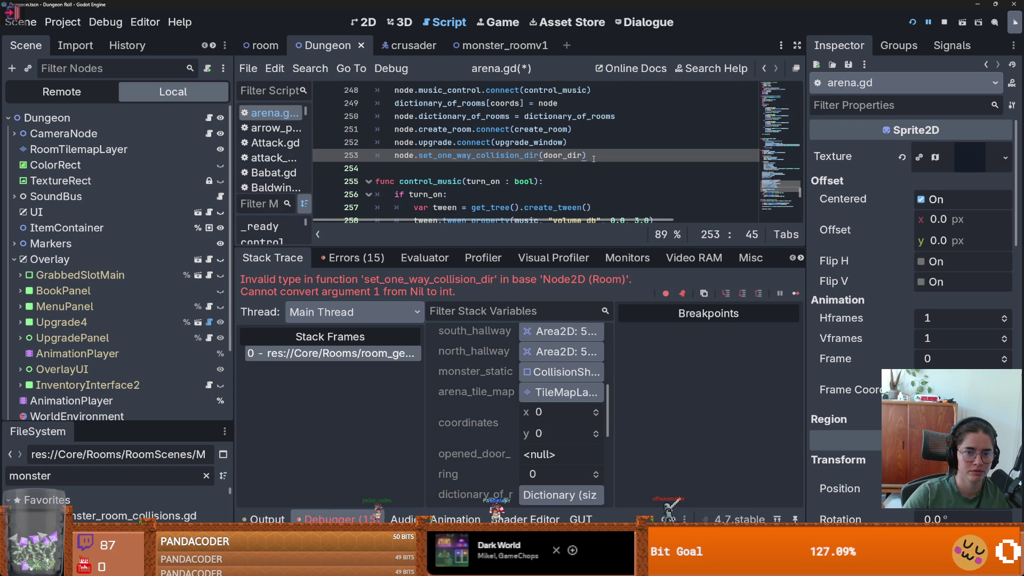
scroll(593, 159, down, 1)
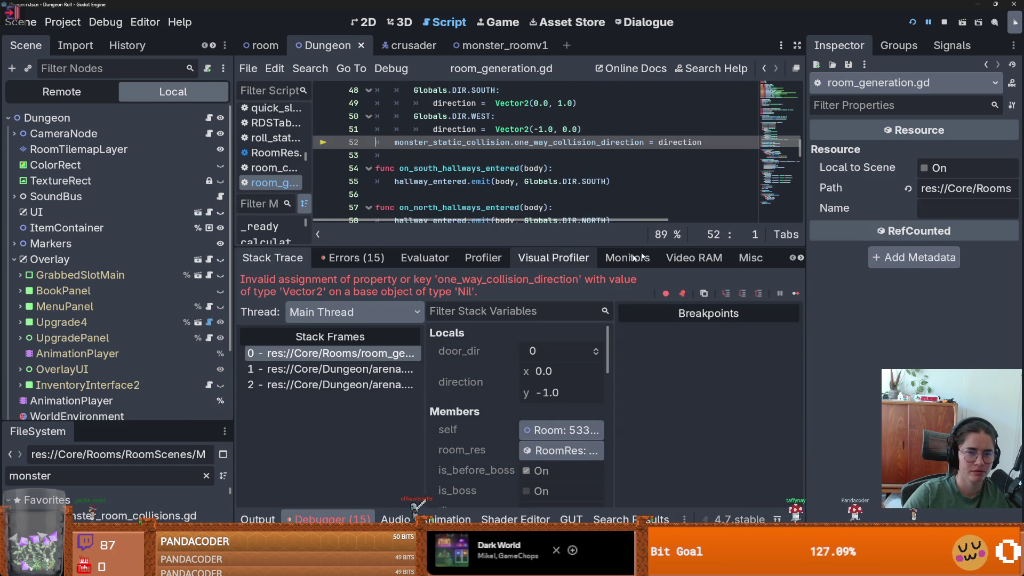
Step: Switch to the room tab, filter FileSystem for 'root', and open root_room.tscn
click(271, 52)
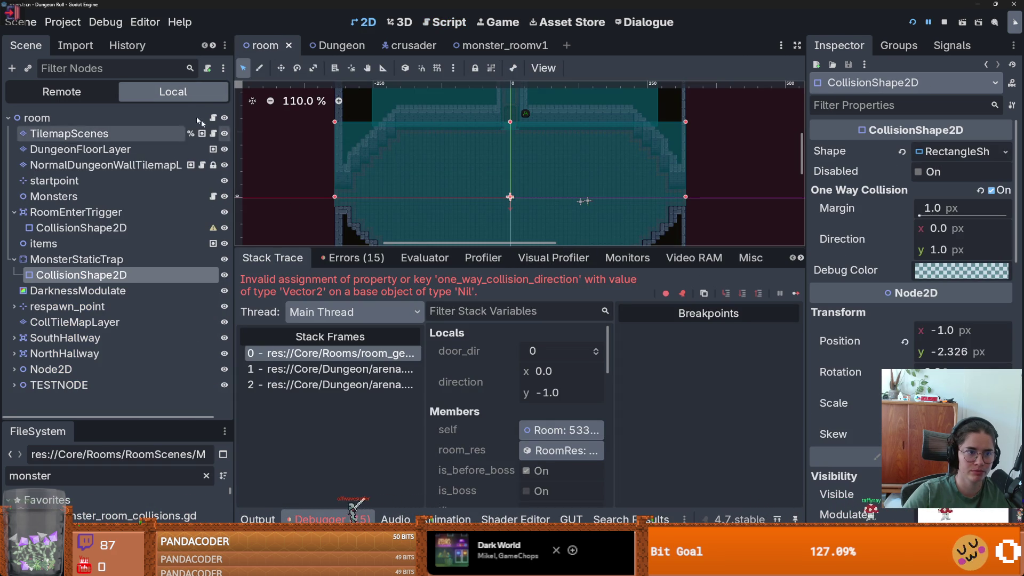
drag(100, 427, 100, 253)
key(ctrl+a)
text(root)
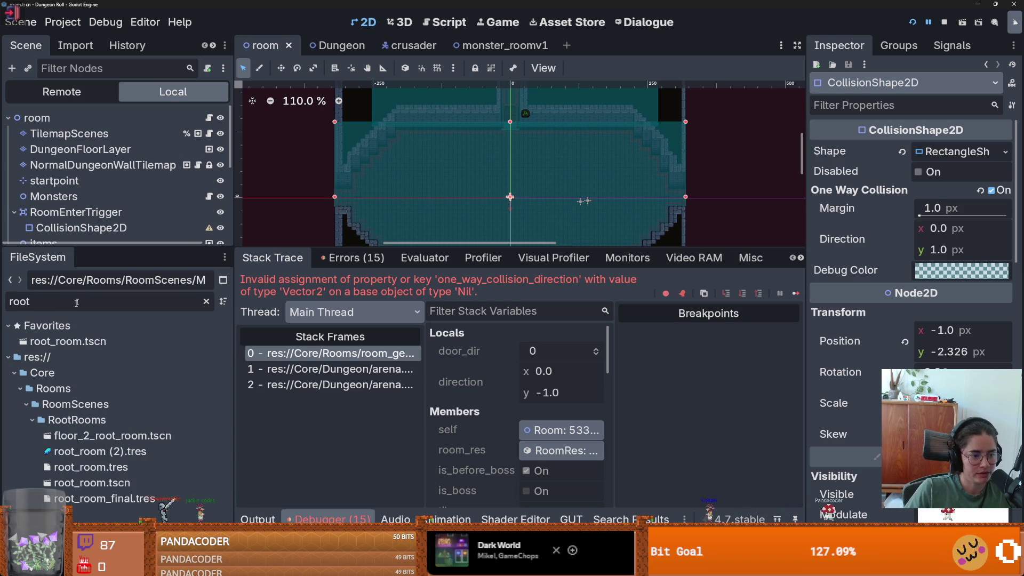
double_click(69, 341)
Step: Select the RoomEnterTrigger collision shape and look through its Inspector properties
click(80, 228)
scroll(83, 210, down, 2)
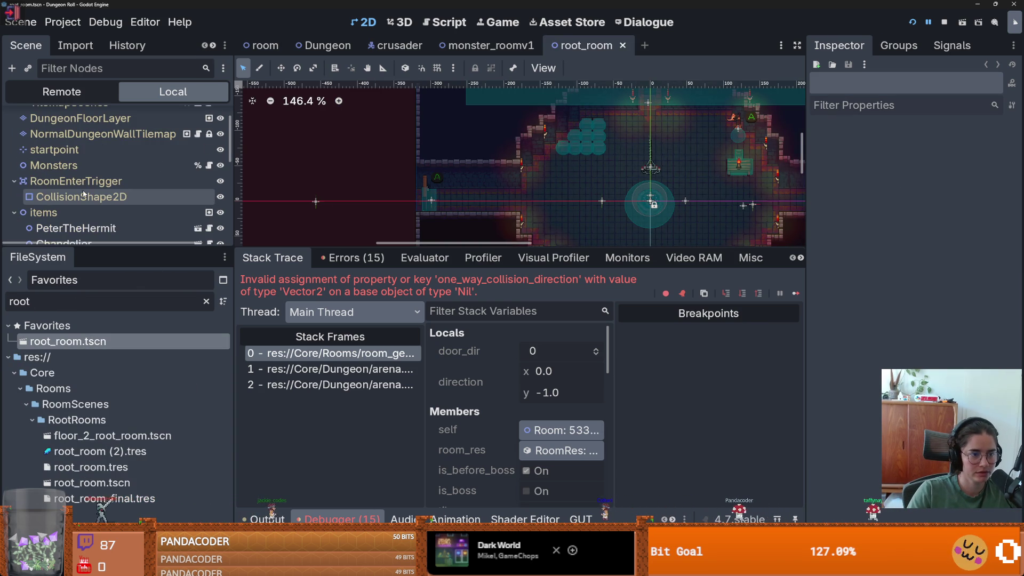
scroll(80, 207, down, 4)
scroll(79, 204, up, 6)
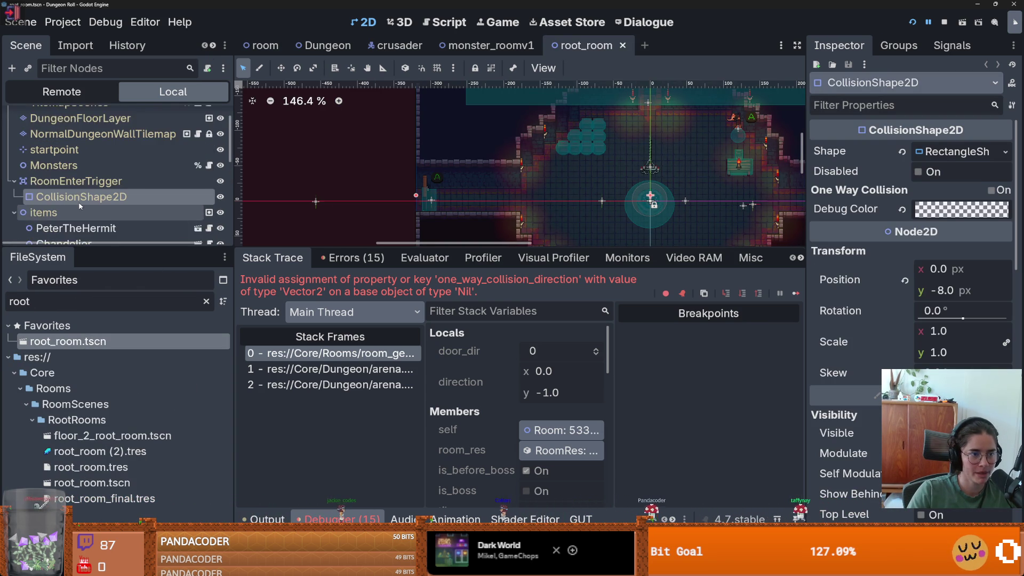
scroll(79, 203, down, 5)
scroll(78, 202, down, 5)
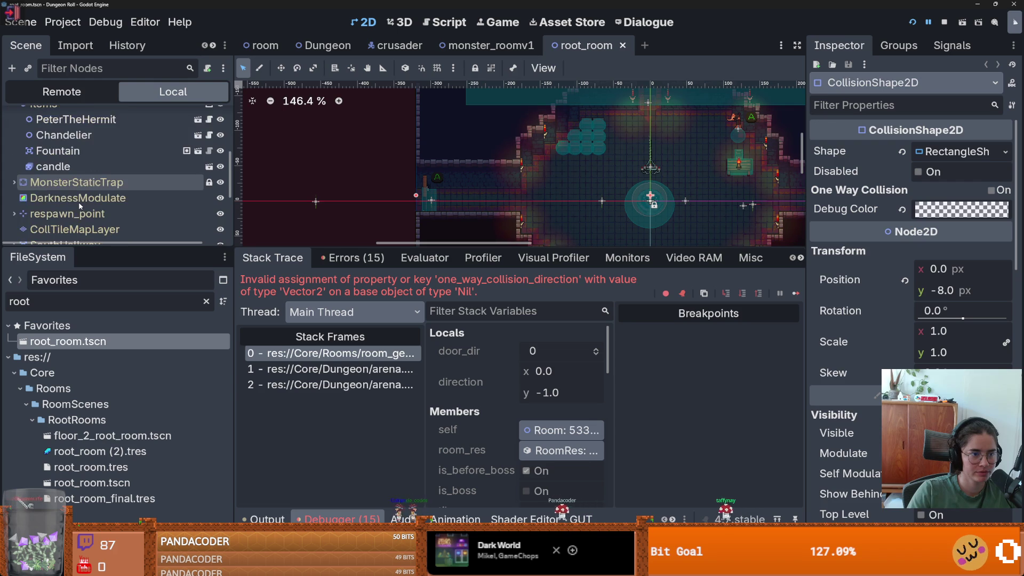
Step: Inspect MonsterStaticTrap's 20 × 20 rectangle shape with one-way collision, then return to line 52
click(14, 136)
click(50, 152)
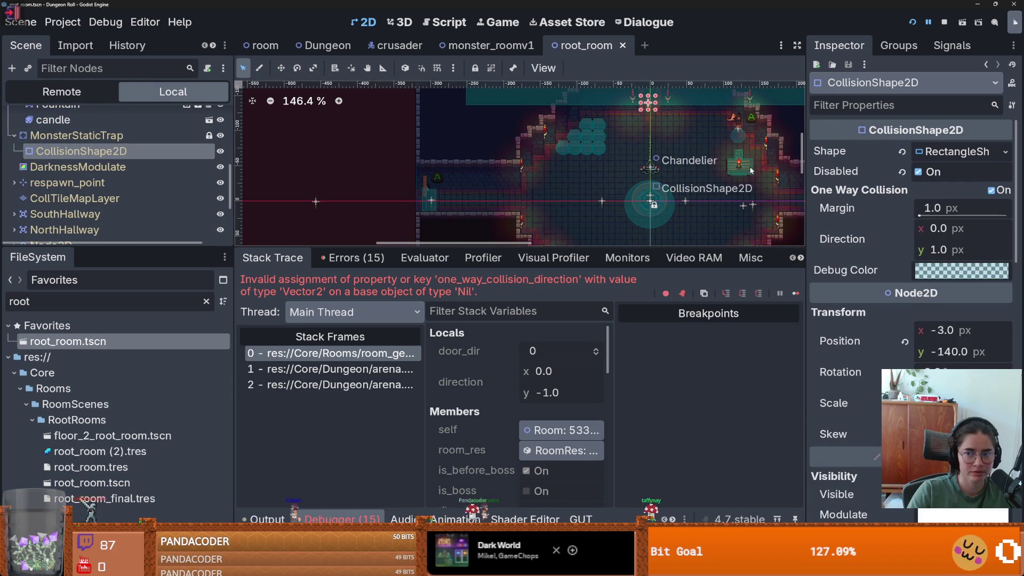
scroll(415, 185, down, 2)
scroll(415, 185, down, 4)
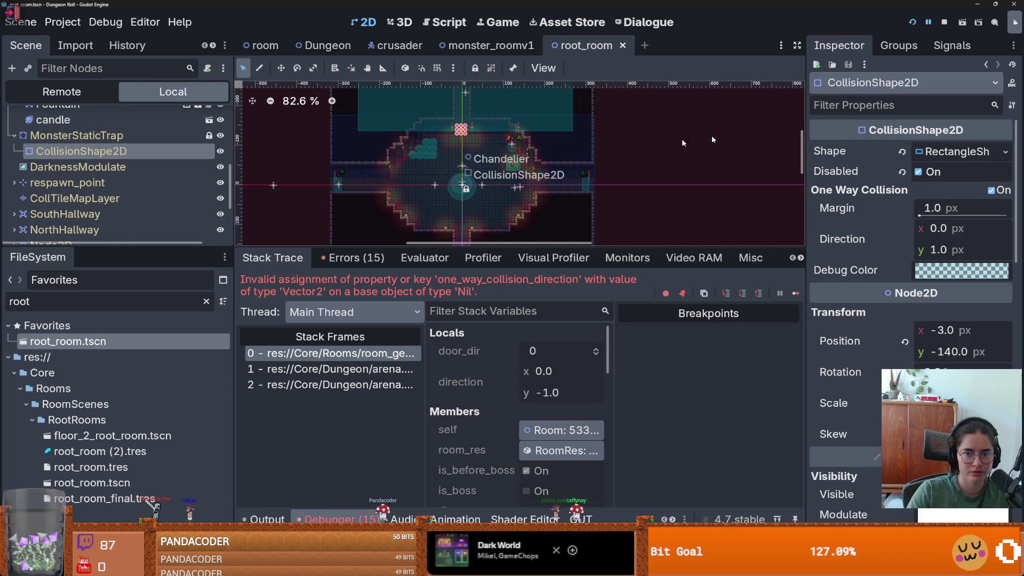
click(950, 153)
click(949, 154)
click(948, 154)
scroll(517, 176, up, 3)
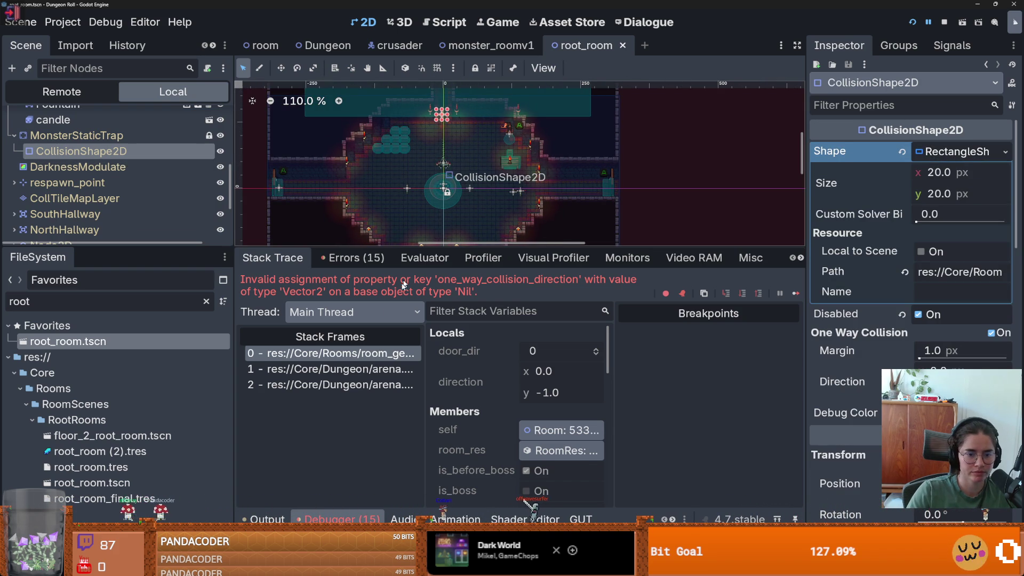
click(368, 359)
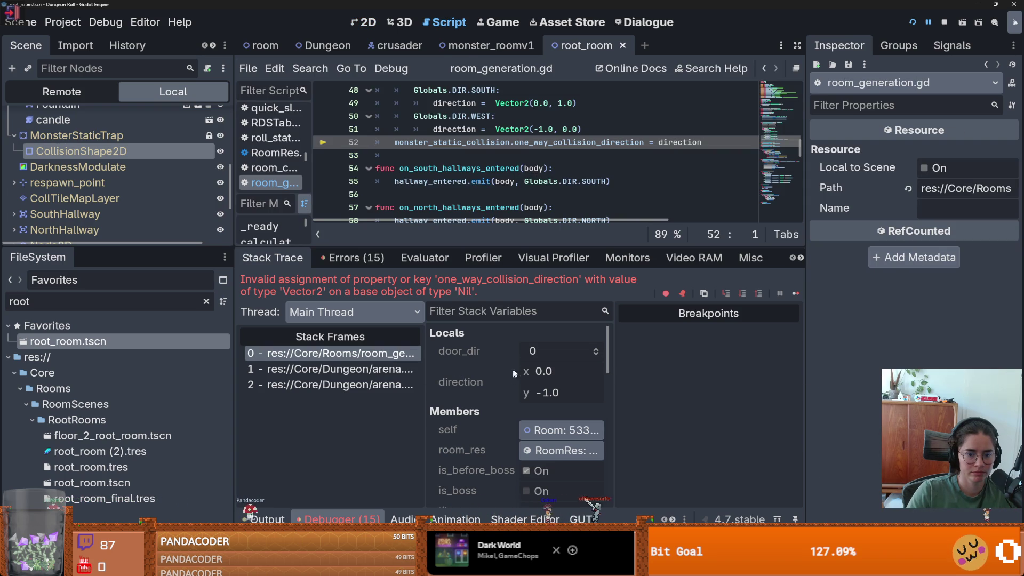
Step: Walk the call stack from room_generation.gd up to arena.gd's set_up_room(node) call on line 219
scroll(479, 197, up, 2)
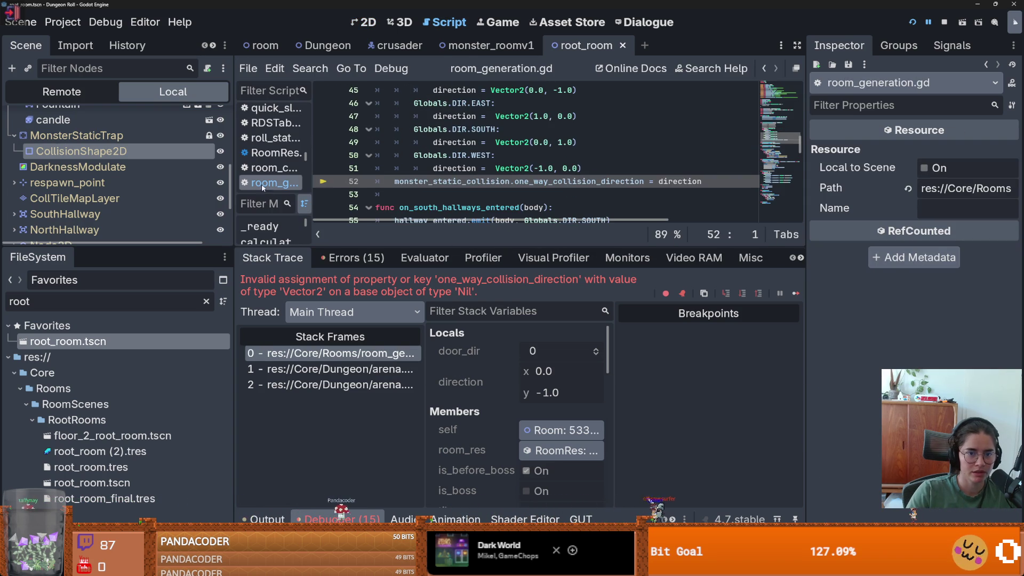
scroll(202, 159, up, 10)
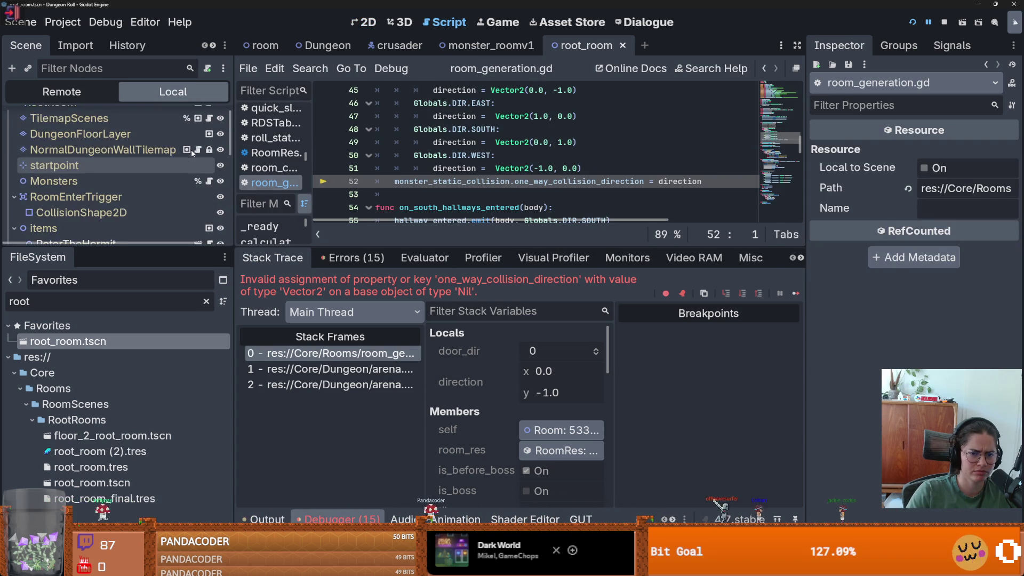
scroll(533, 160, up, 8)
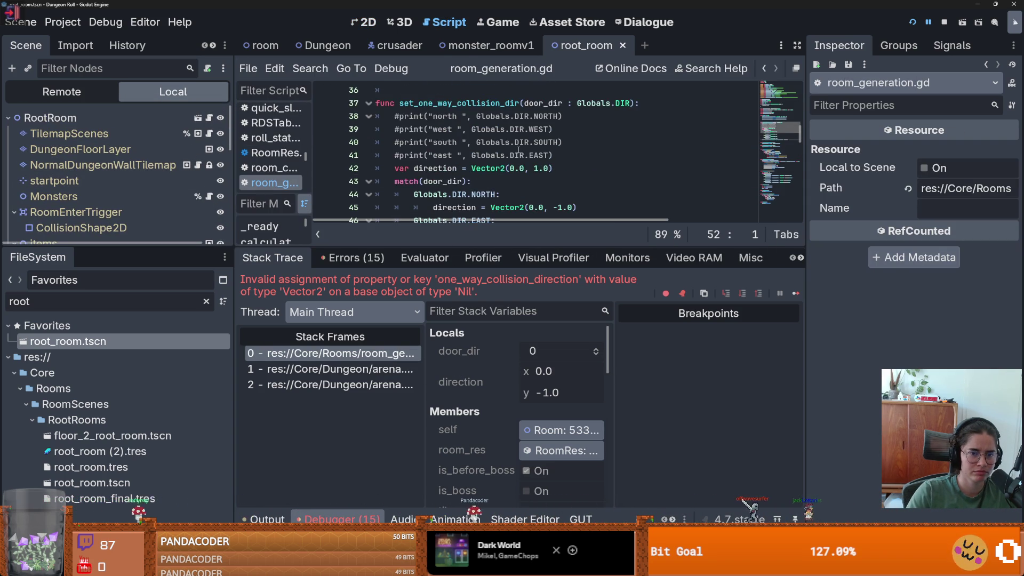
click(368, 353)
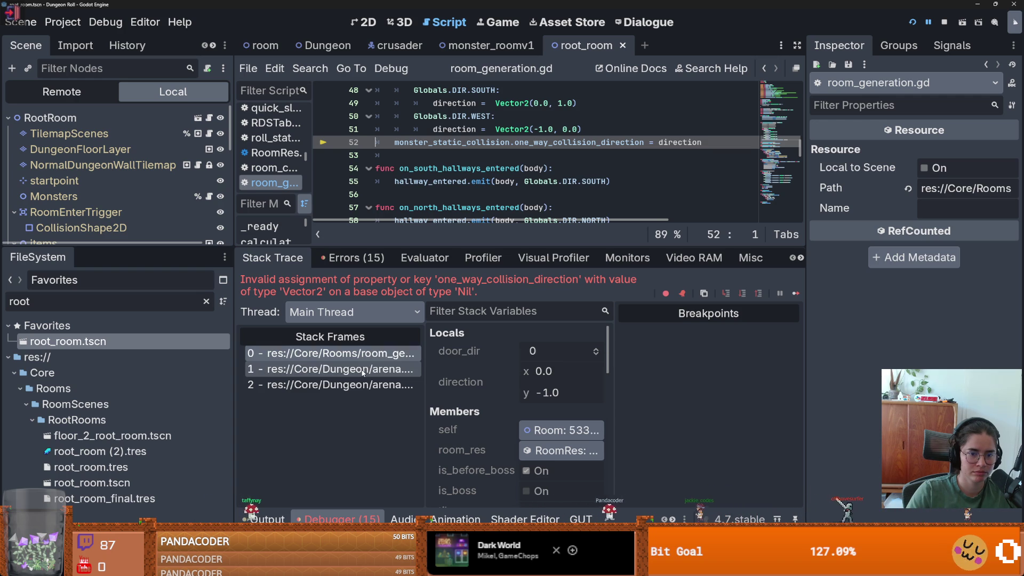
click(362, 369)
scroll(510, 150, up, 5)
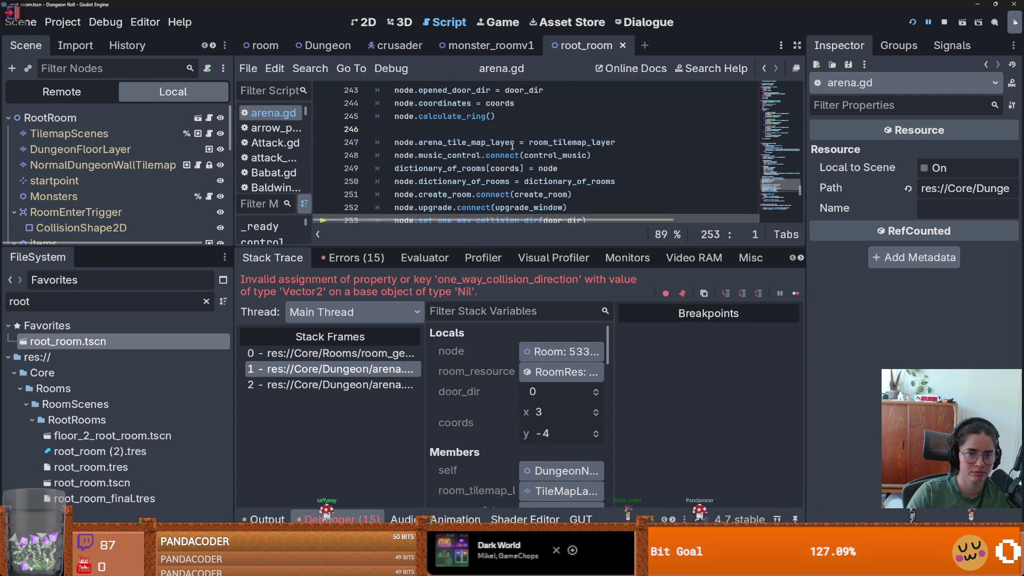
scroll(511, 151, up, 7)
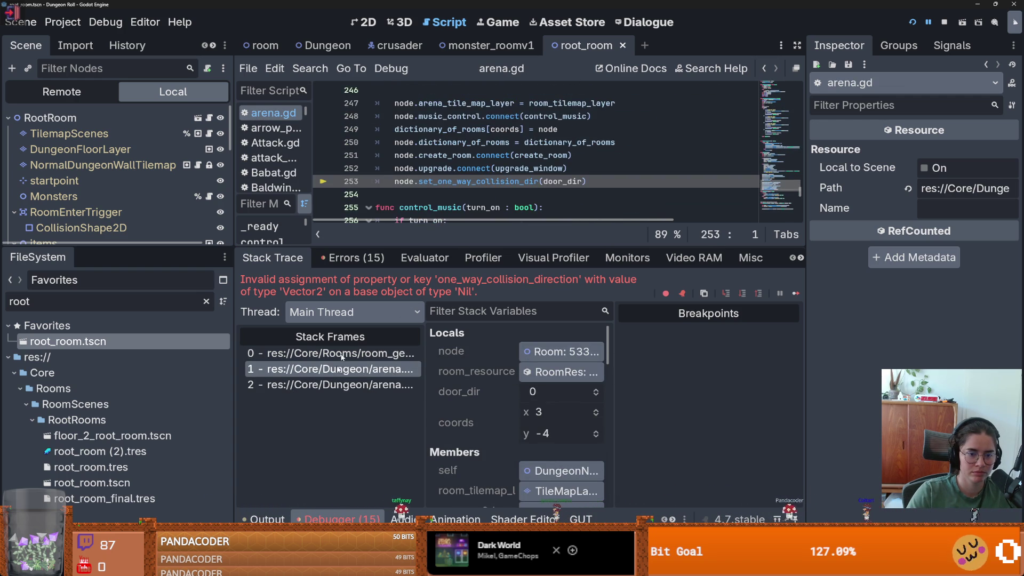
click(331, 391)
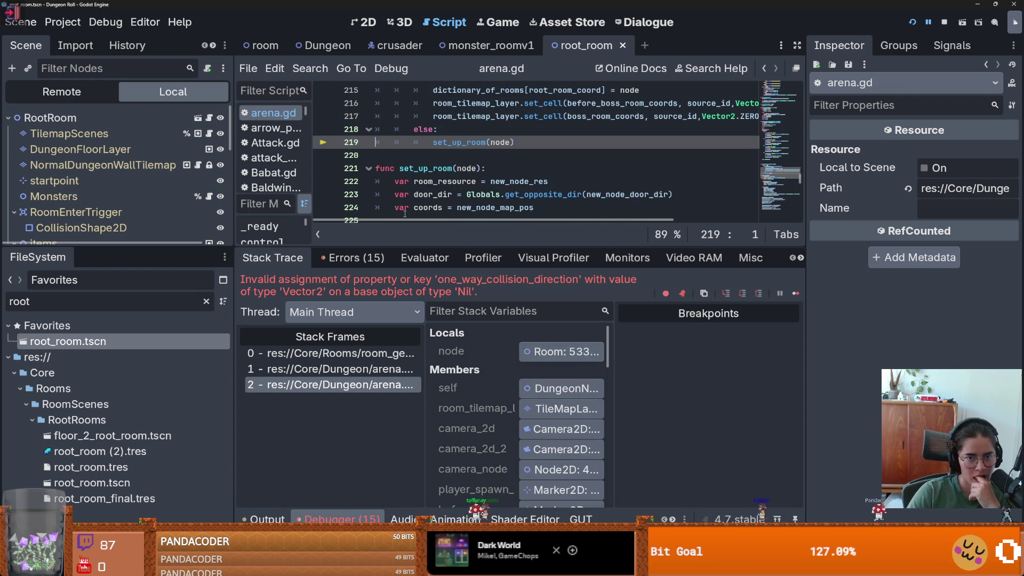
Step: Filter the FileSystem for 'boss_ro', correcting a mistyped 'gb' first
click(121, 297)
text(gb)
key(BackSpace)
key(BackSpace)
text(boss_ro)
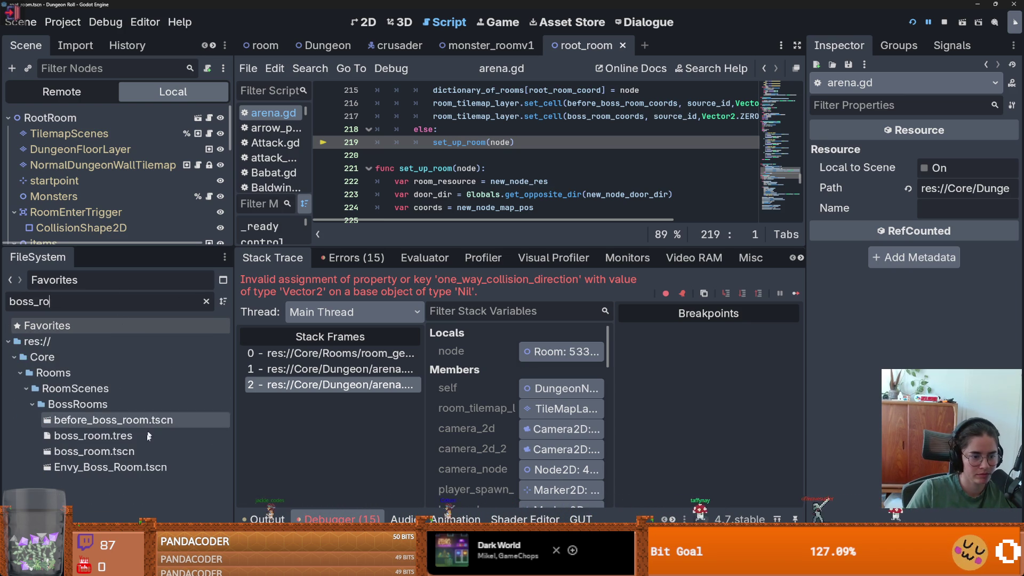
Step: Open Envy_Boss_Room.tscn and select its MonsterStaticTrap CollisionShape2D
double_click(107, 467)
drag(80, 247, 80, 448)
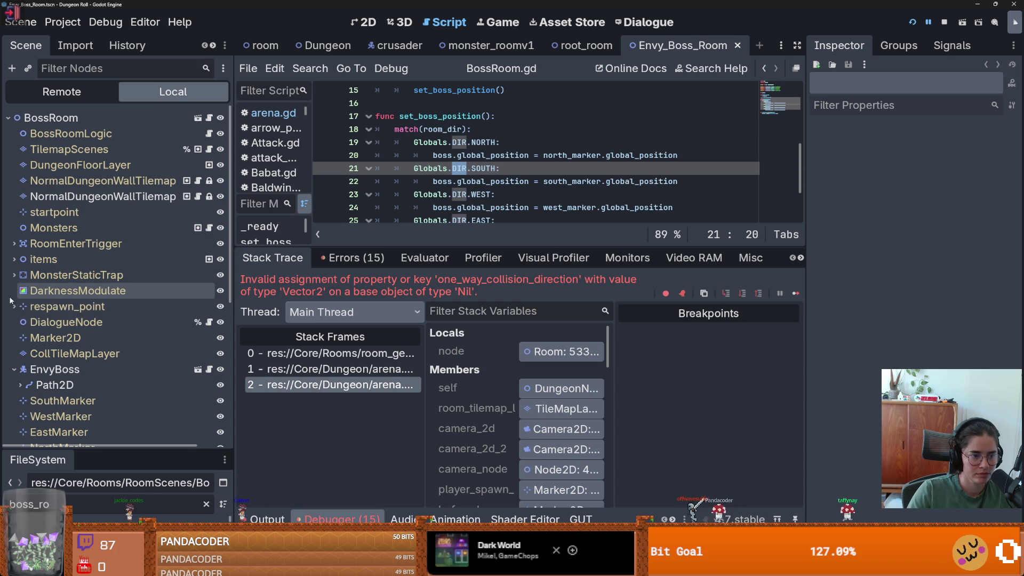
click(13, 275)
click(80, 290)
Step: Save the boss room scene and inspect the paused Room node, whose Monster Static Collision is empty
scroll(463, 144, down, 2)
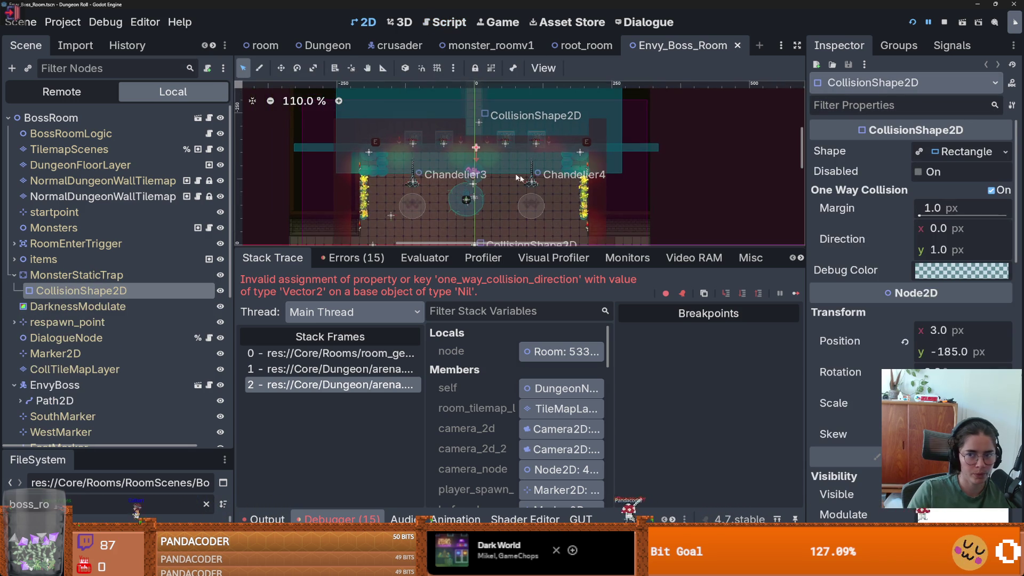
scroll(452, 182, up, 3)
key(ctrl+s)
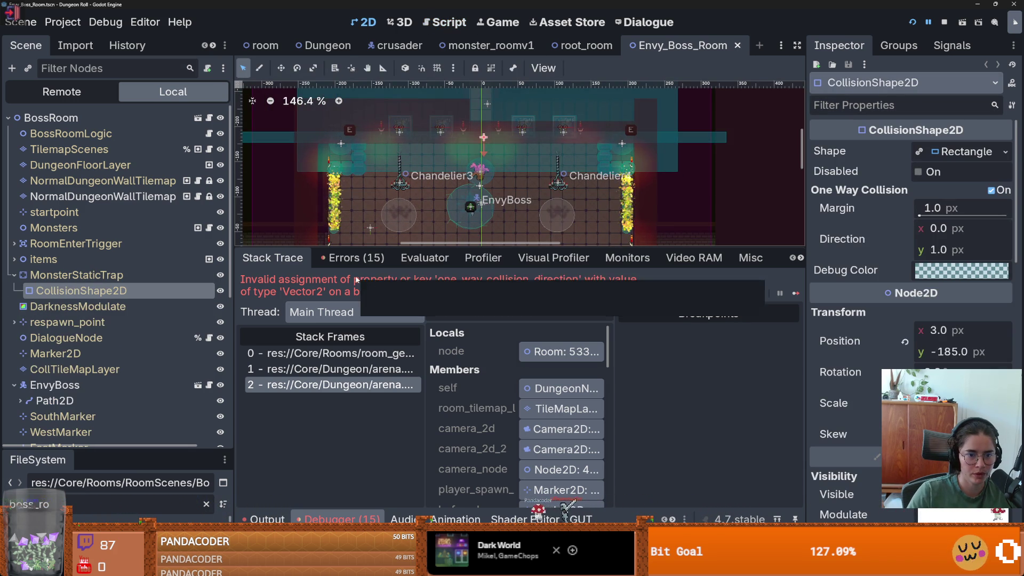
click(330, 385)
click(561, 351)
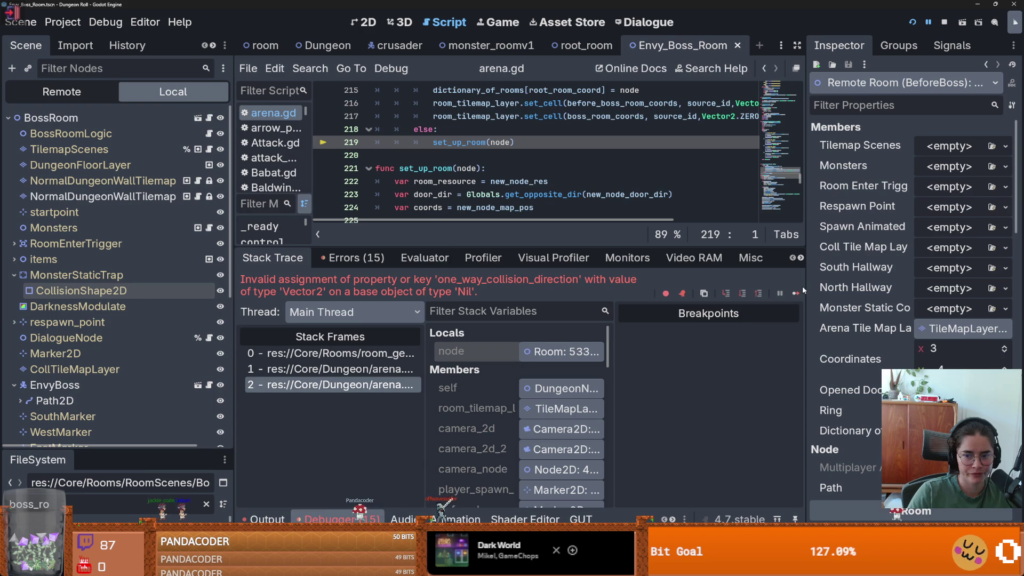
Step: Widen the Inspector and jump to the failing frame in room_generation.gd
drag(803, 291, 689, 265)
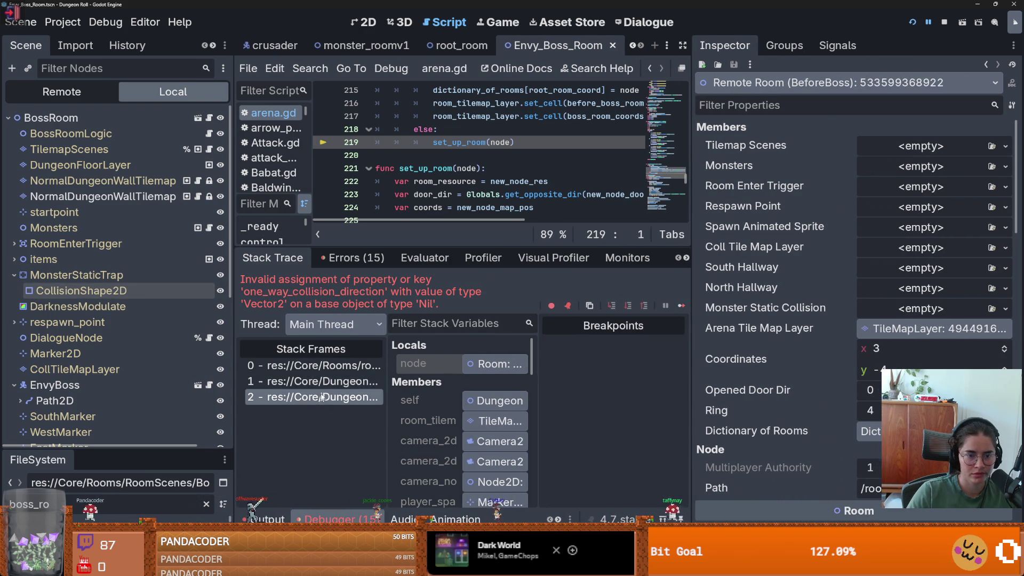
click(313, 366)
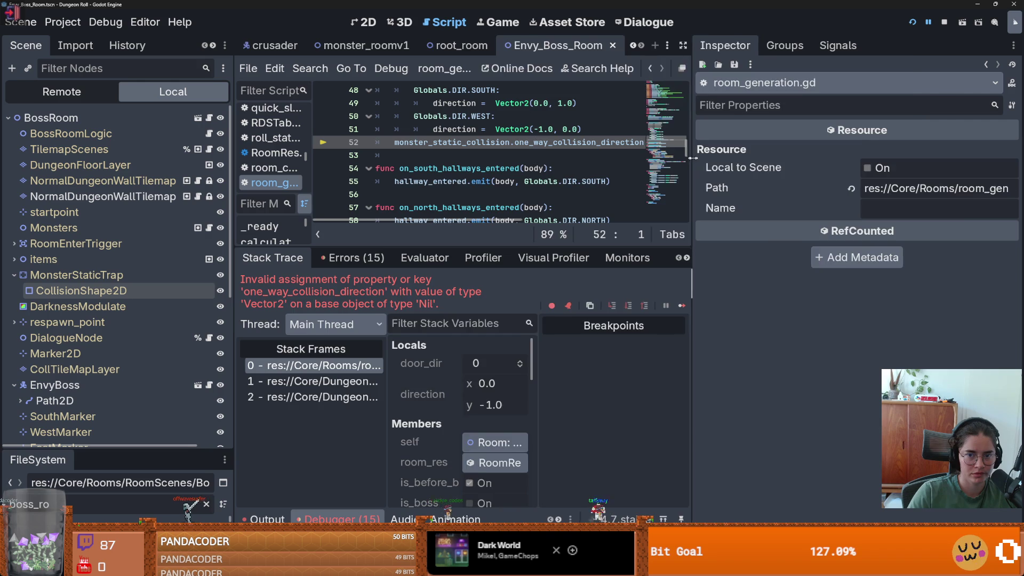
drag(689, 161, 905, 162)
scroll(599, 164, up, 1)
Step: Insert a new line 52 beginning with 'if' above the monster_static_collision direction assignment
click(599, 164)
key(Return)
text(if)
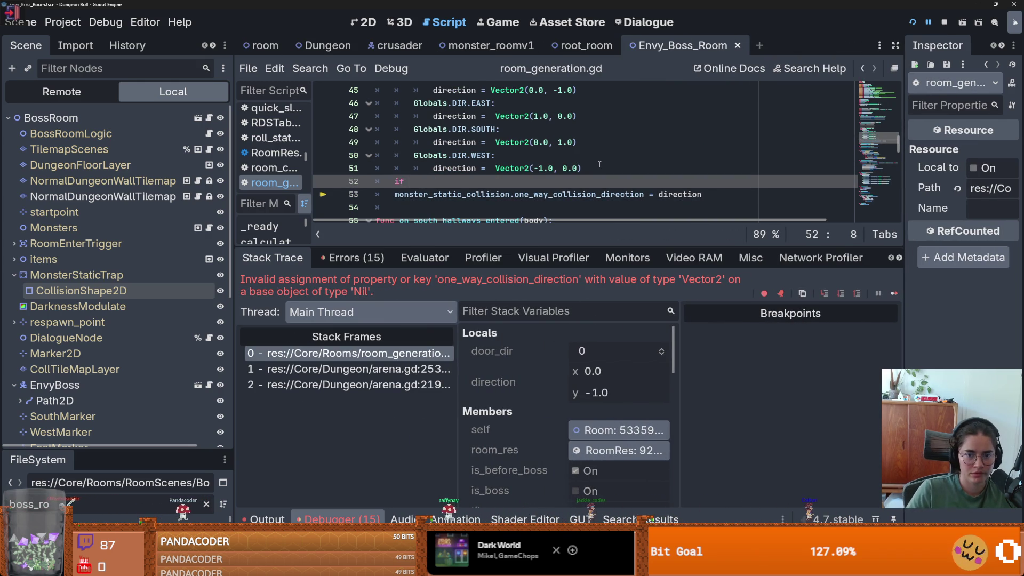
double_click(684, 196)
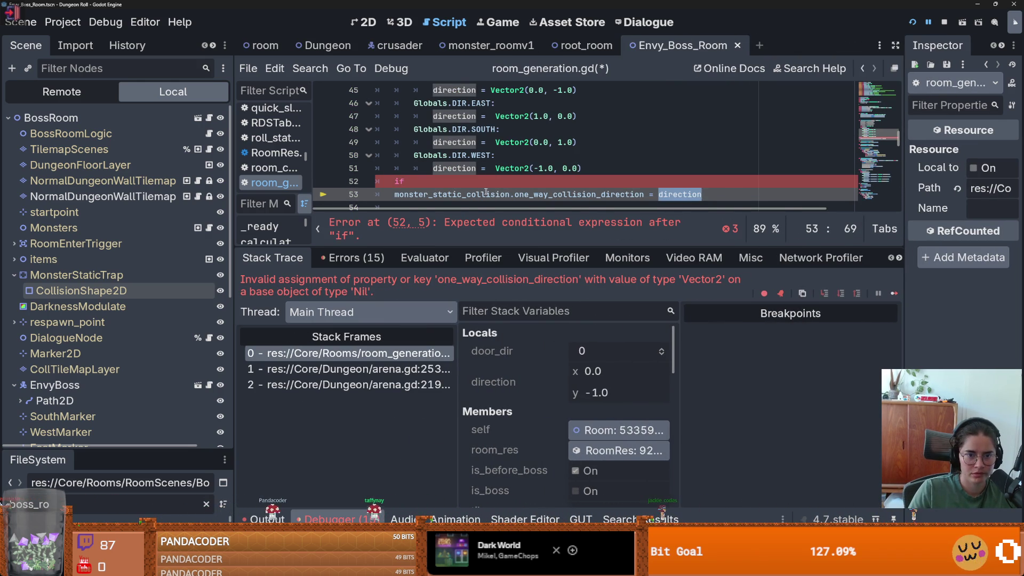
click(450, 182)
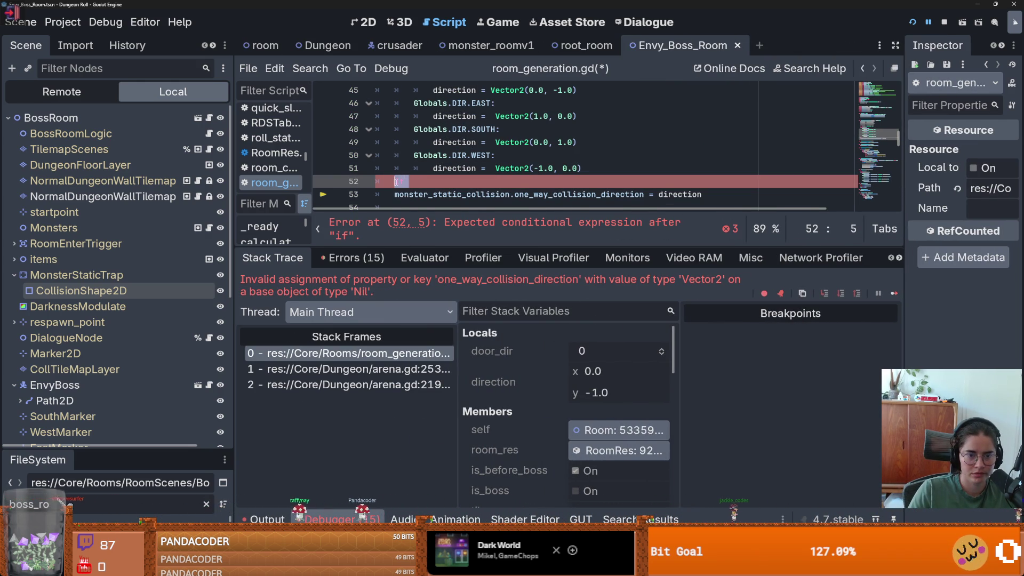
click(519, 194)
Step: Review the stack variables and give the script editor more height
scroll(558, 141, up, 4)
scroll(559, 142, up, 6)
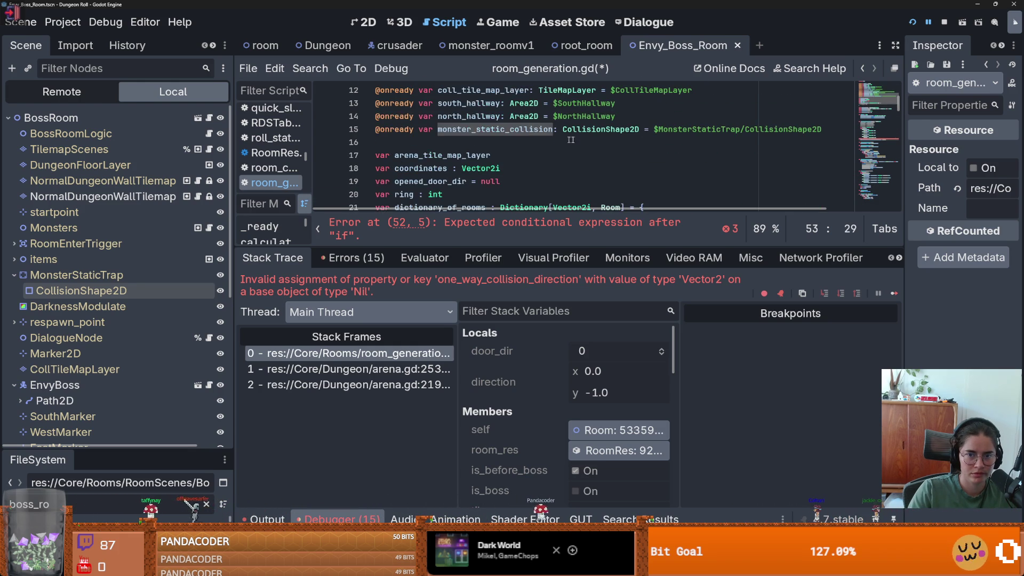
scroll(621, 138, down, 3)
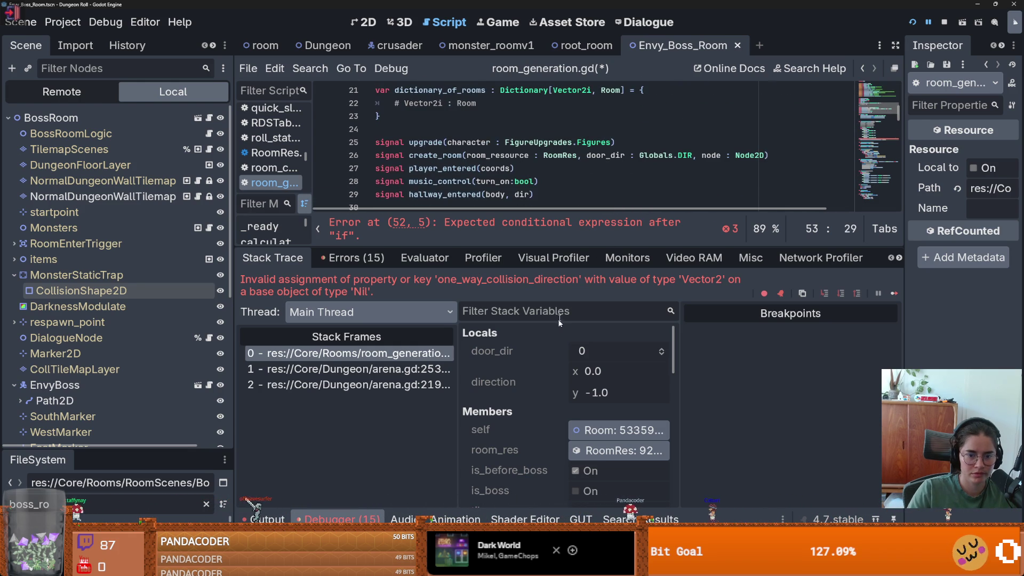
scroll(518, 385, down, 2)
scroll(519, 385, down, 5)
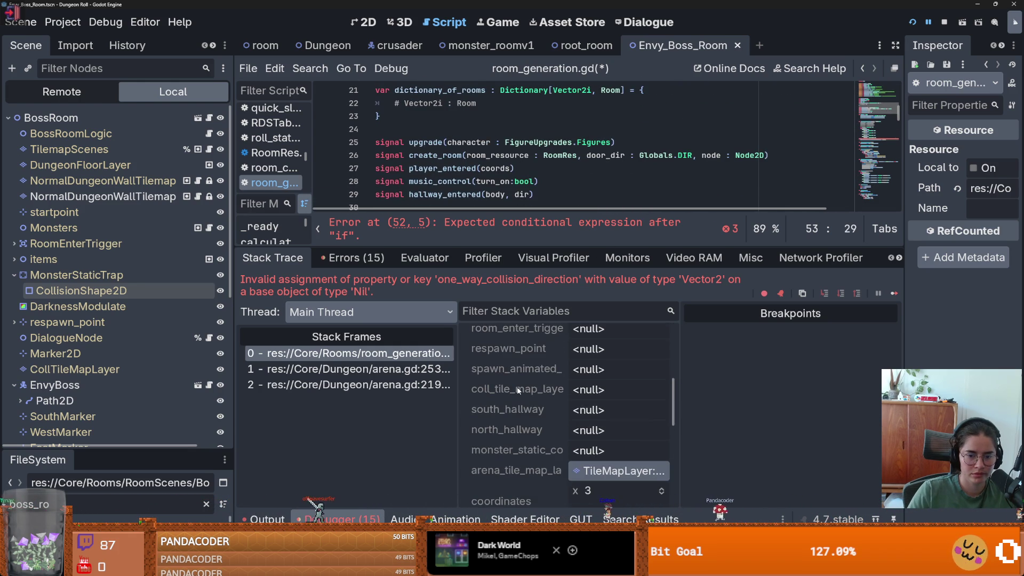
scroll(517, 386, down, 10)
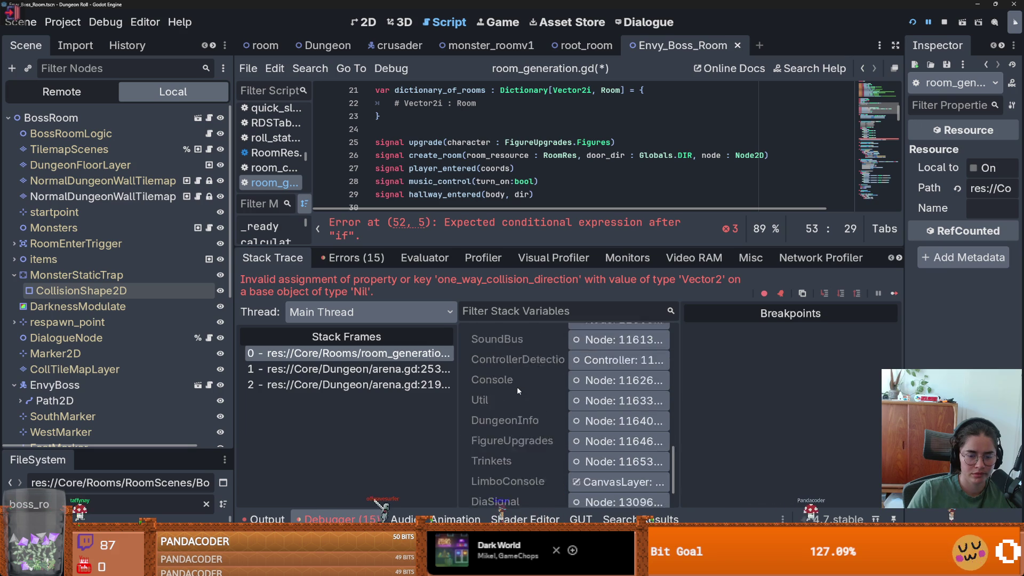
drag(452, 248, 452, 388)
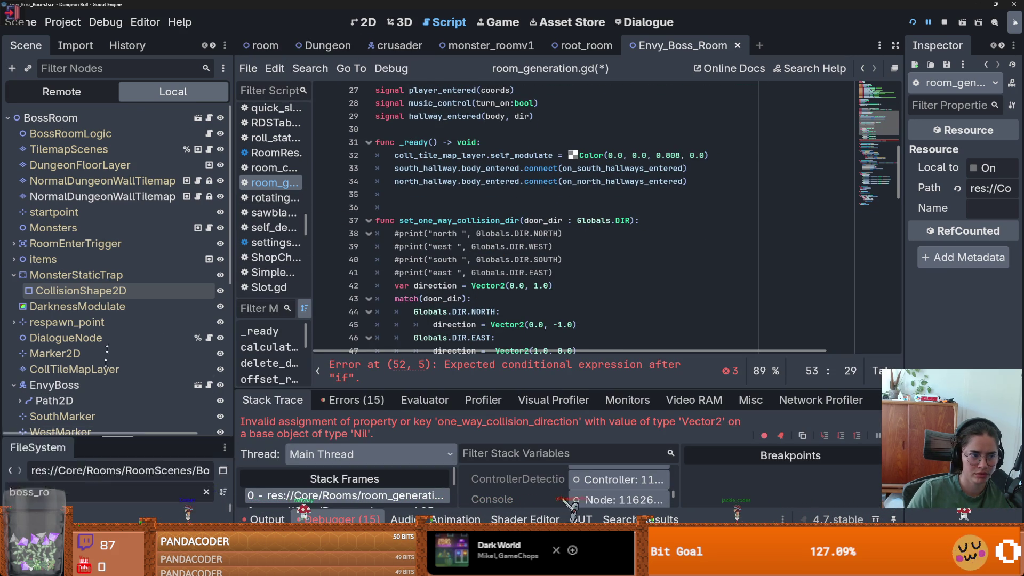
Step: Enlarge the file list and replace its filter with 'door'
drag(98, 449, 107, 214)
key(ctrl+a)
text(door)
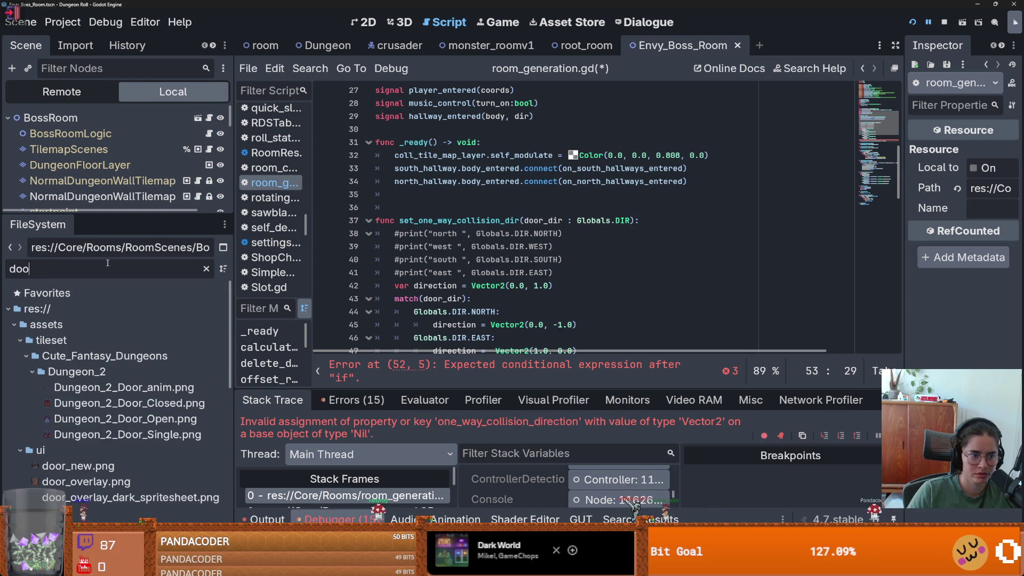
Step: Open door.tscn and review door.gd's door_interact emission and room_chooser_canvas lines
double_click(66, 336)
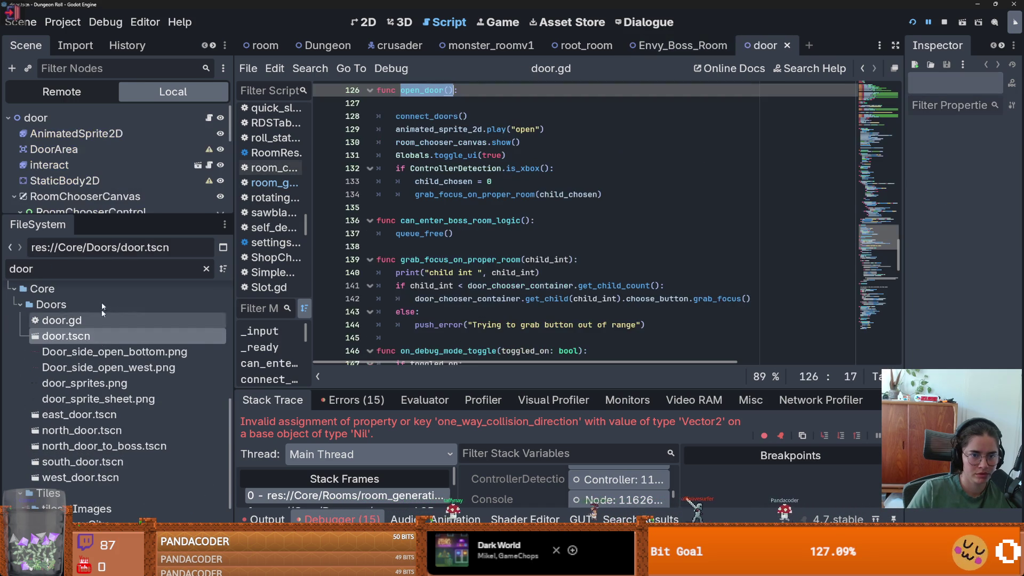
scroll(352, 247, down, 12)
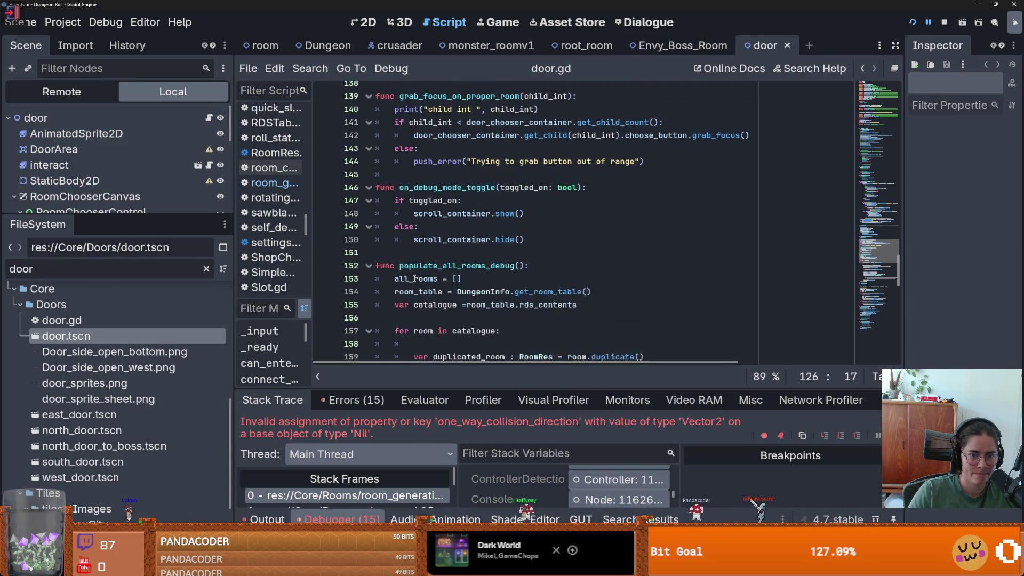
scroll(414, 278, down, 11)
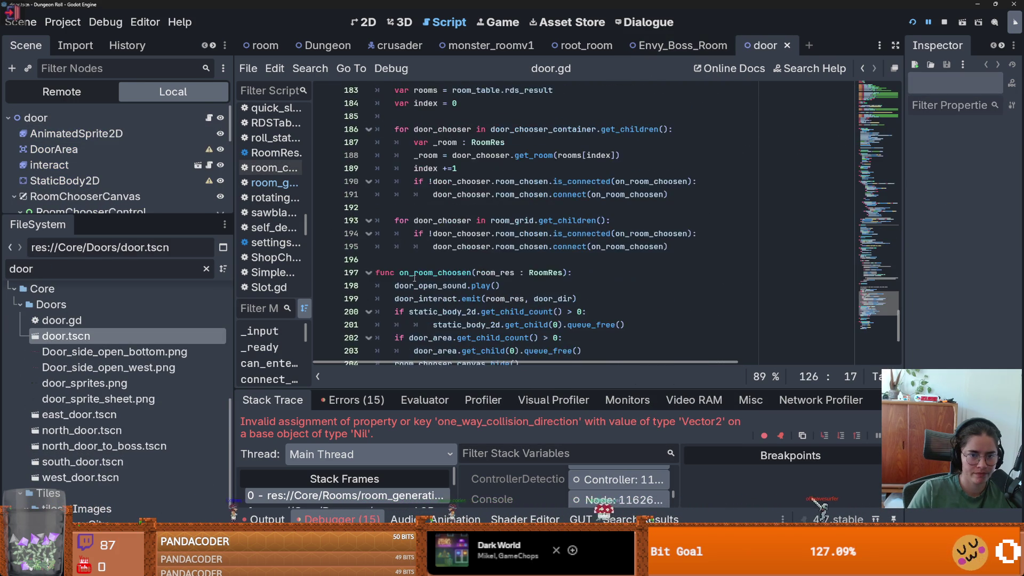
scroll(414, 277, up, 3)
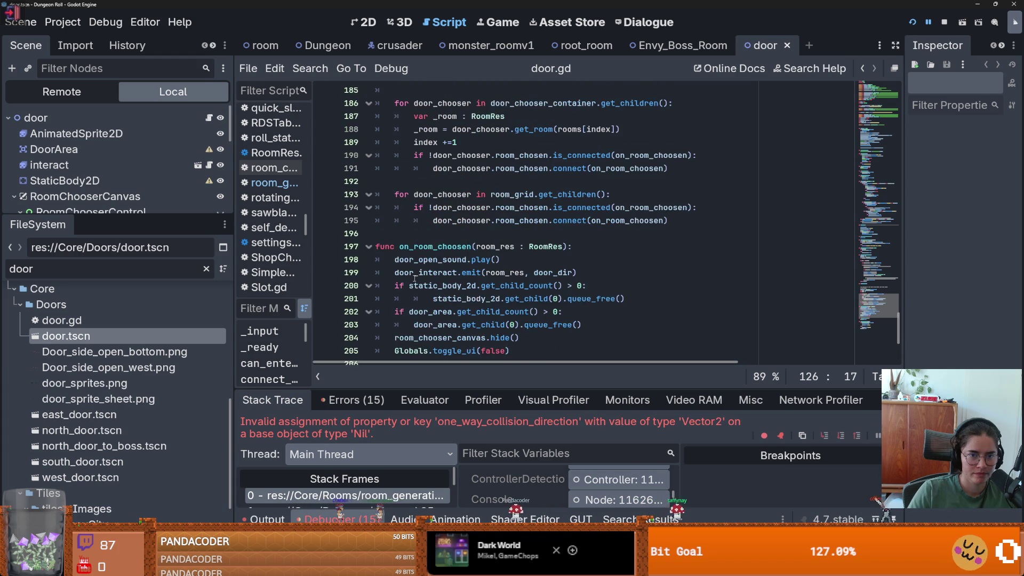
click(415, 273)
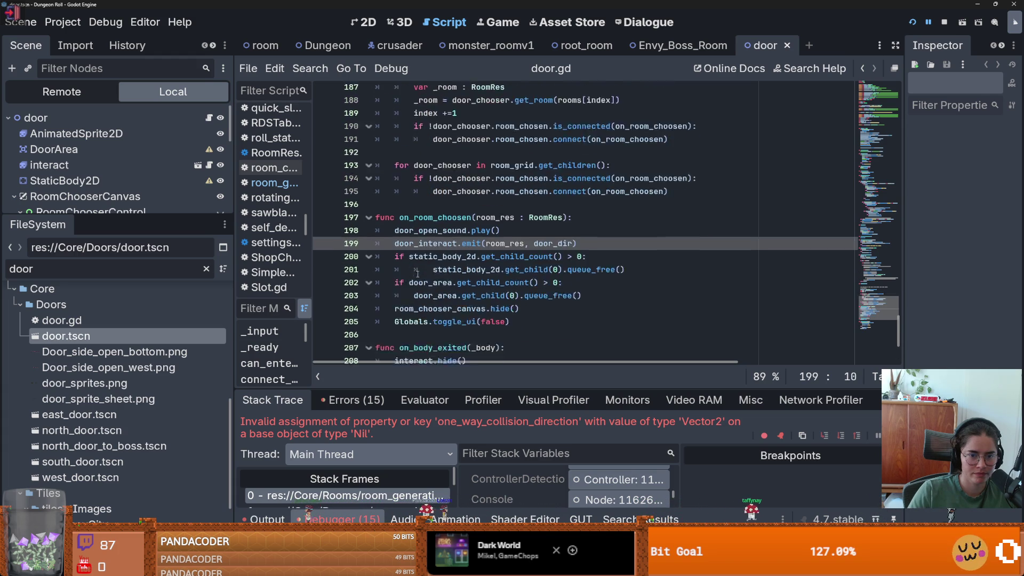
scroll(416, 274, down, 2)
double_click(421, 261)
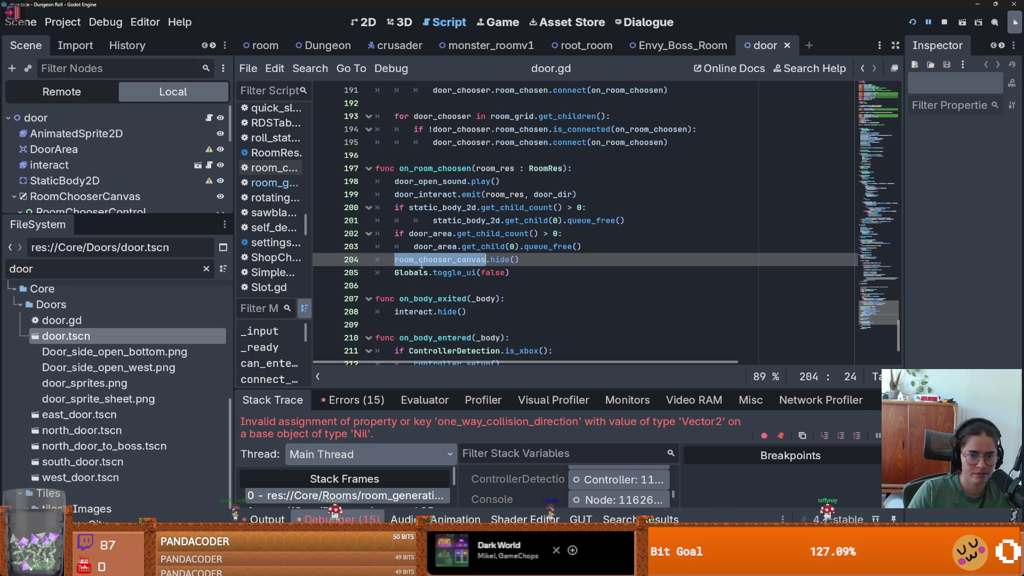
Step: Jump to the open_door definition, which calls connect_doors() and shows the room chooser canvas
scroll(420, 265, up, 10)
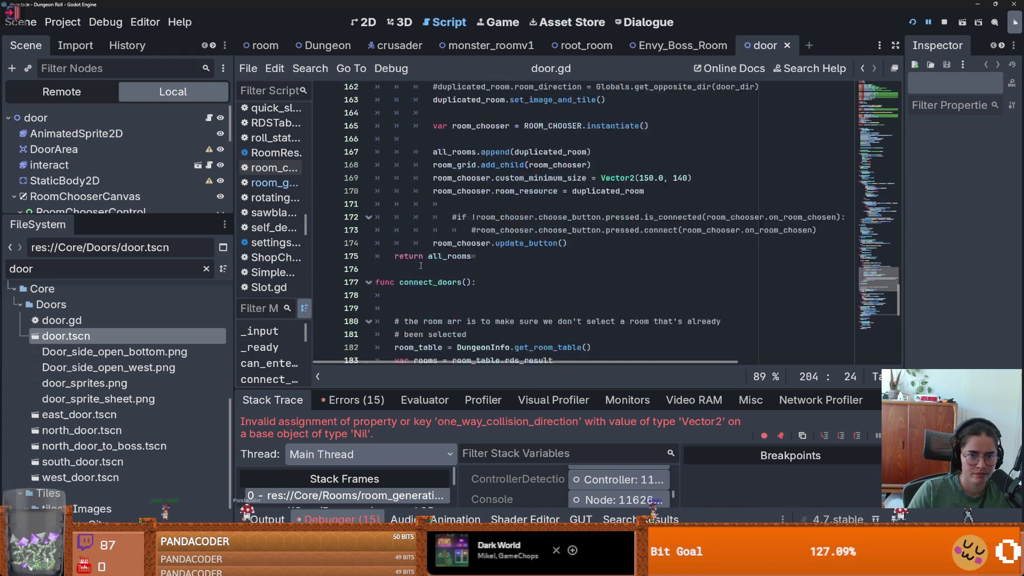
scroll(421, 265, up, 7)
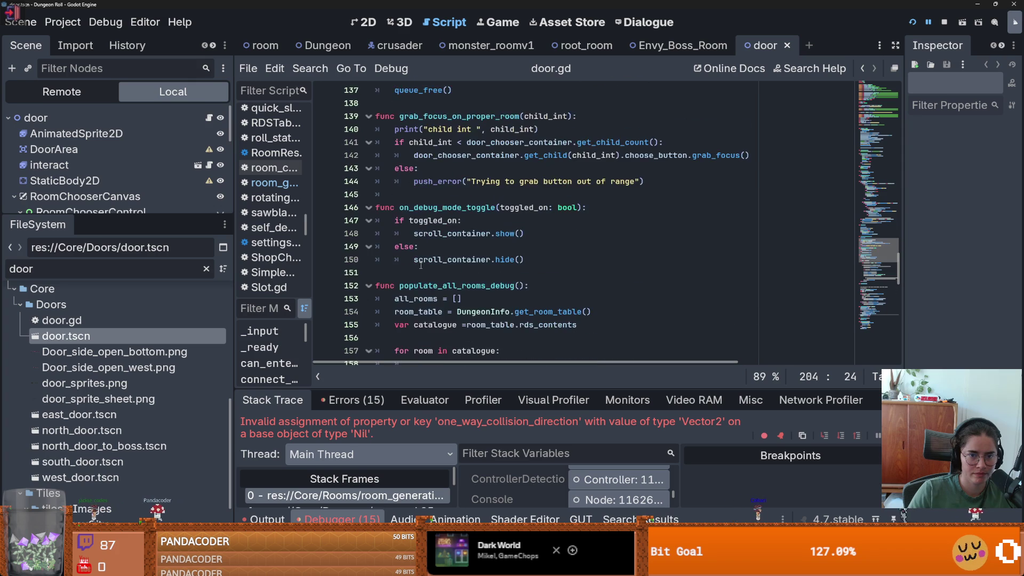
scroll(421, 265, up, 5)
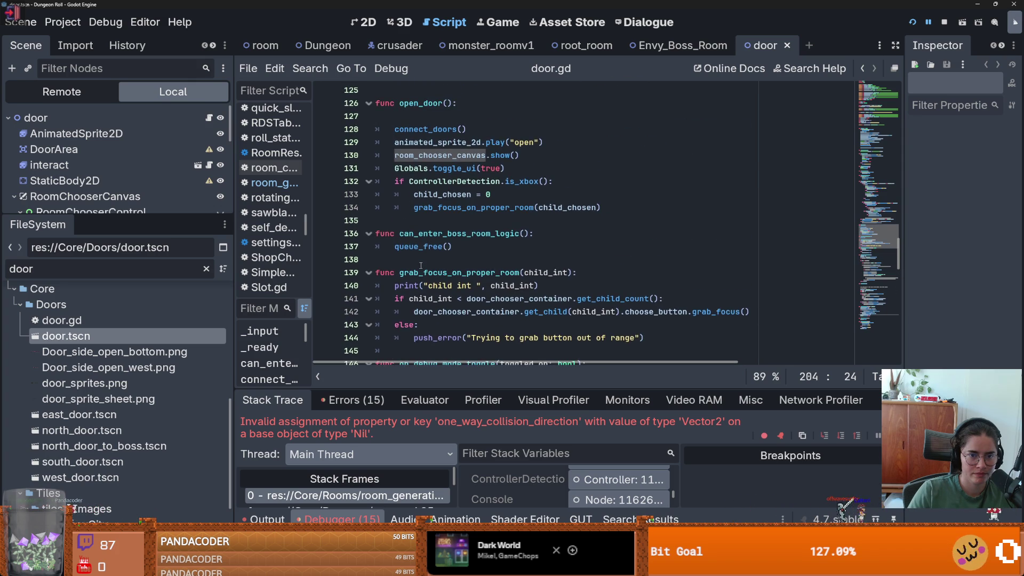
scroll(421, 265, up, 10)
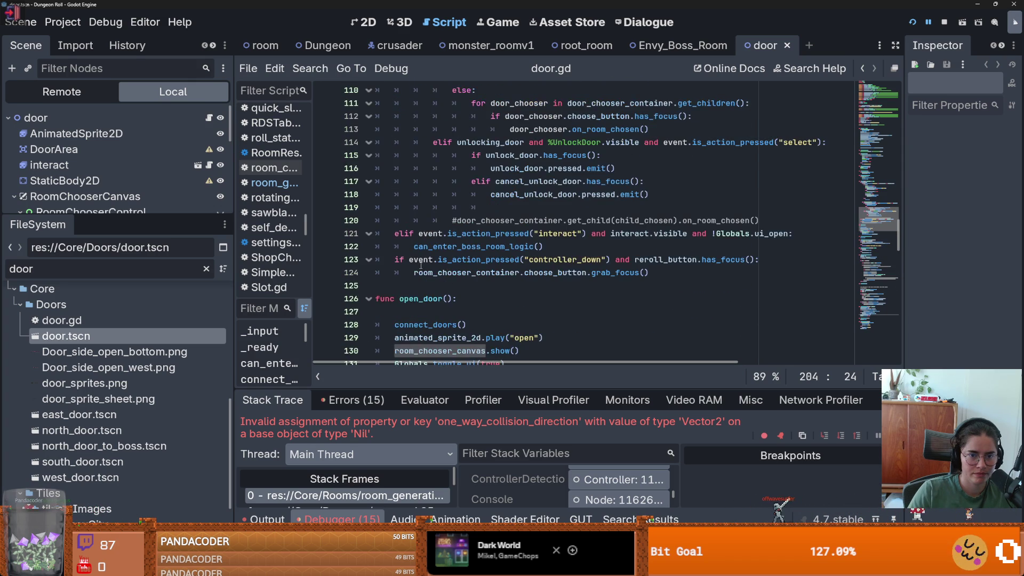
scroll(420, 265, up, 2)
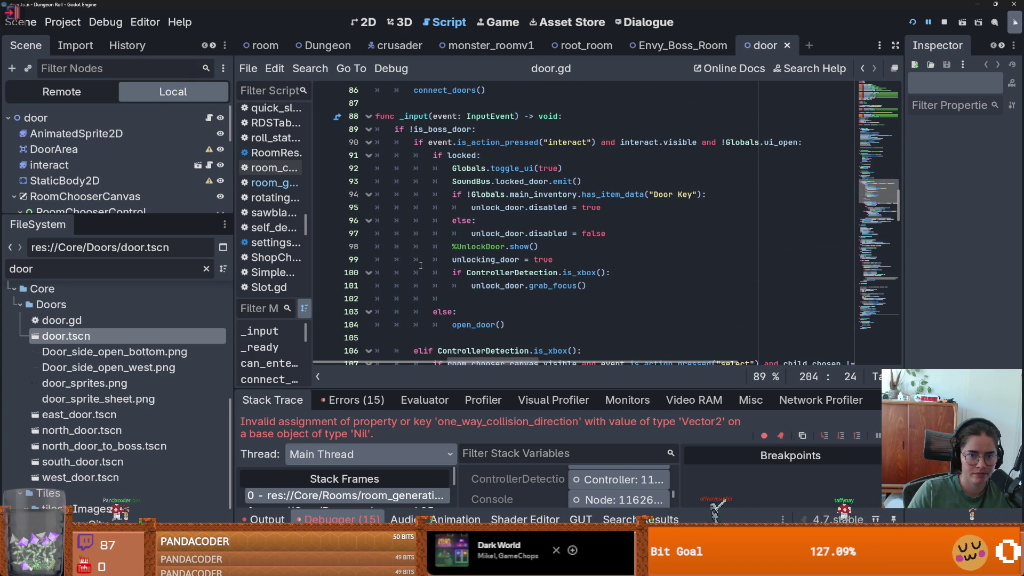
ctrl+click(480, 325)
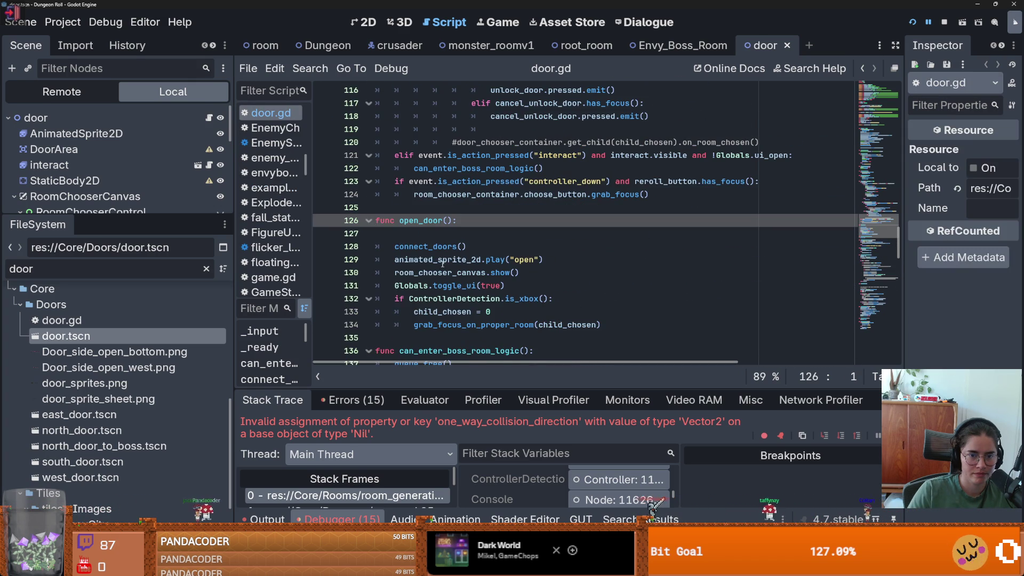
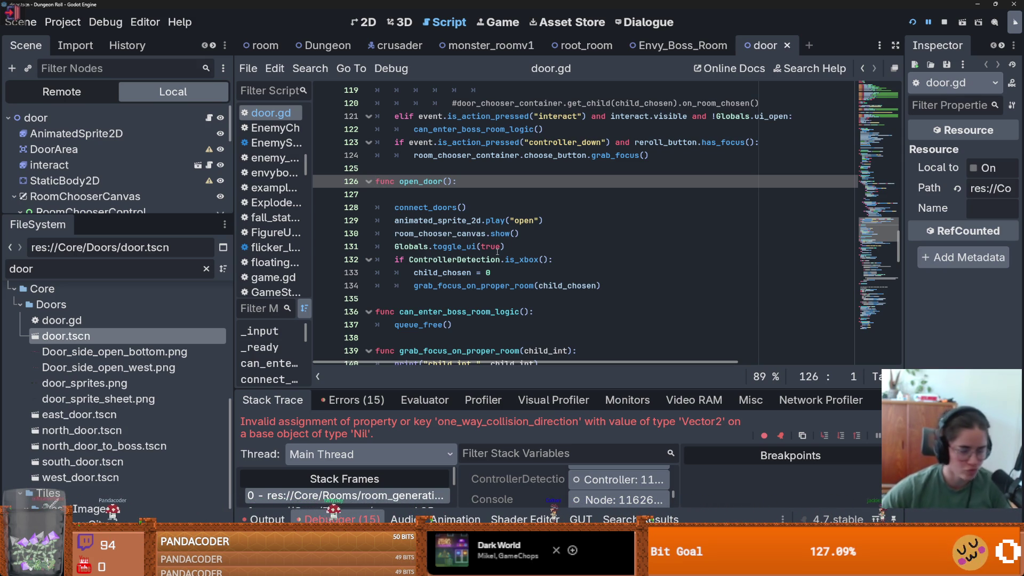
Step: In door.gd, undo the stray apostrophe and delete the blank lines under open_door and at line 102
text(')
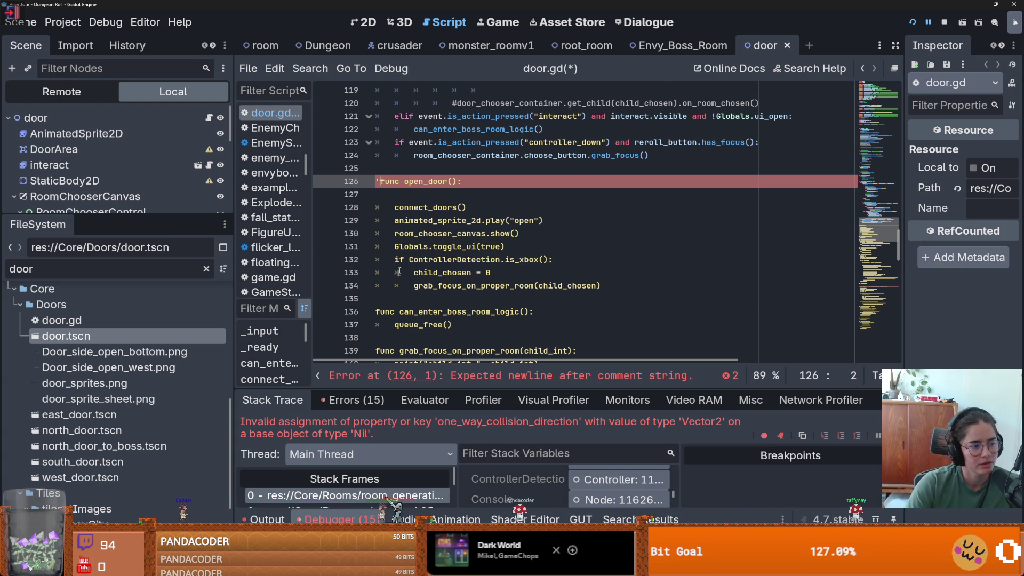
key(ctrl+z)
key(Down)
key(BackSpace)
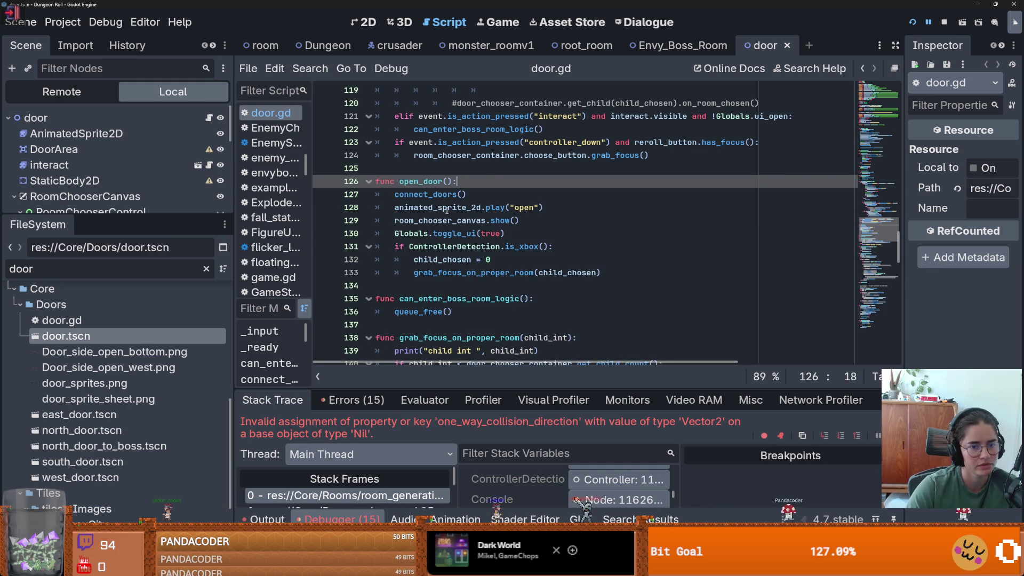
scroll(443, 269, up, 1)
scroll(442, 277, up, 9)
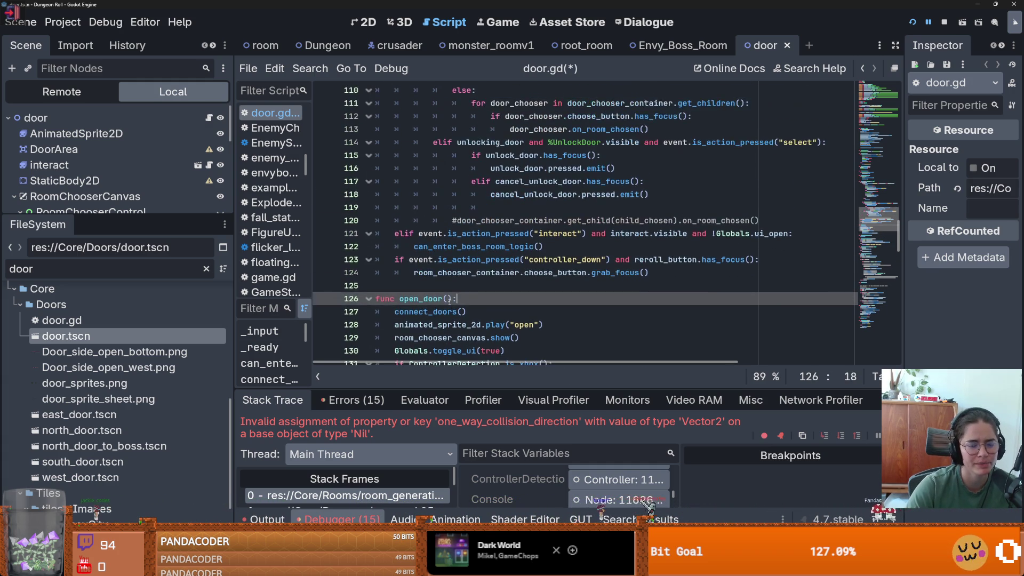
click(461, 263)
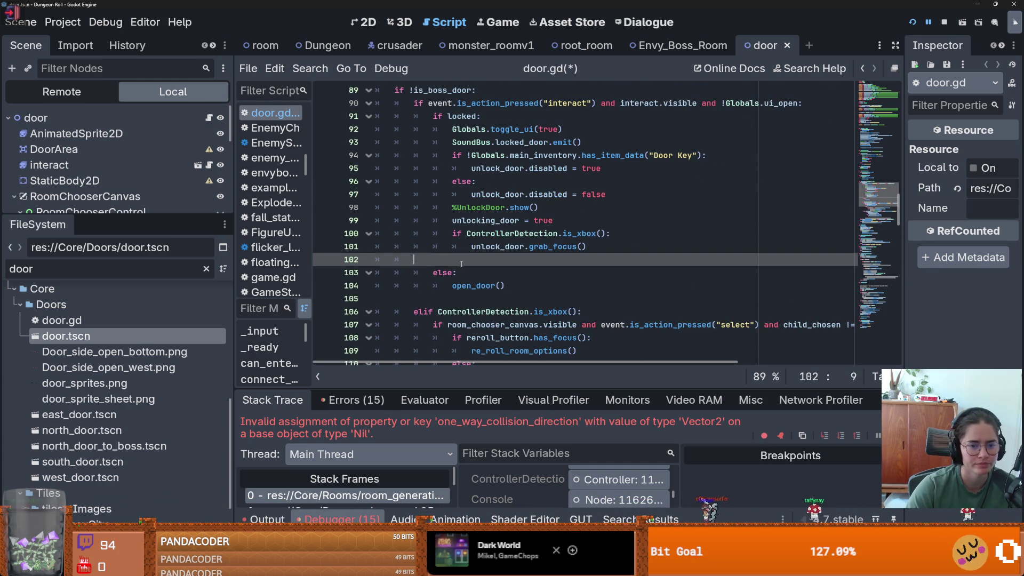
key(BackSpace)
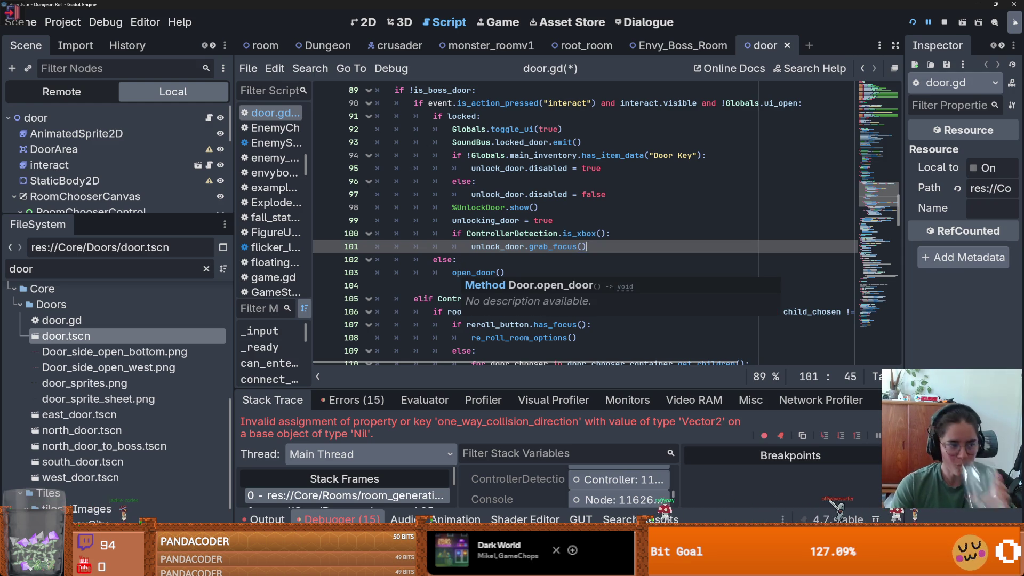
click(472, 272)
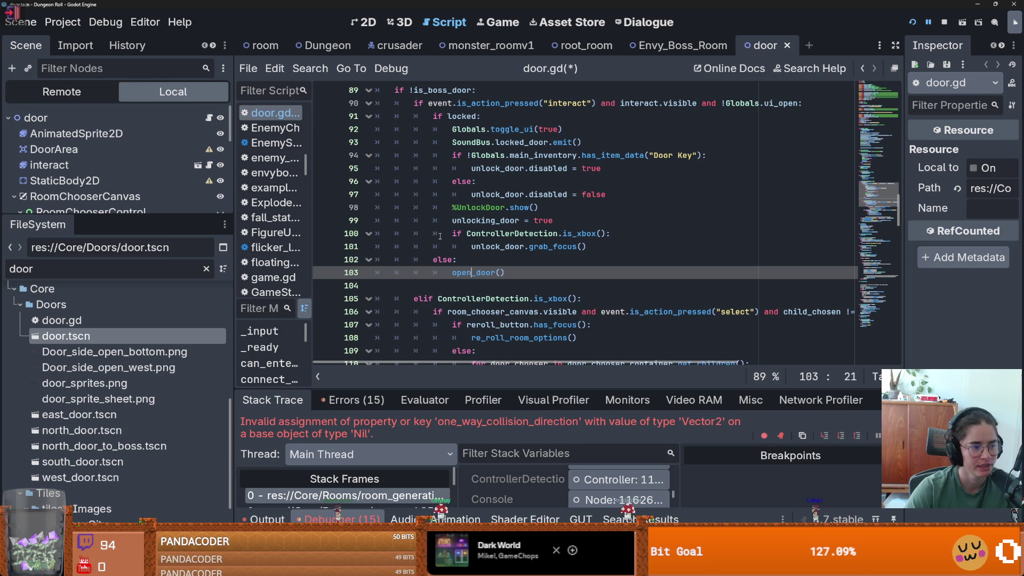
key(Up)
key(Up)
key(Up)
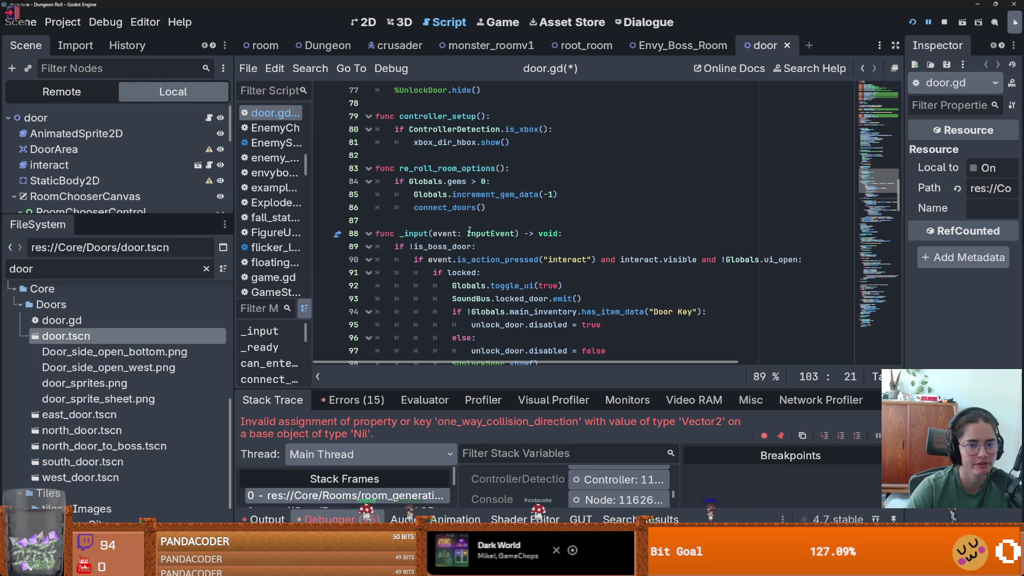
Step: Save door.gd, resize the Scene and FileSystem panels, and clear the file filter
key(ctrl+s)
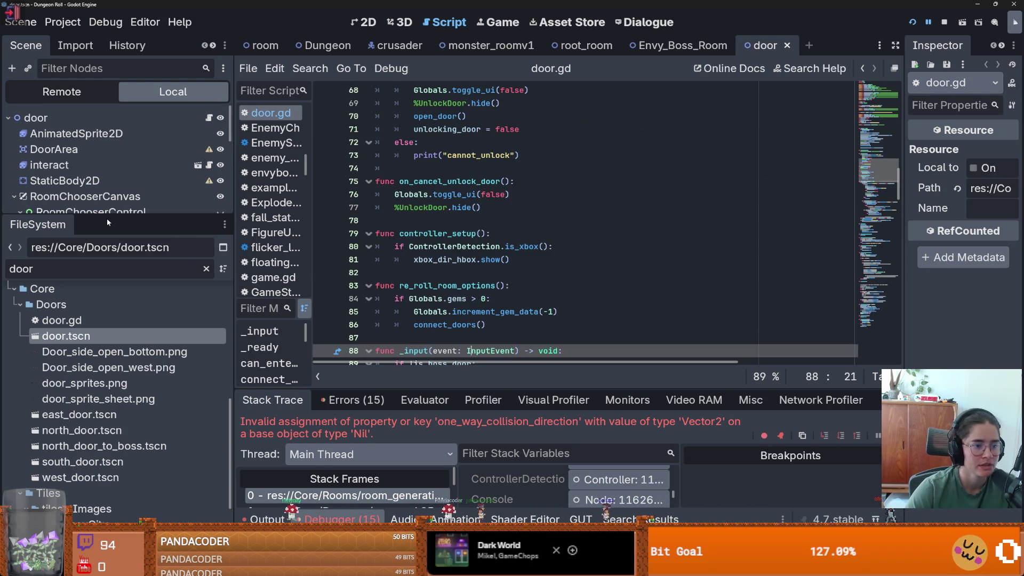
mouse_move(107, 216)
mouse_down()
mouse_move(107, 268)
mouse_move(107, 212)
mouse_up()
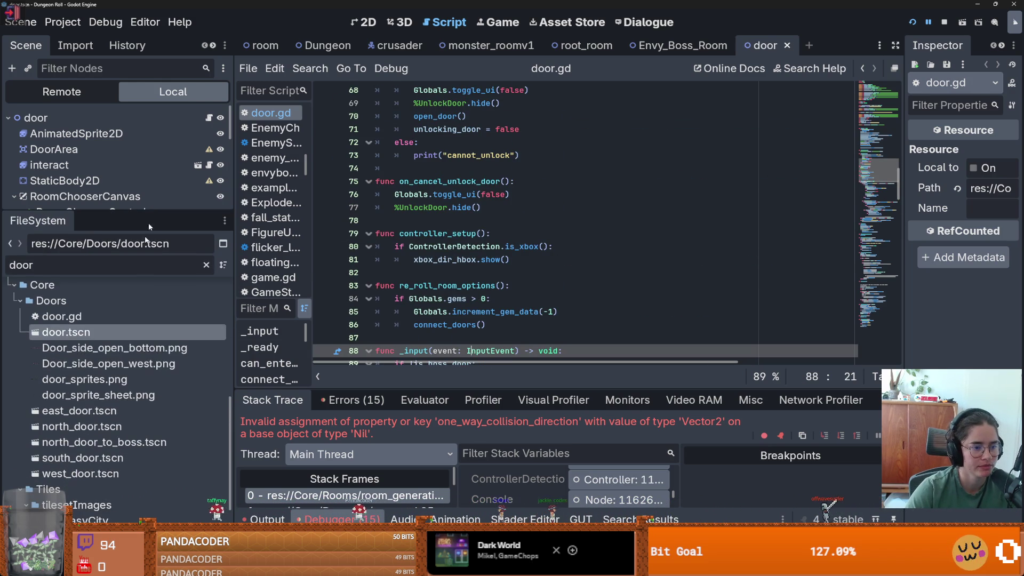
click(205, 265)
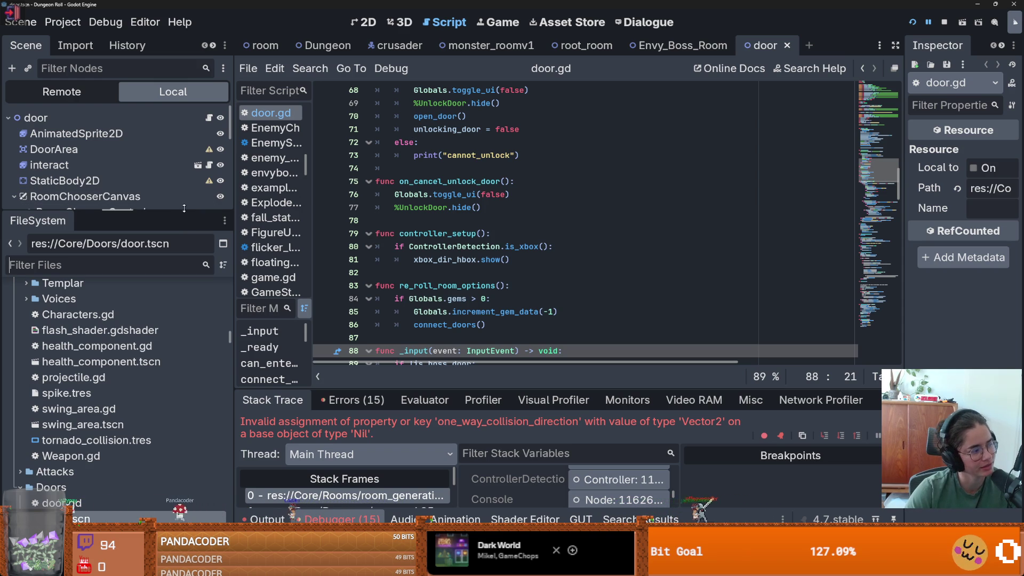
mouse_move(184, 208)
mouse_down()
mouse_move(183, 459)
mouse_move(186, 397)
mouse_up()
key(ctrl+s)
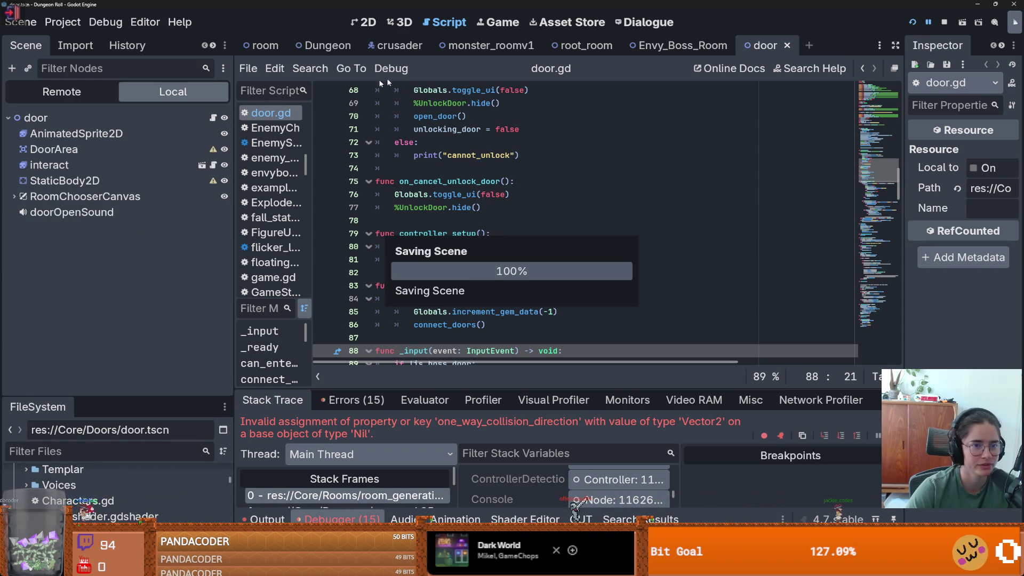
Step: In room_generation.gd, remove the incomplete if so the one-way collision assignment stands alone
key(ctrl+Tab)
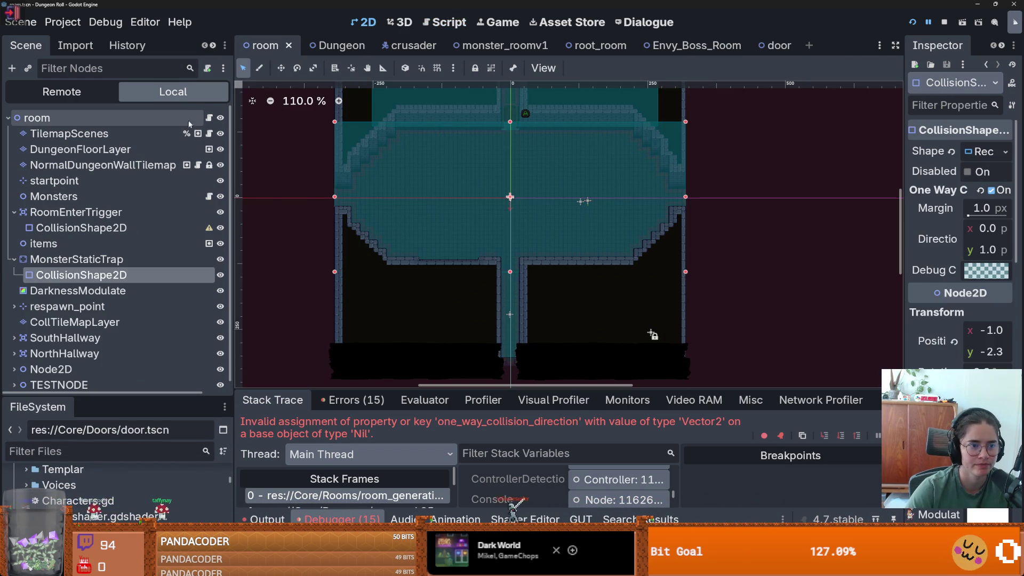
click(209, 117)
scroll(444, 296, down, 5)
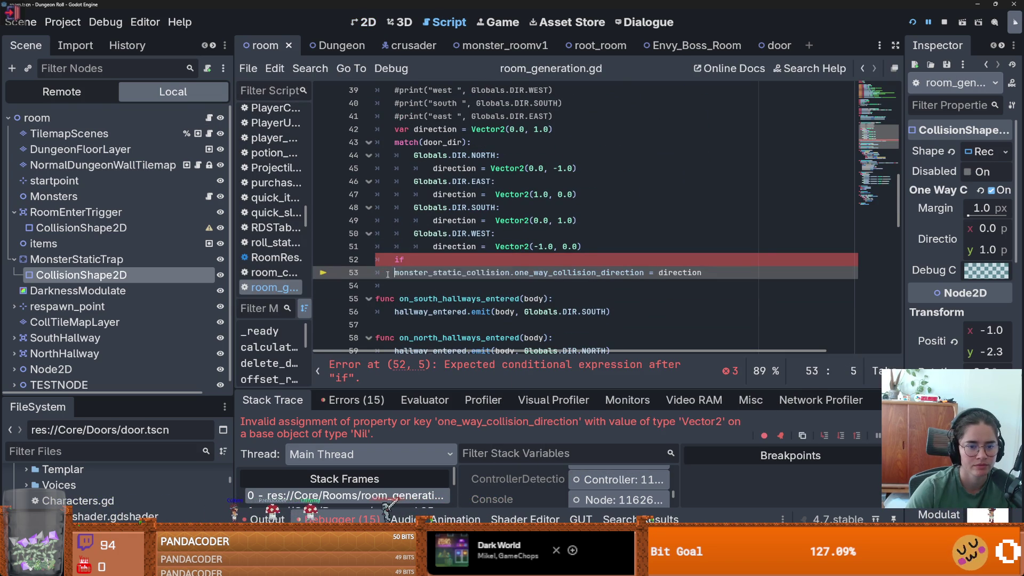
click(408, 263)
key(Delete)
key(Delete)
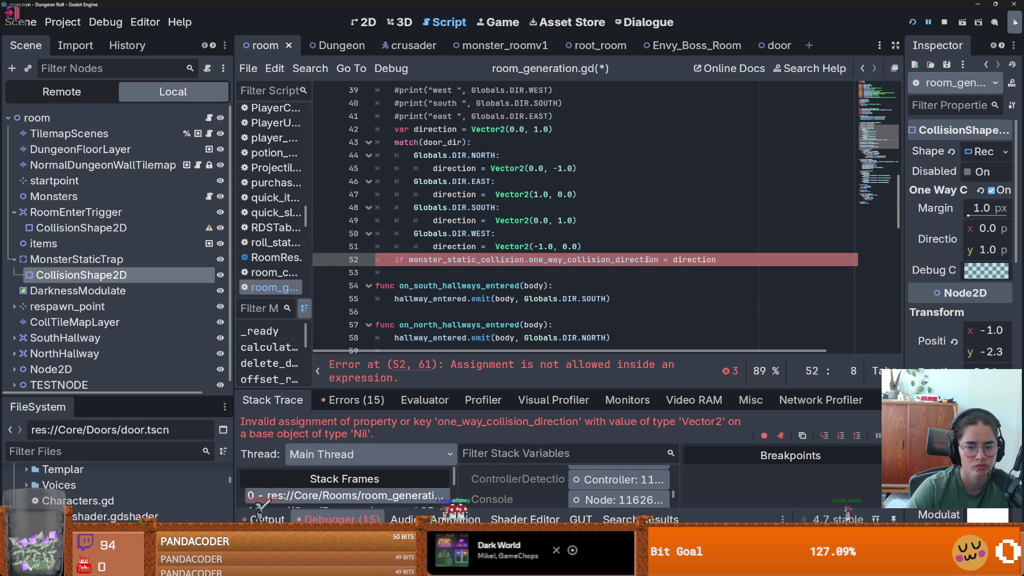
key(Return)
key(Up)
key(Delete)
key(Delete)
key(Delete)
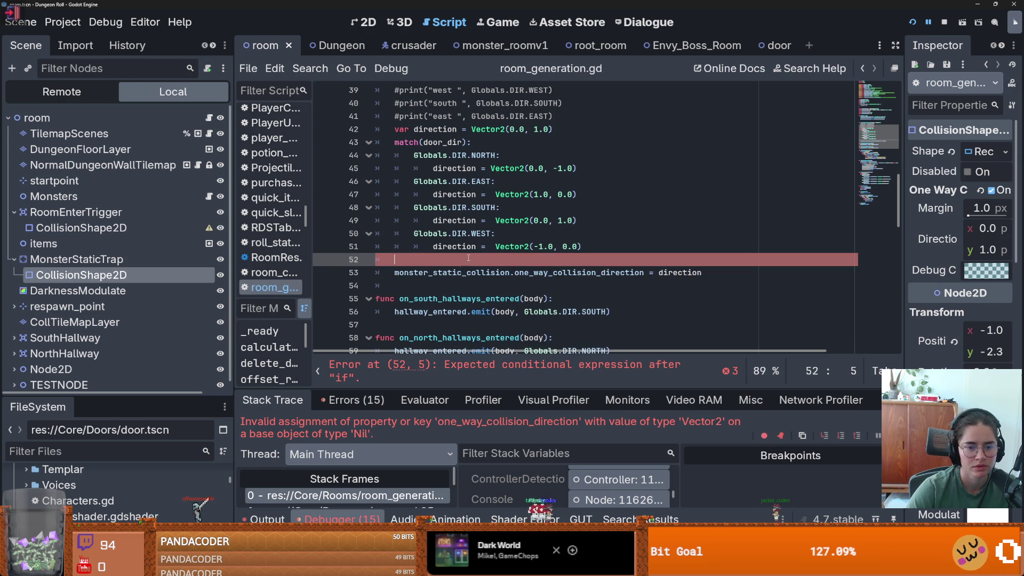
Step: Scroll down to the delete_door function and select its name for searching
scroll(454, 268, down, 6)
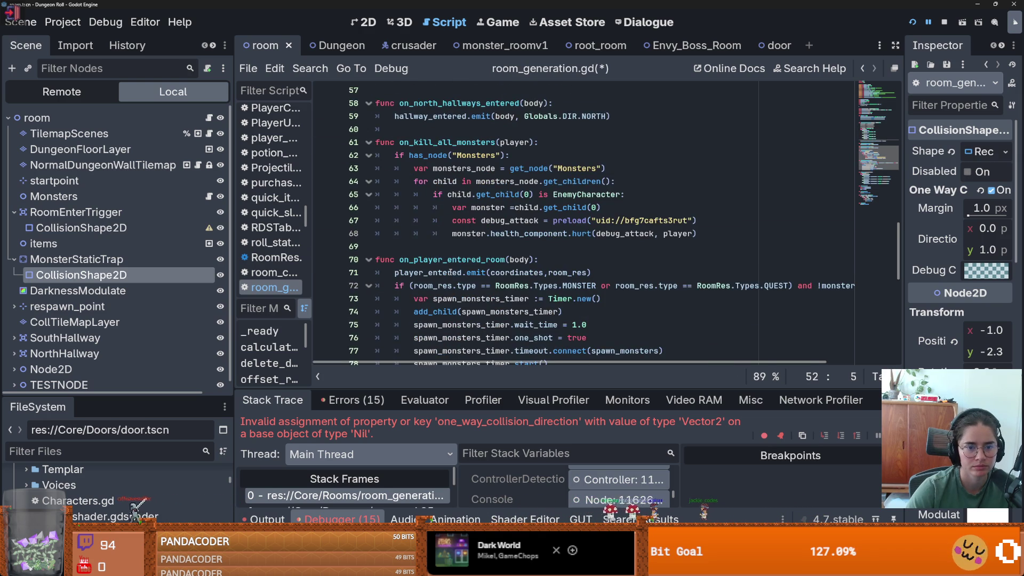
scroll(449, 272, down, 3)
scroll(450, 272, down, 4)
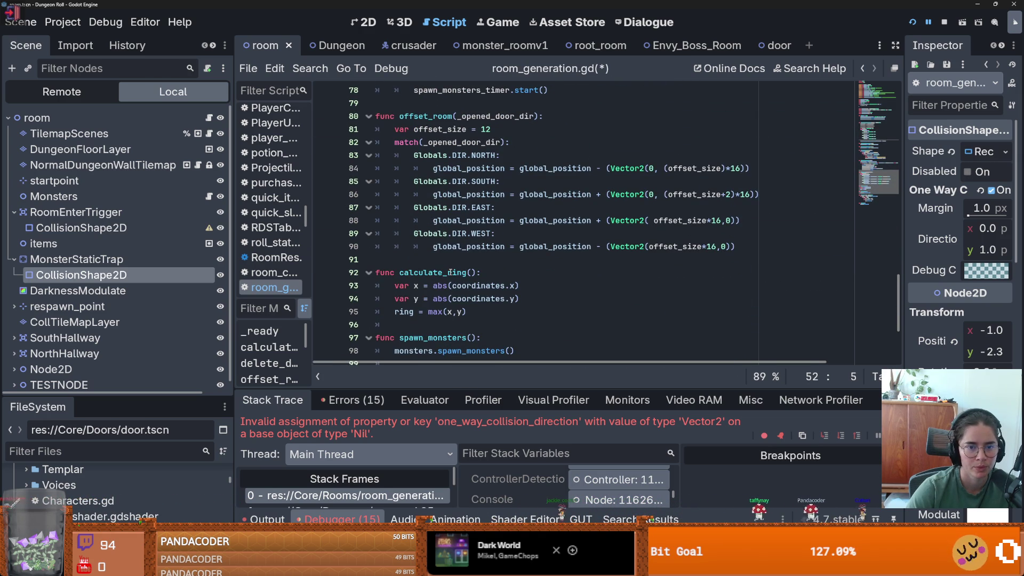
scroll(449, 272, down, 4)
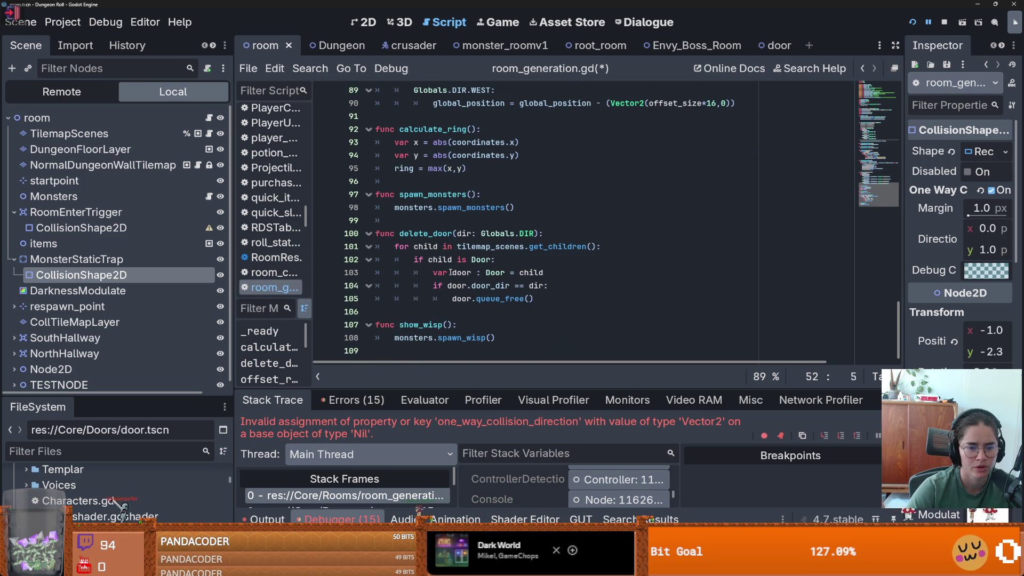
double_click(437, 235)
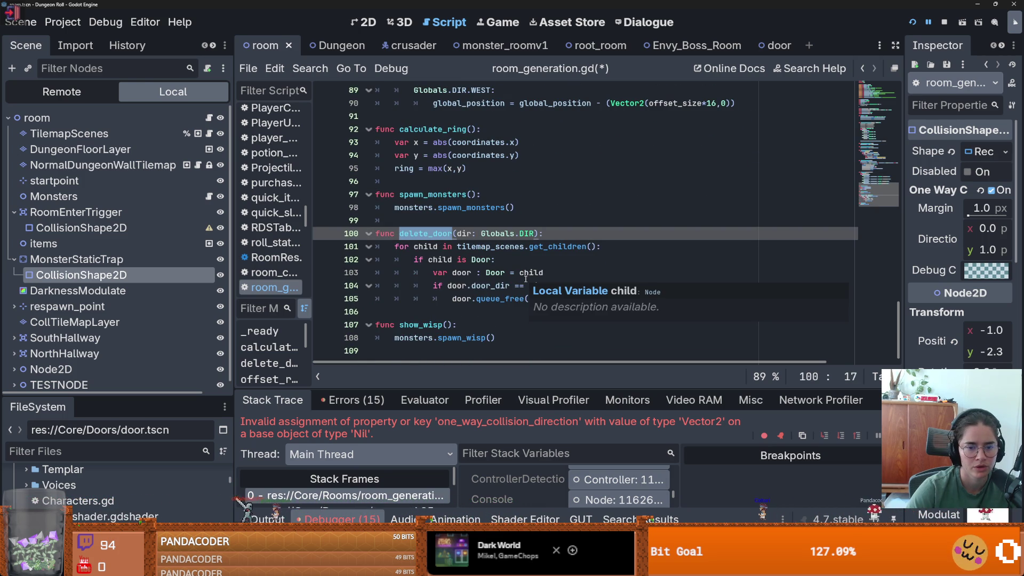
scroll(525, 278, up, 10)
scroll(505, 287, down, 5)
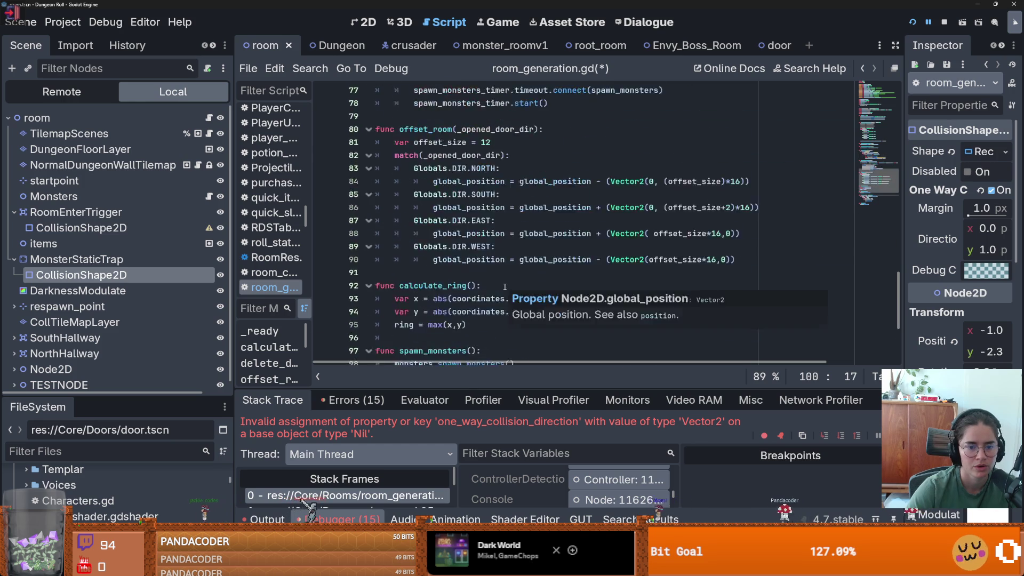
scroll(505, 287, down, 4)
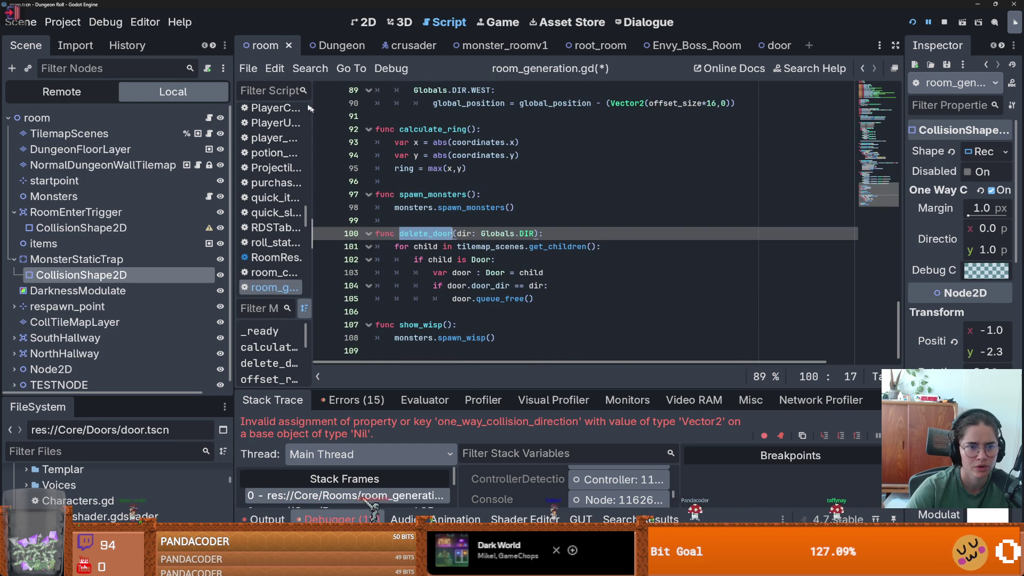
click(309, 69)
Step: Search the project for delete_door and open the reported parse-error line in initialize_tilemap_room.gd
click(341, 156)
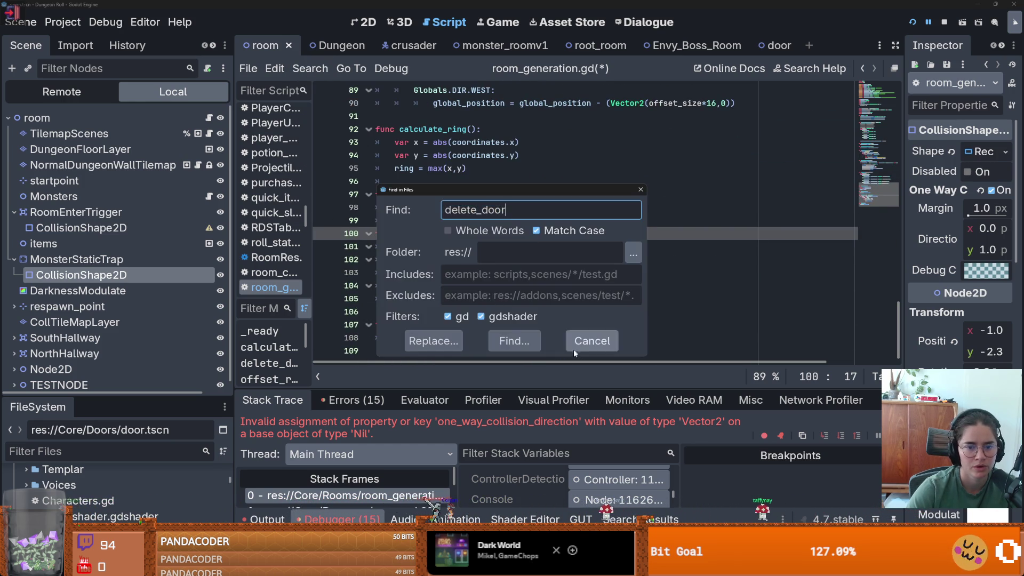
click(514, 341)
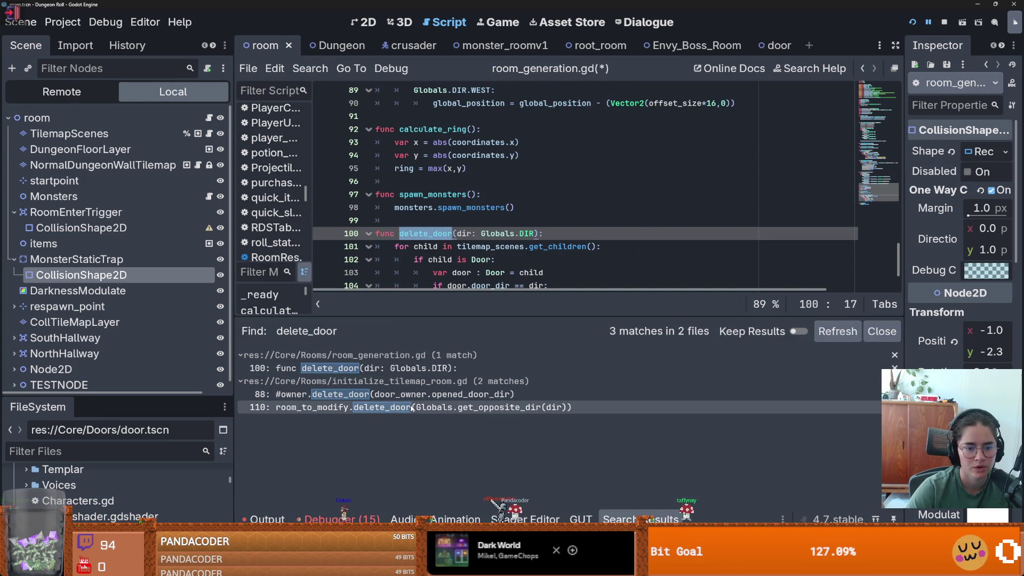
click(411, 408)
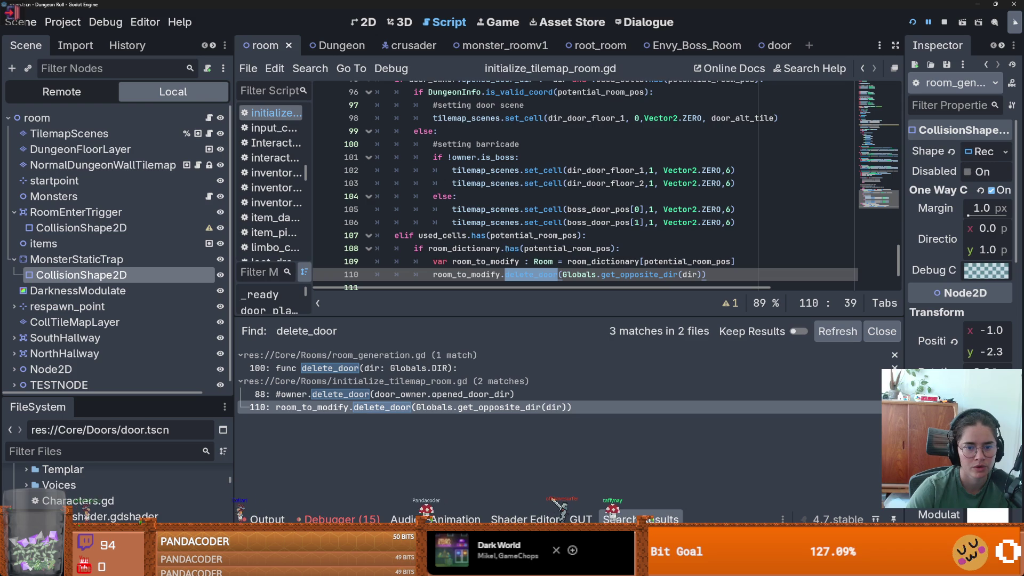
scroll(457, 221, down, 2)
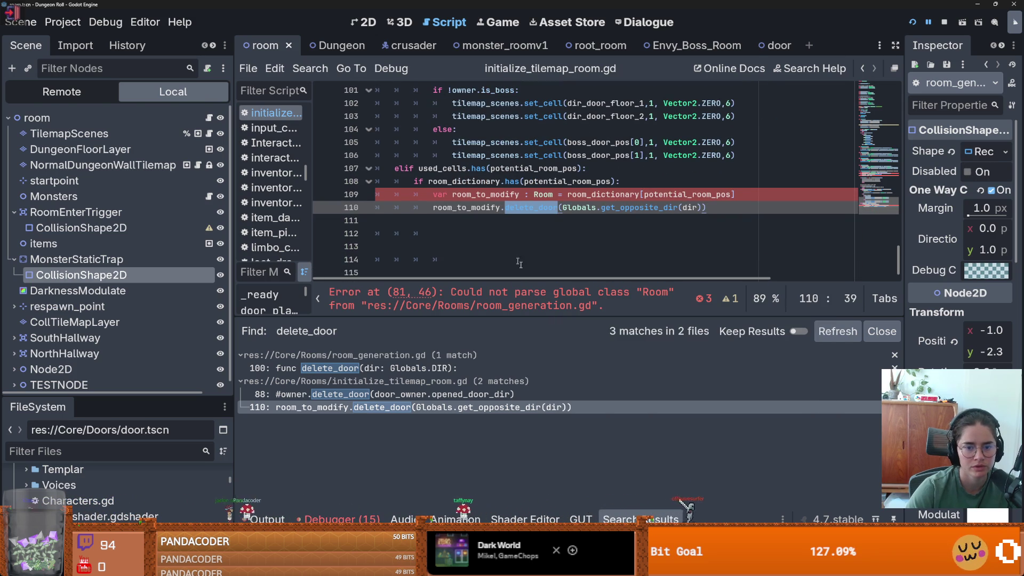
click(526, 294)
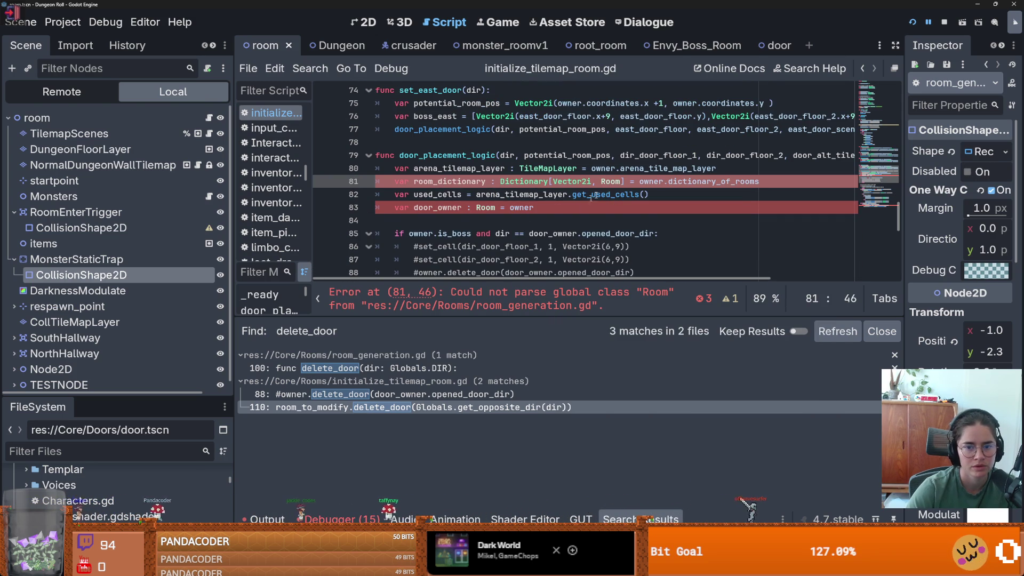
Step: Return to delete_door in room_generation.gd and save the scene and scripts
key(alt+Left)
scroll(528, 224, up, 20)
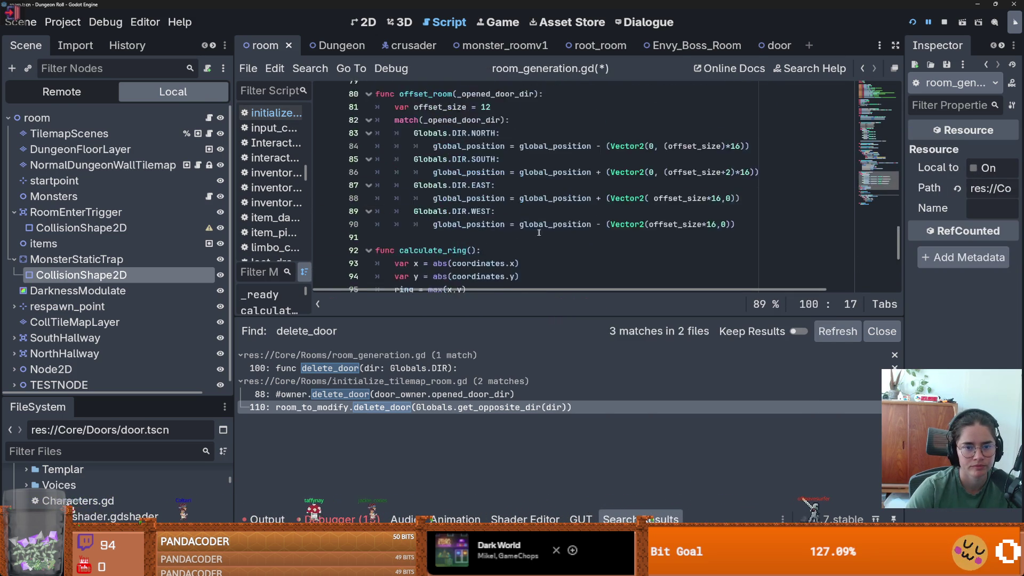
scroll(539, 232, down, 12)
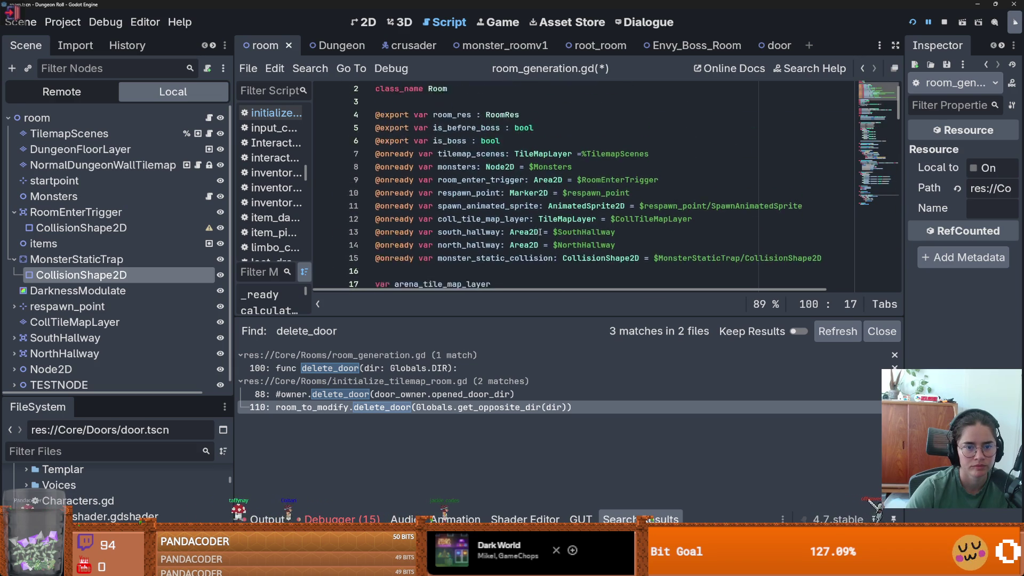
scroll(539, 233, down, 1)
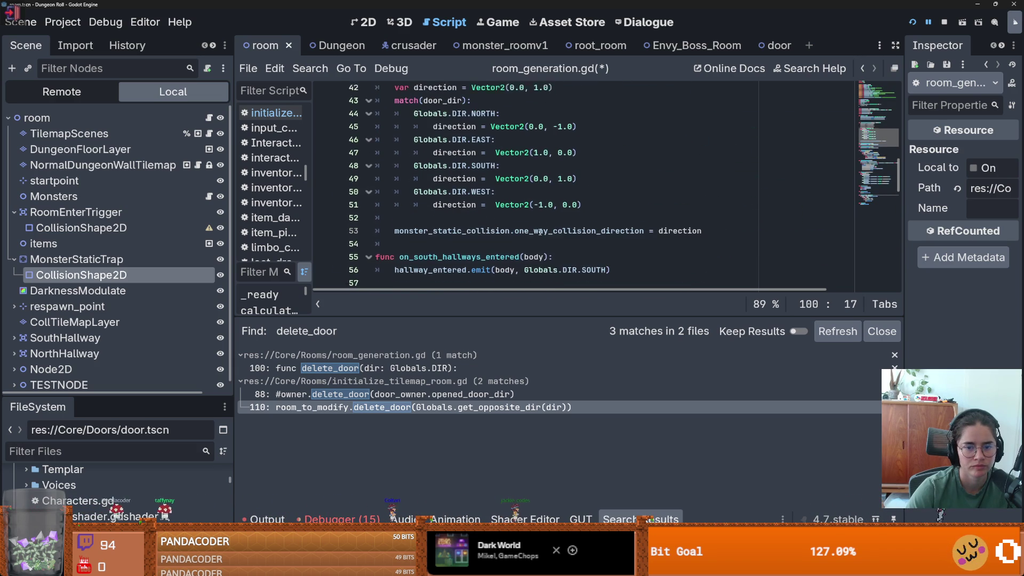
key(ctrl+s)
click(540, 232)
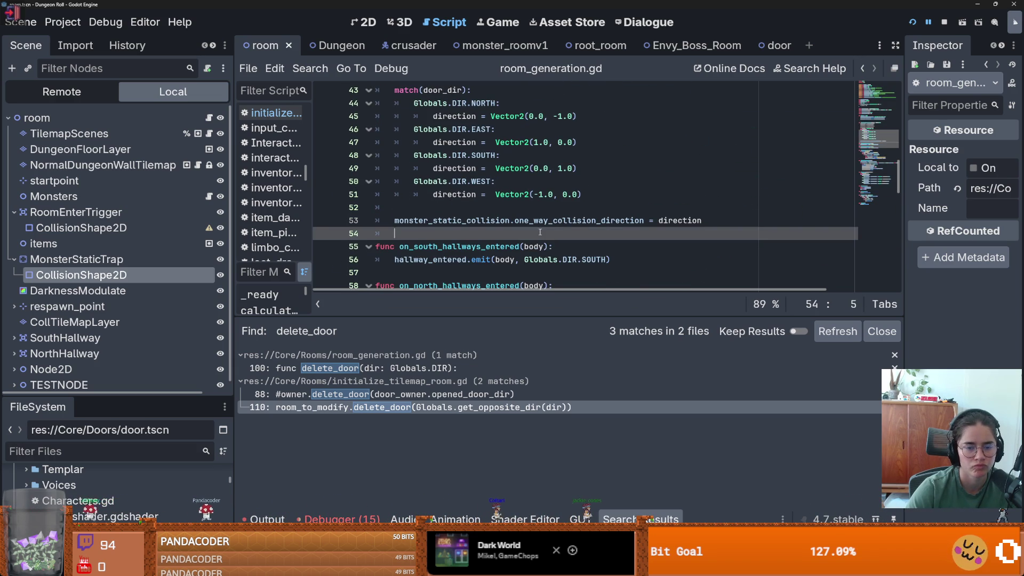
scroll(530, 215, up, 6)
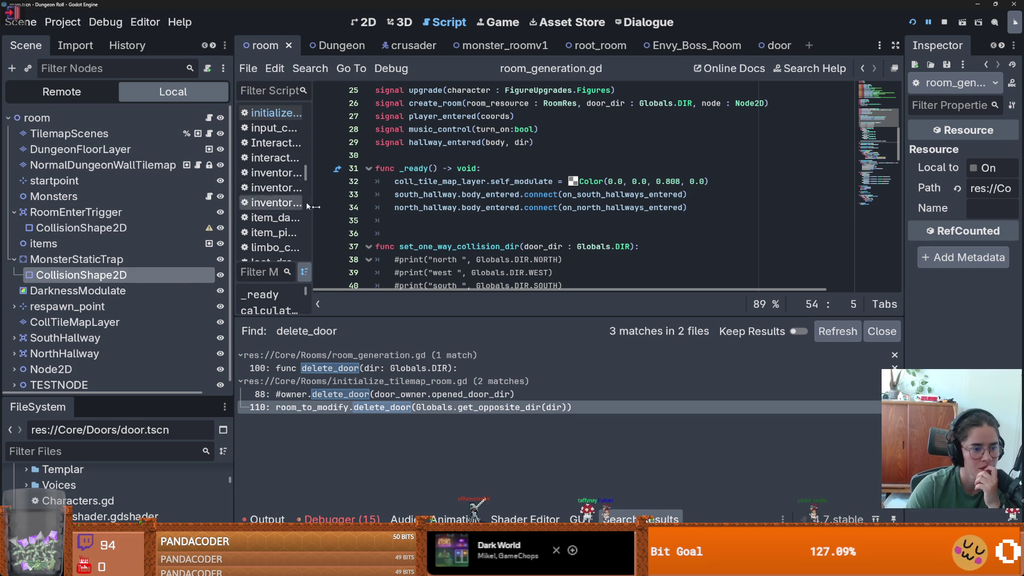
Step: Search delete_door again and jump to its line 110 call in initialize_tilemap_room.gd
scroll(424, 280, down, 8)
scroll(424, 280, down, 12)
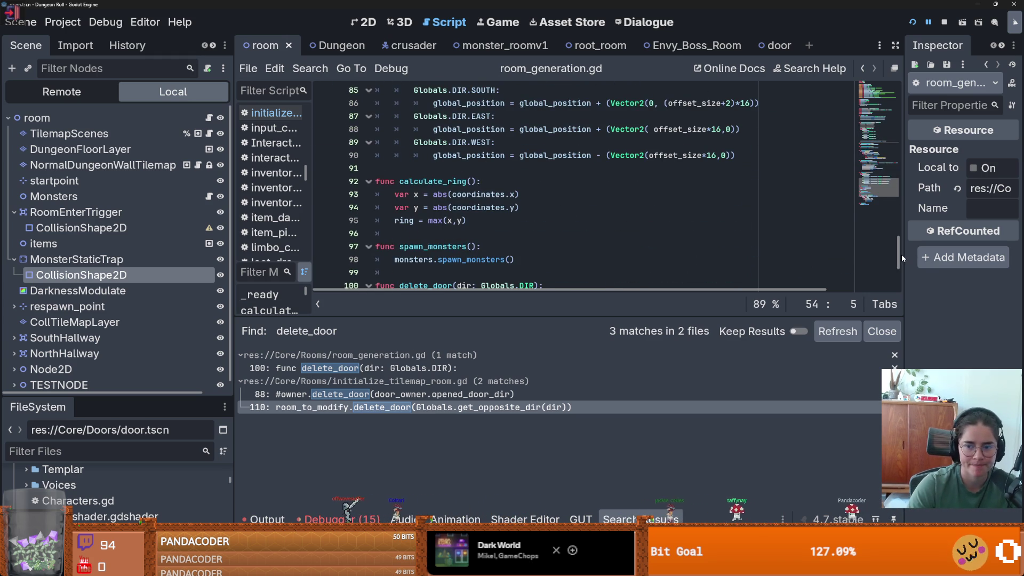
scroll(453, 256, down, 3)
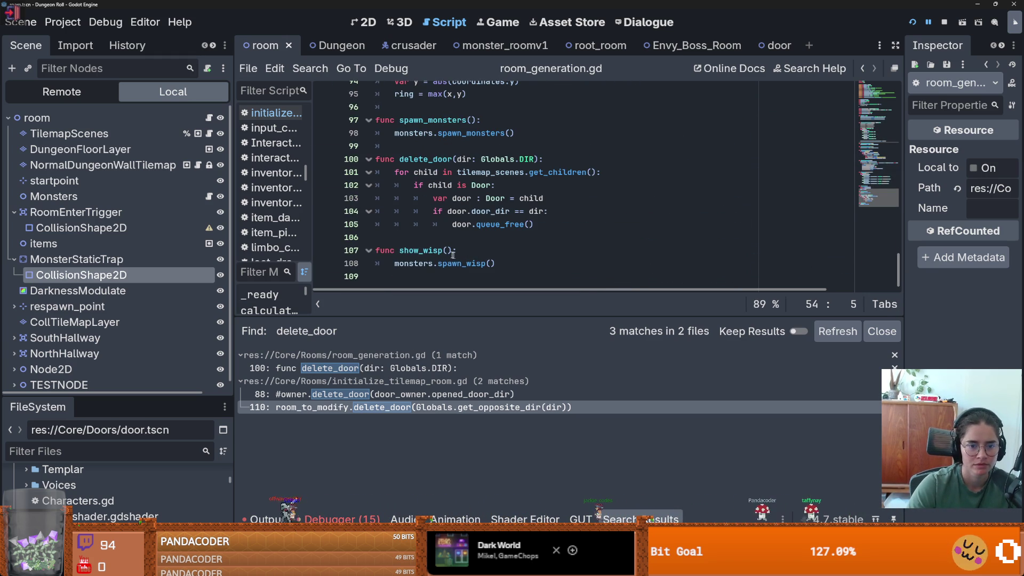
double_click(432, 159)
click(312, 69)
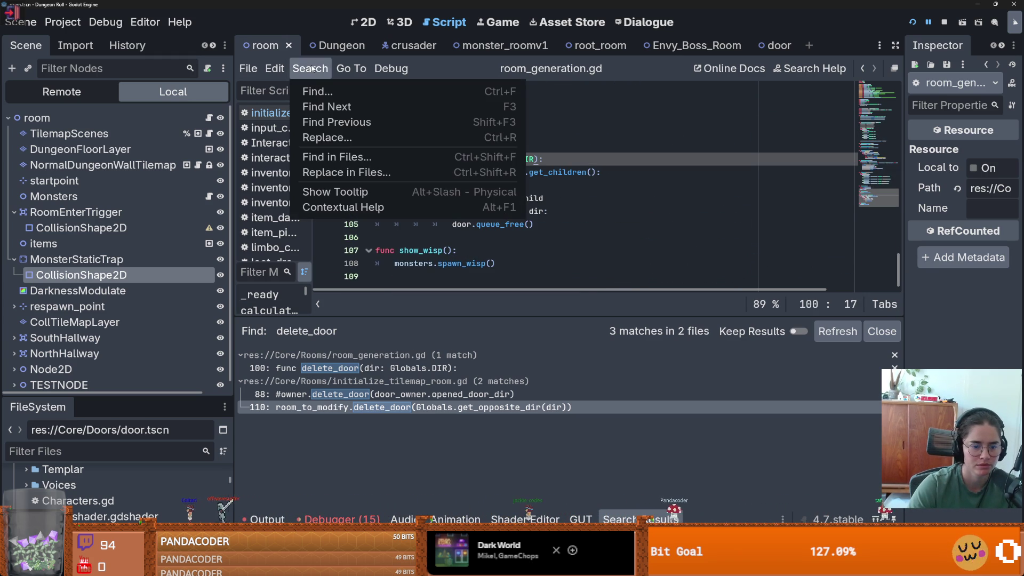
click(392, 395)
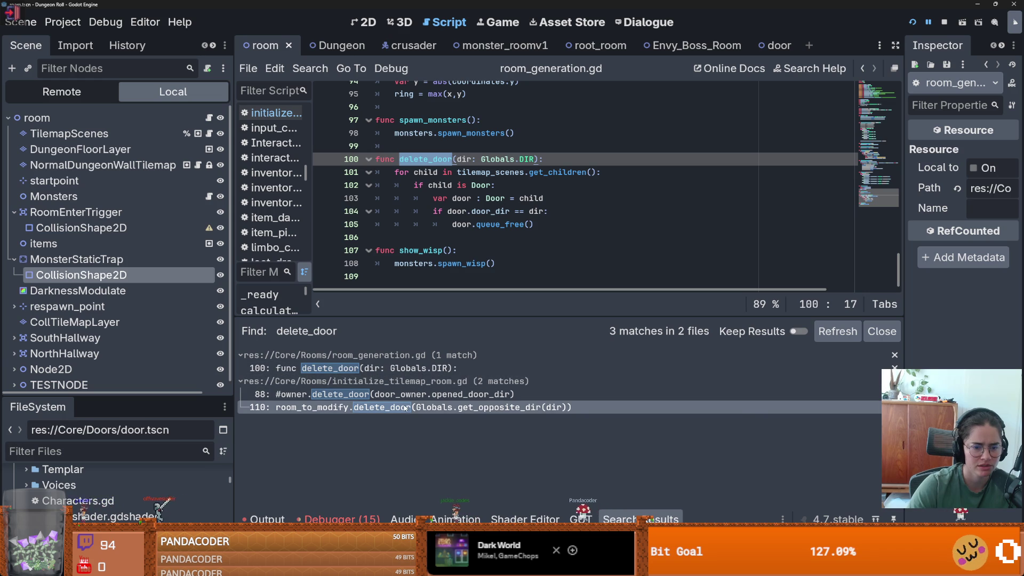
click(406, 408)
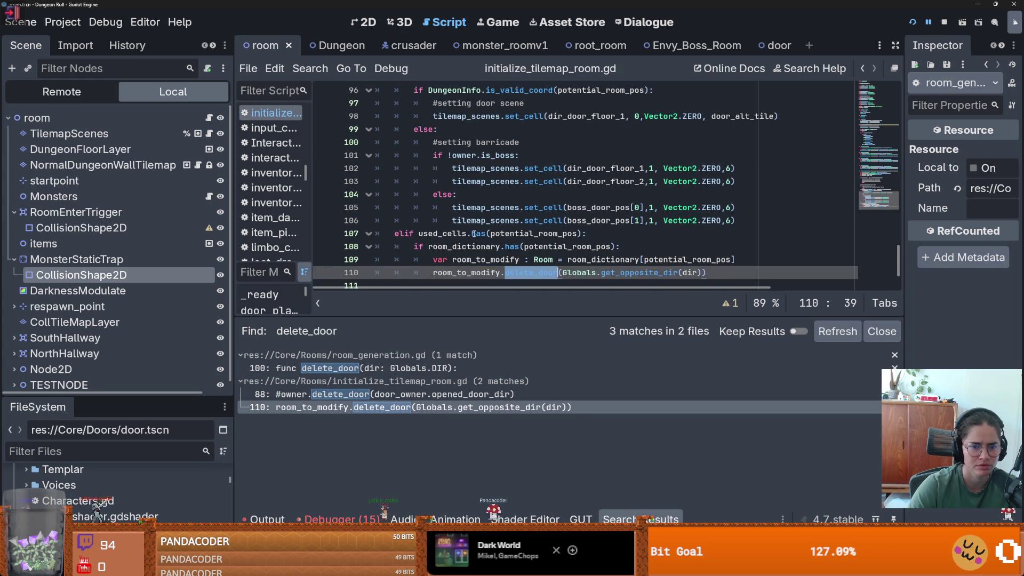
Step: Check the owners of initialize_tilemap_room.gd: Envy_Boss_Room.tscn and room.tscn
drag(308, 132, 430, 132)
right_click(339, 118)
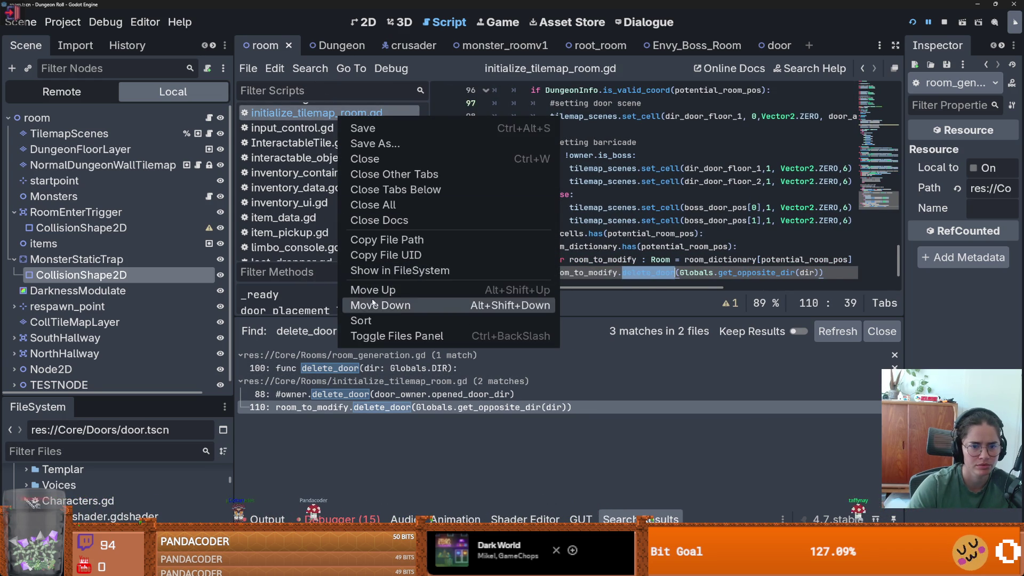
click(354, 271)
right_click(112, 517)
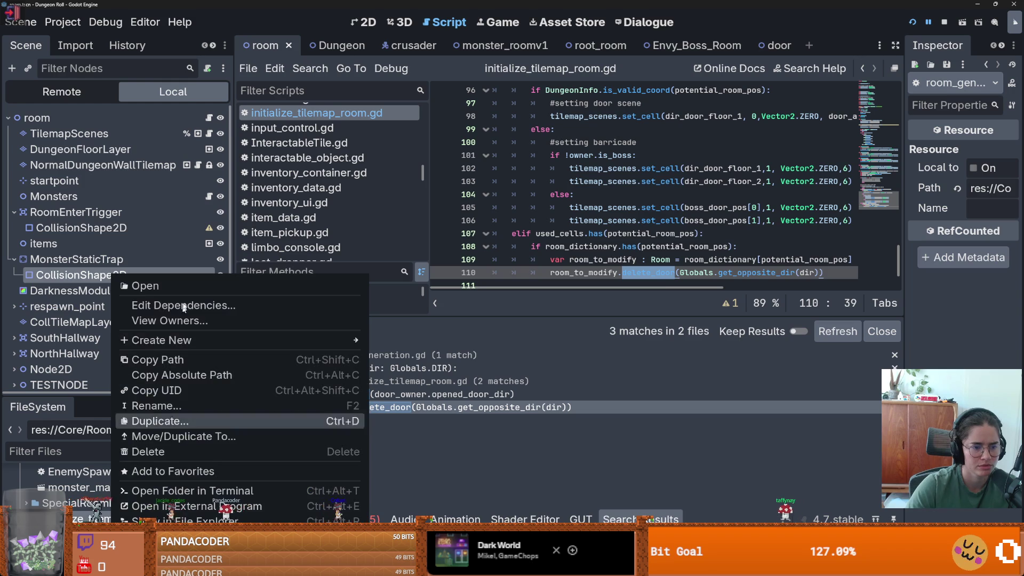
click(181, 317)
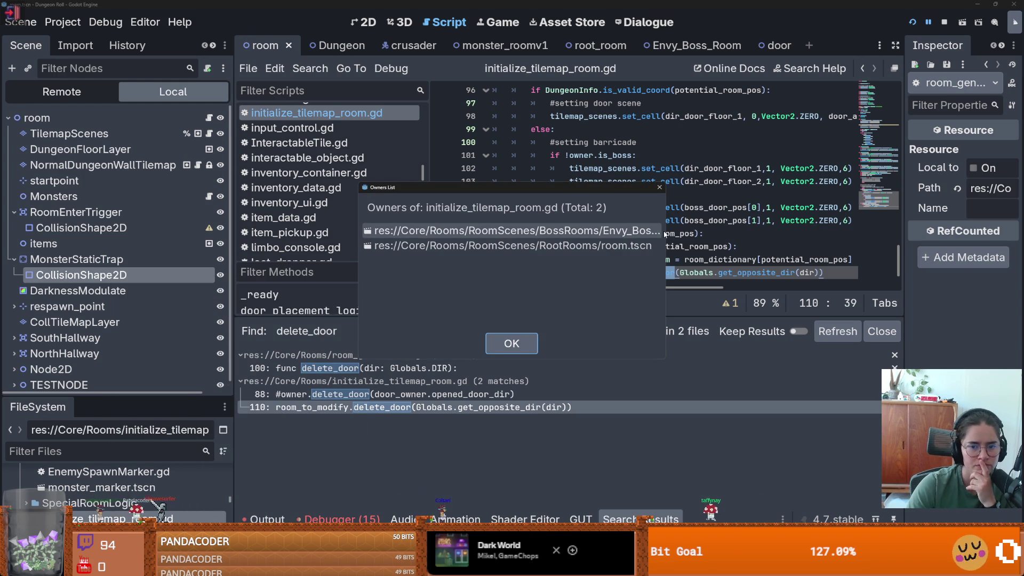
drag(663, 192, 899, 192)
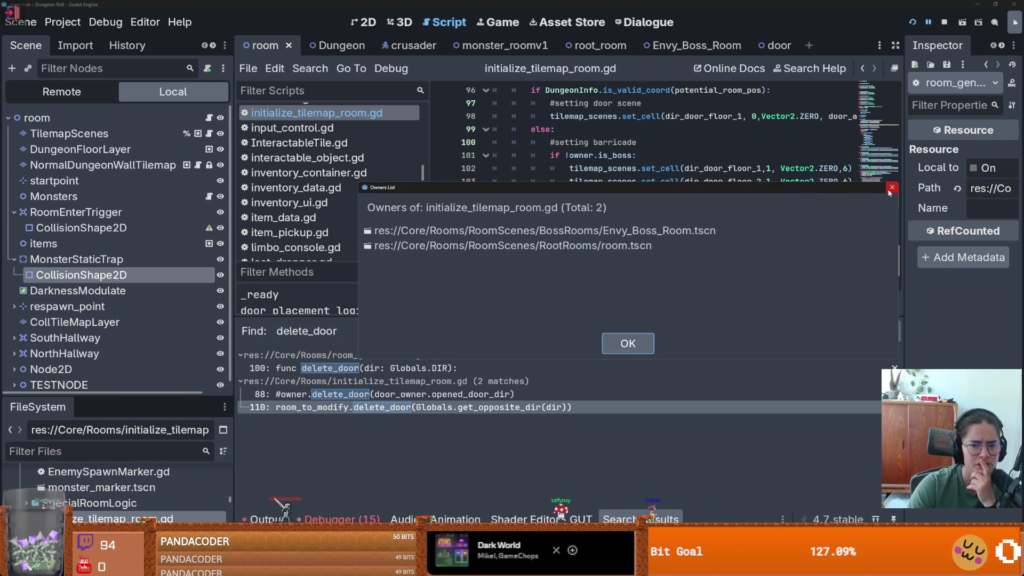
click(890, 189)
Step: Narrow the script list and shrink the results panel to enlarge the code area
scroll(585, 259, up, 8)
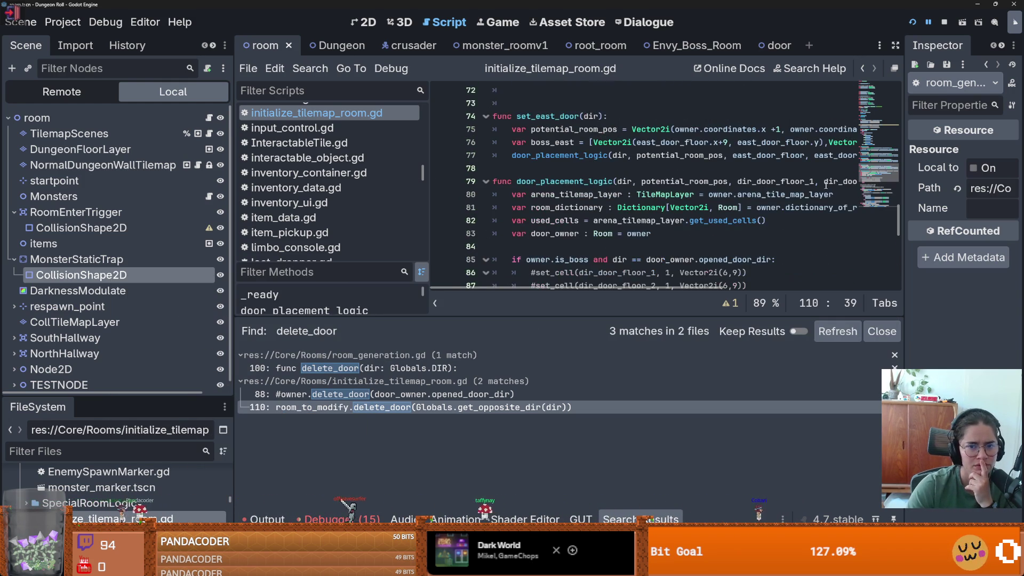
drag(433, 168, 333, 169)
drag(533, 318, 533, 410)
mouse_move(898, 284)
mouse_down()
mouse_move(894, 105)
mouse_move(890, 151)
mouse_up()
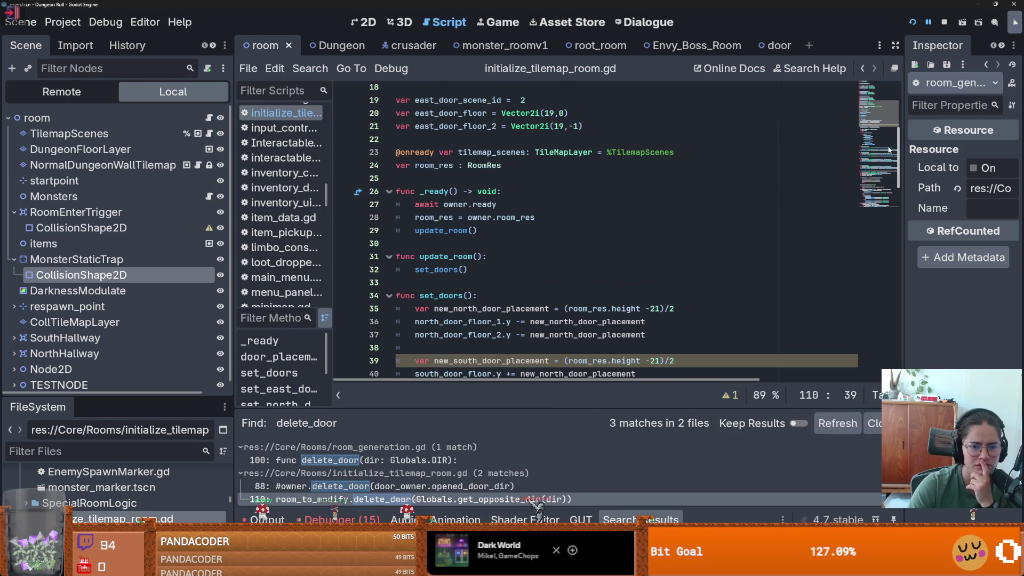
Step: Review the door_placement_logic function in initialize_tilemap_room.gd
click(209, 133)
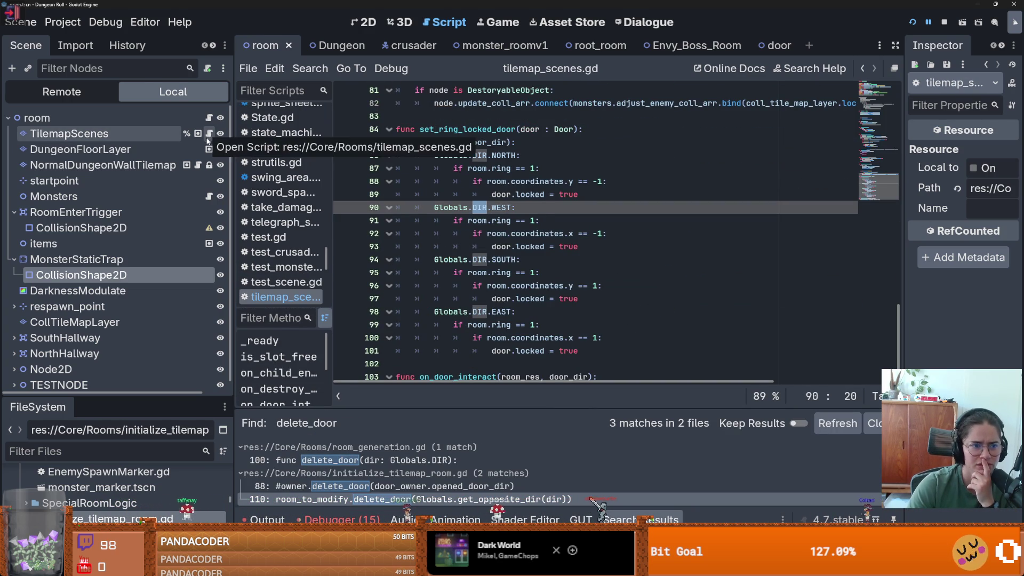
key(alt+Left)
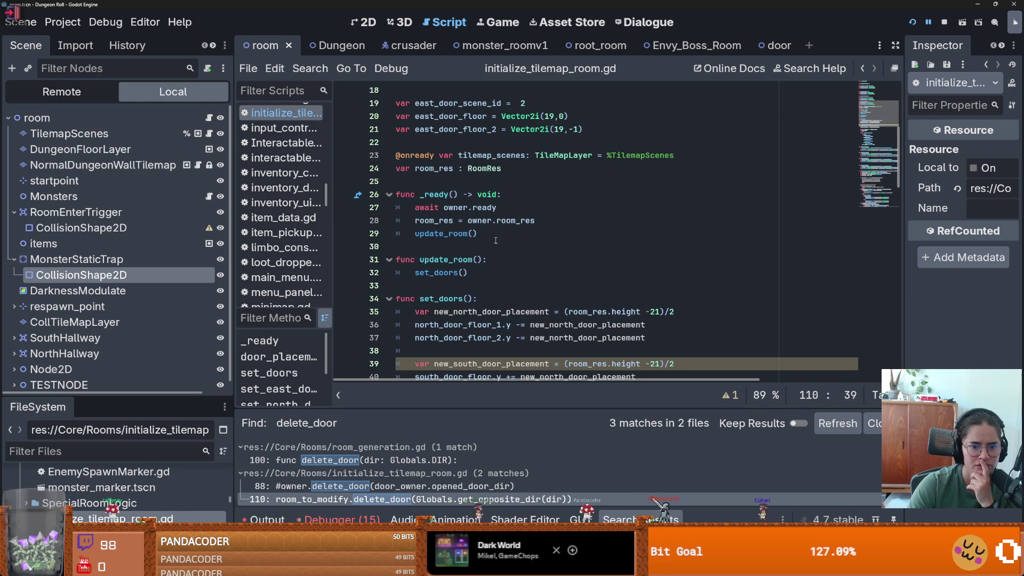
scroll(496, 240, down, 8)
scroll(503, 241, down, 8)
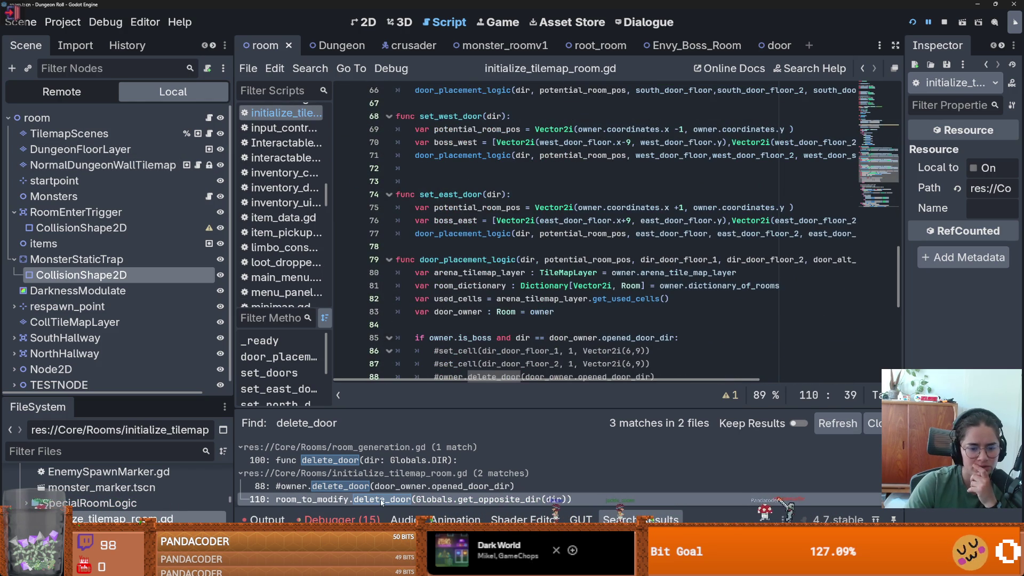
scroll(484, 326, down, 8)
scroll(484, 326, up, 4)
scroll(496, 309, up, 4)
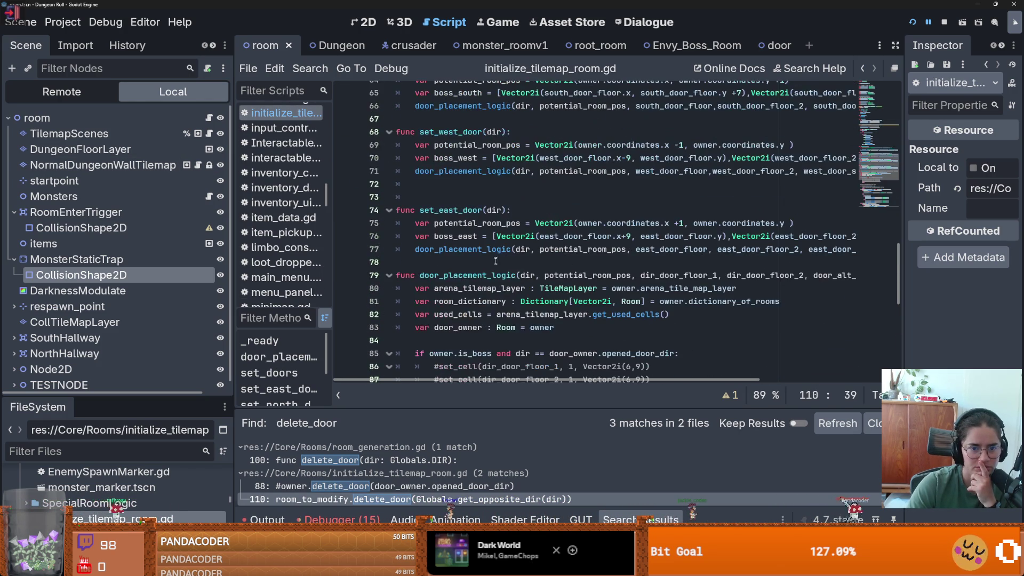
double_click(508, 276)
scroll(465, 211, down, 10)
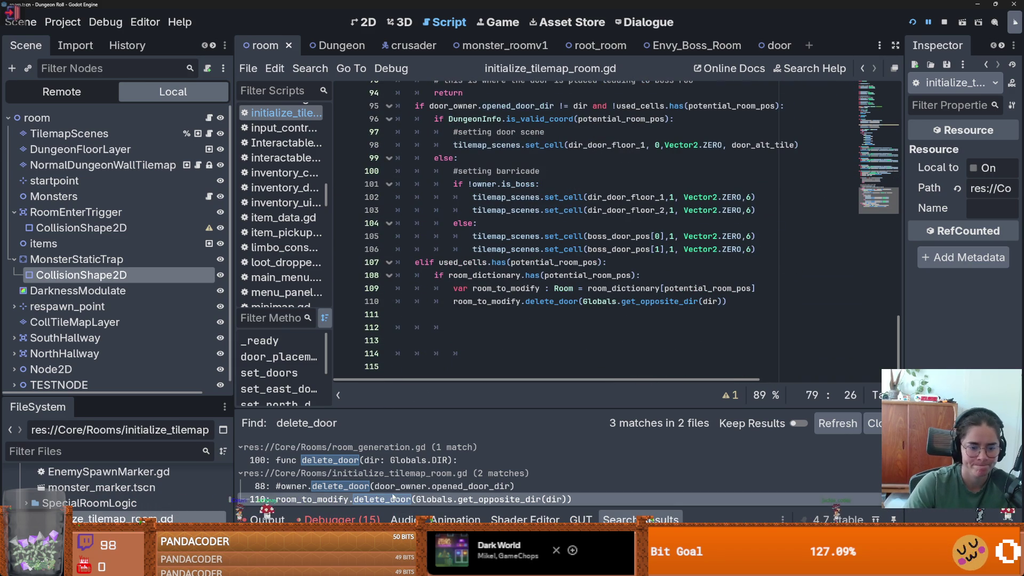
Step: Open delete_door in room_generation.gd and copy the set_one_way_collision_dir signature
click(394, 460)
scroll(531, 286, up, 3)
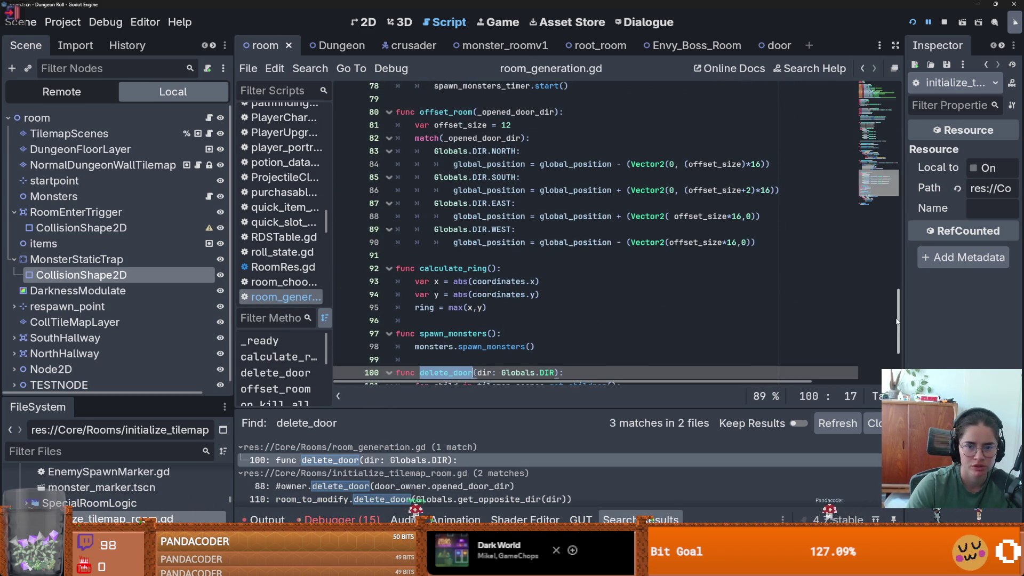
drag(886, 323, 887, 159)
scroll(573, 308, down, 6)
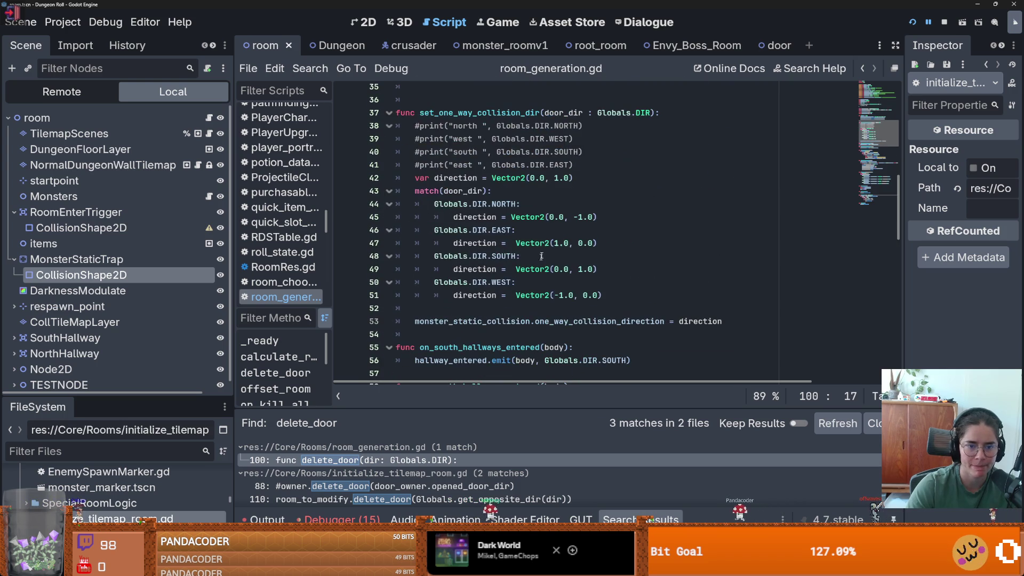
drag(654, 113, 419, 112)
key(ctrl+c)
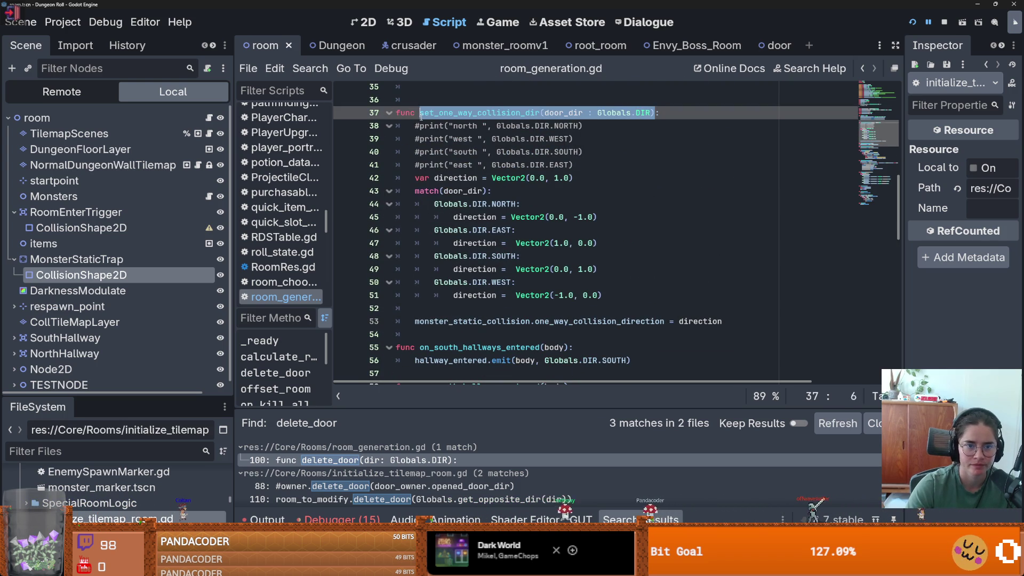
Step: Paste a set_one_way_collision_dir call into delete_door on line 106, passing dir
click(330, 459)
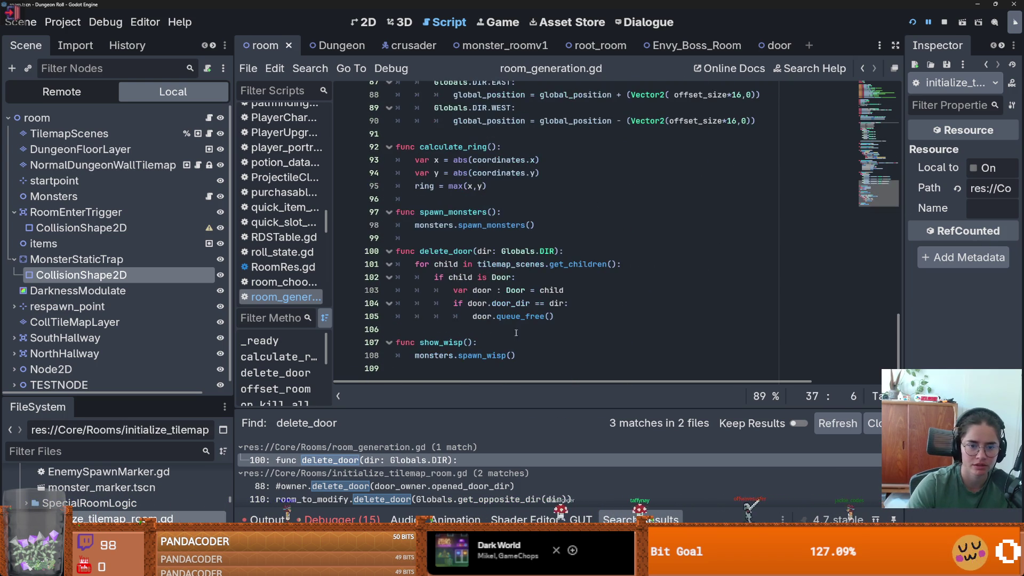
click(567, 326)
key(BackSpace)
key(BackSpace)
key(BackSpace)
key(ctrl+v)
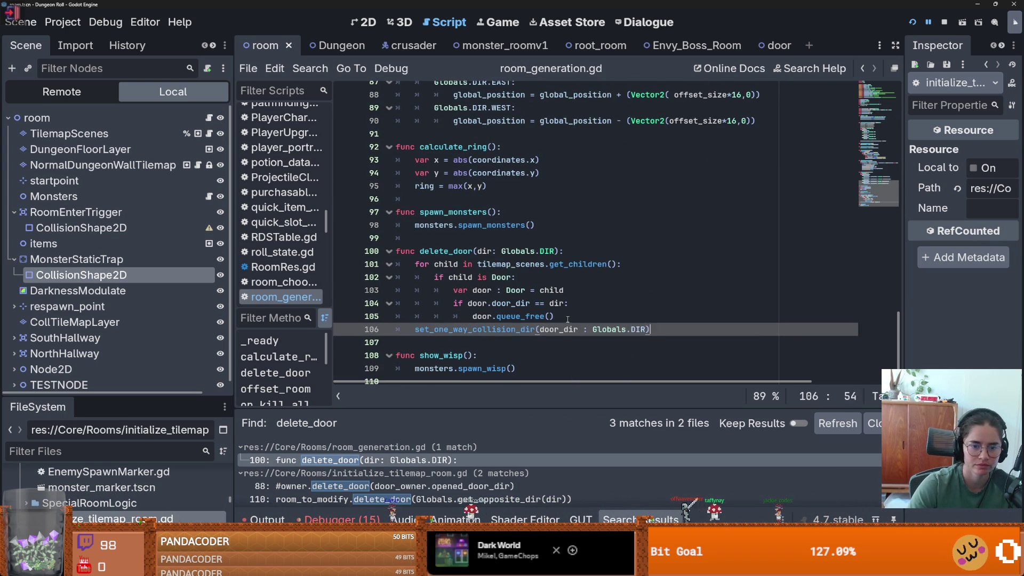
double_click(485, 251)
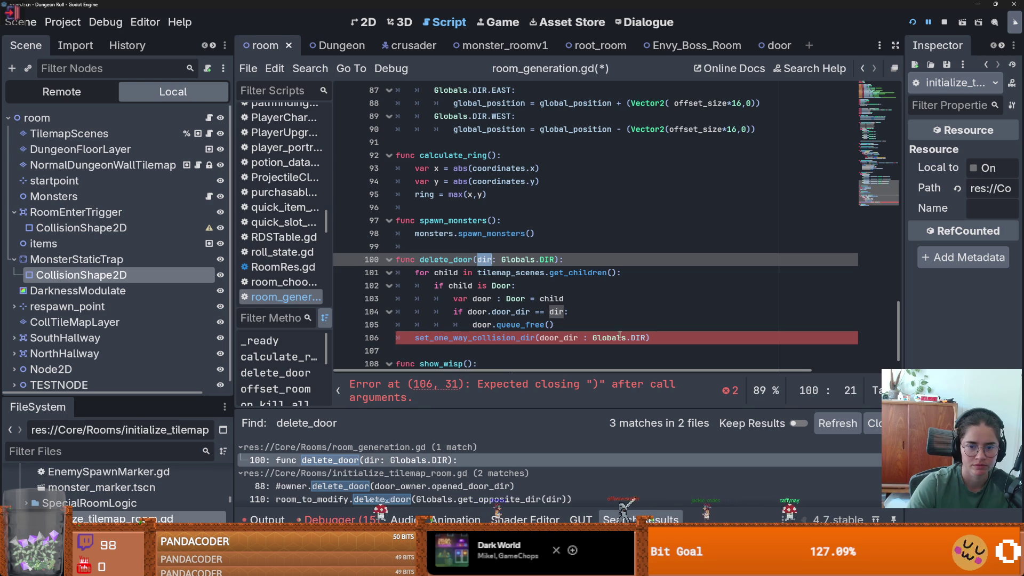
drag(645, 337, 539, 338)
text(dir)
Step: Scroll back up and place the caret on the empty line after _ready
scroll(869, 149, up, 15)
scroll(543, 258, down, 2)
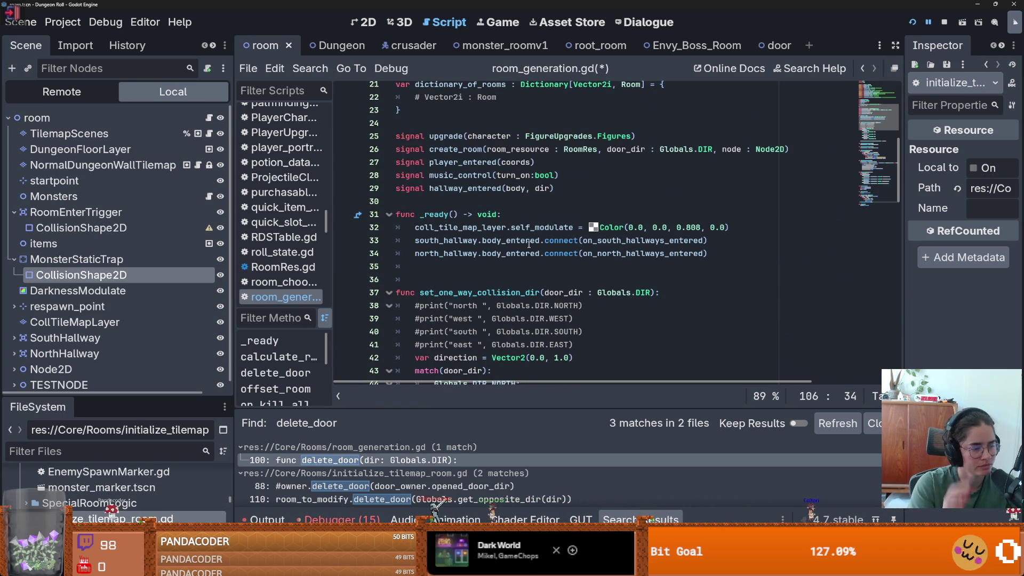
mouse_move(529, 244)
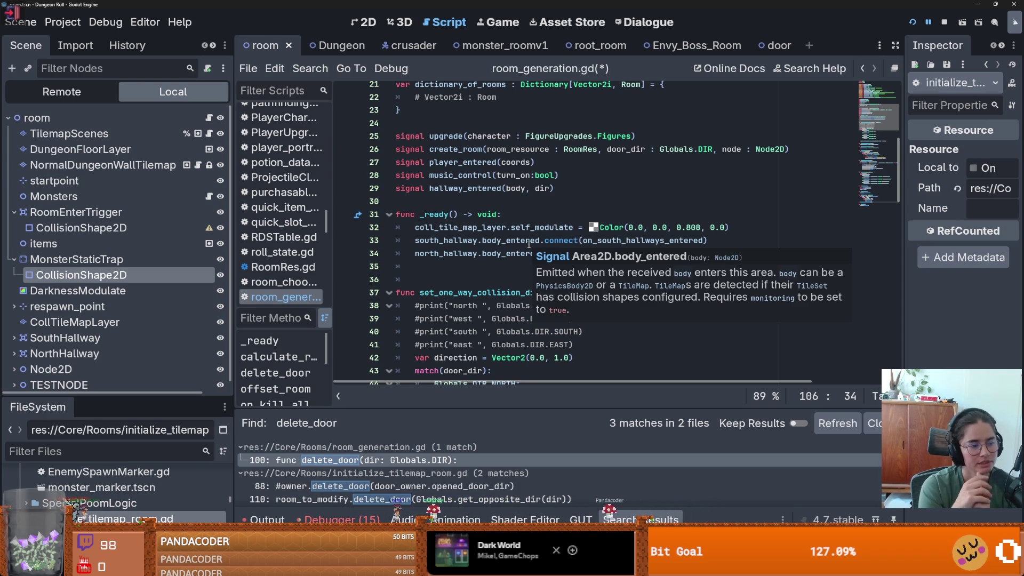
click(412, 279)
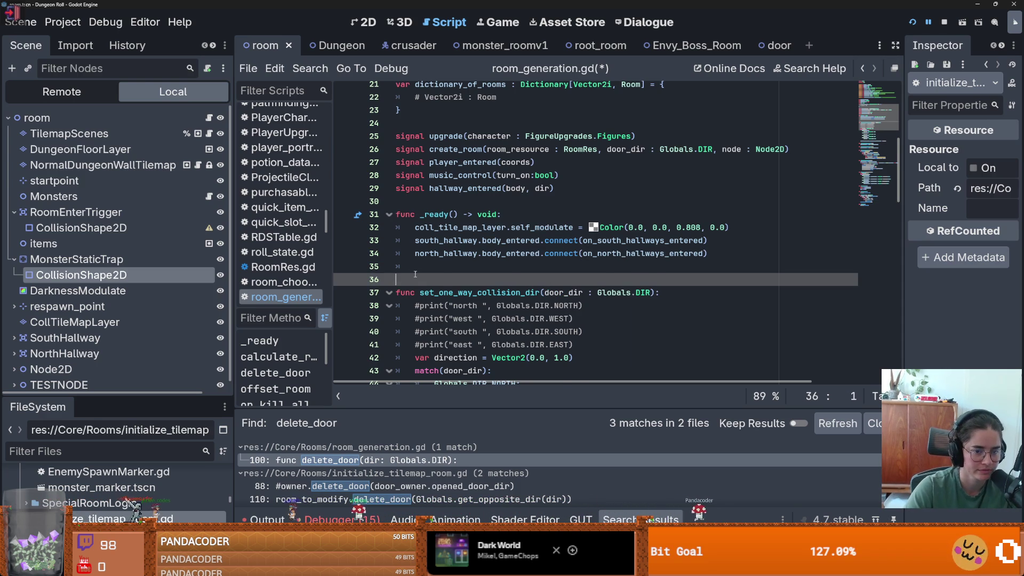
Step: Delete the blank line after _ready, save, and collapse MonsterStaticTrap in the Scene dock
key(BackSpace)
key(ctrl+s)
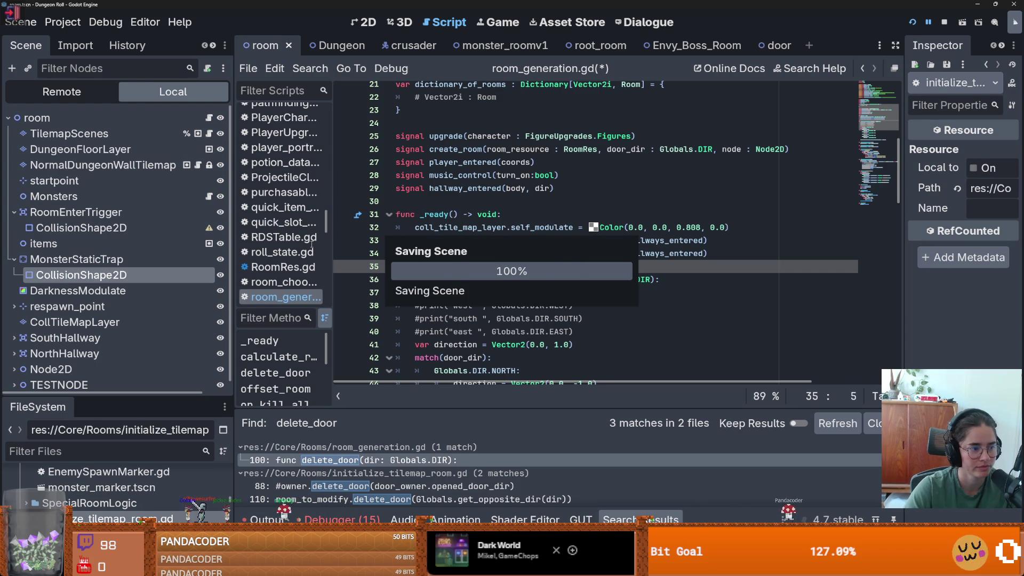
click(14, 259)
key(ctrl+s)
Step: Delete the four commented-out print lines in set_one_way_collision_dir and save
scroll(491, 304, down, 2)
scroll(492, 304, down, 1)
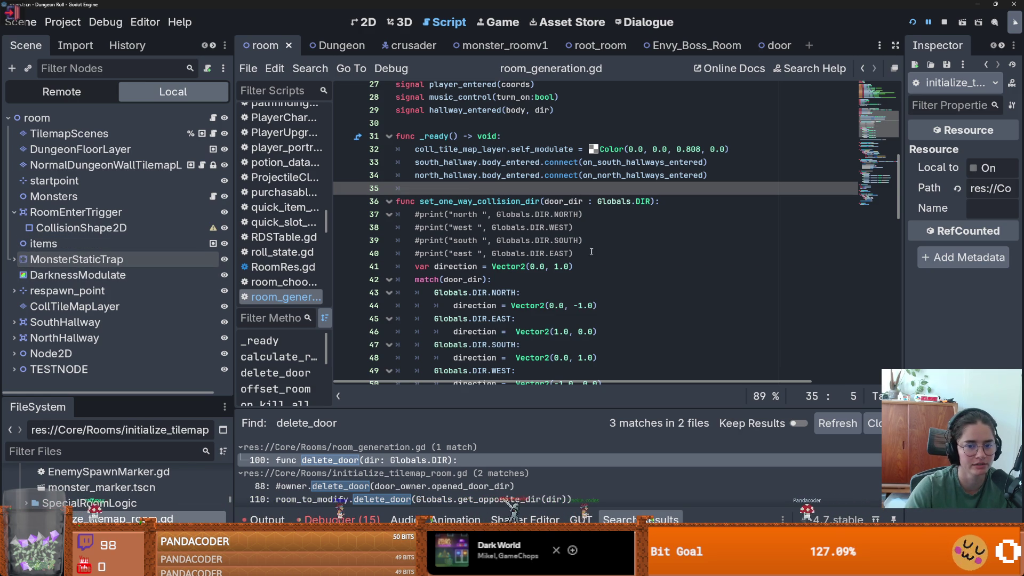
drag(592, 250, 661, 201)
key(BackSpace)
key(ctrl+s)
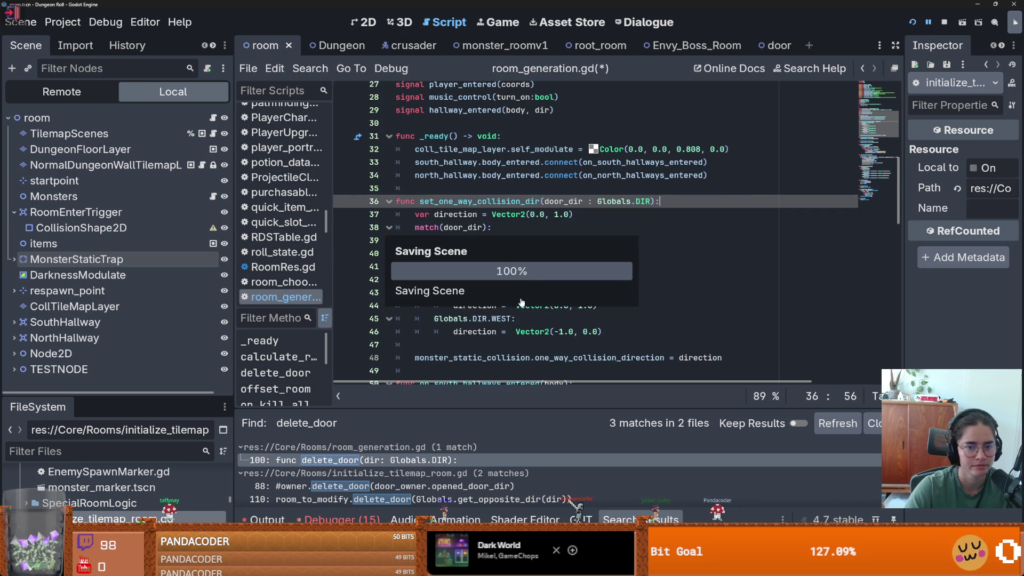
Step: Remove the empty line before the signals and open the output log
scroll(522, 300, up, 6)
click(466, 284)
key(BackSpace)
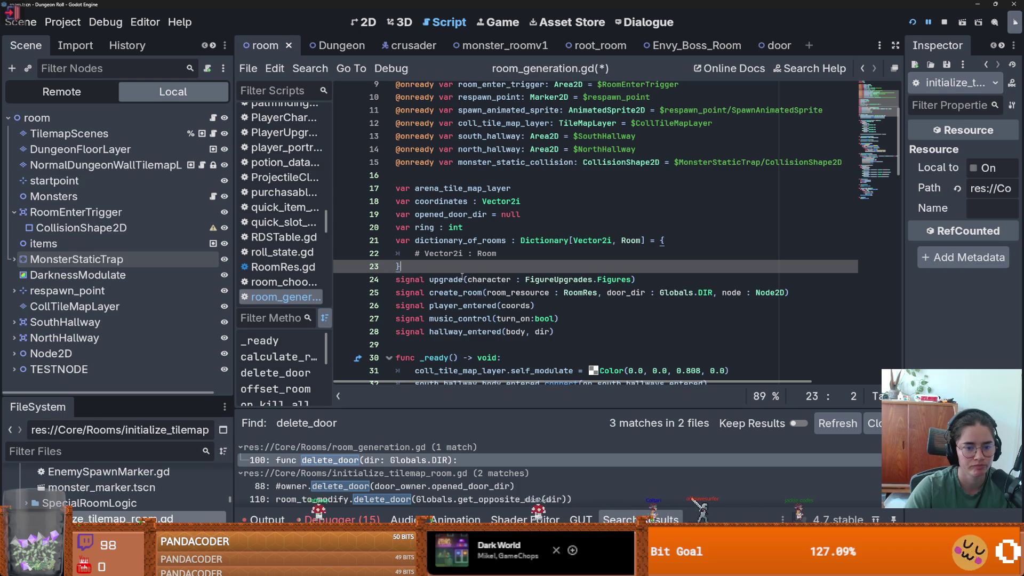
scroll(462, 275, down, 8)
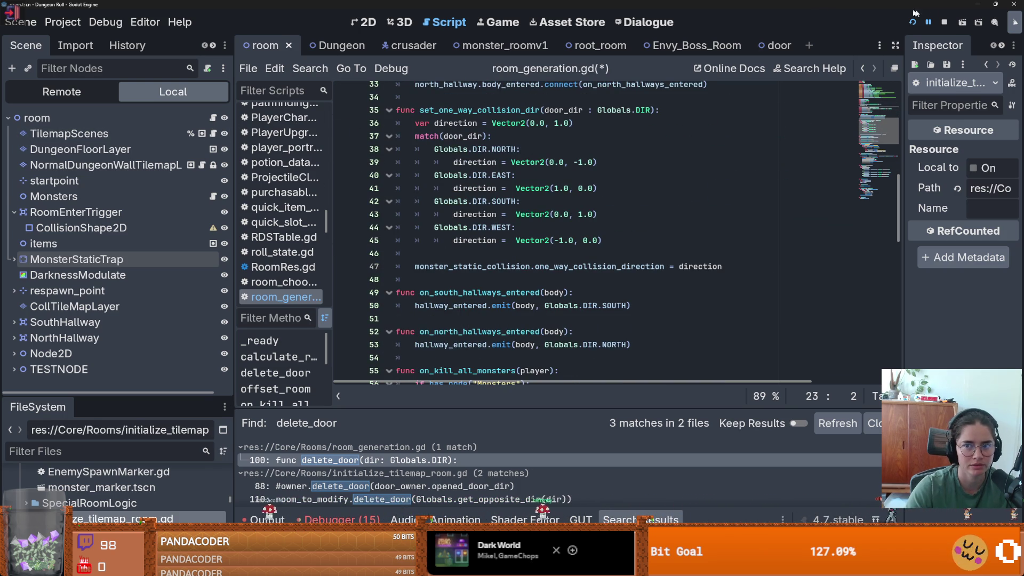
click(263, 519)
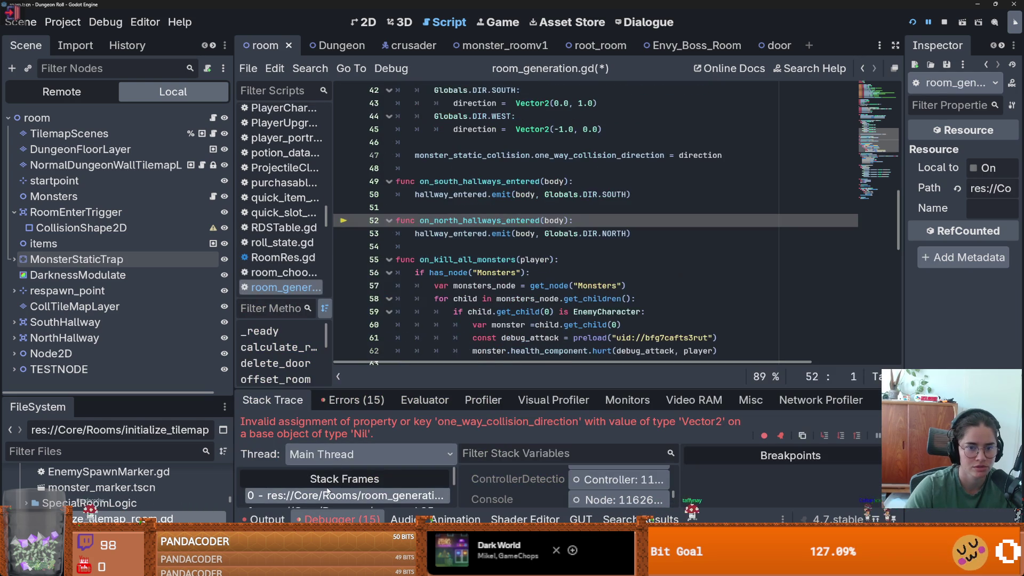
Step: Delete the failing set_one_way_collision_dir call from line 253 of arena.gd
scroll(327, 489, down, 1)
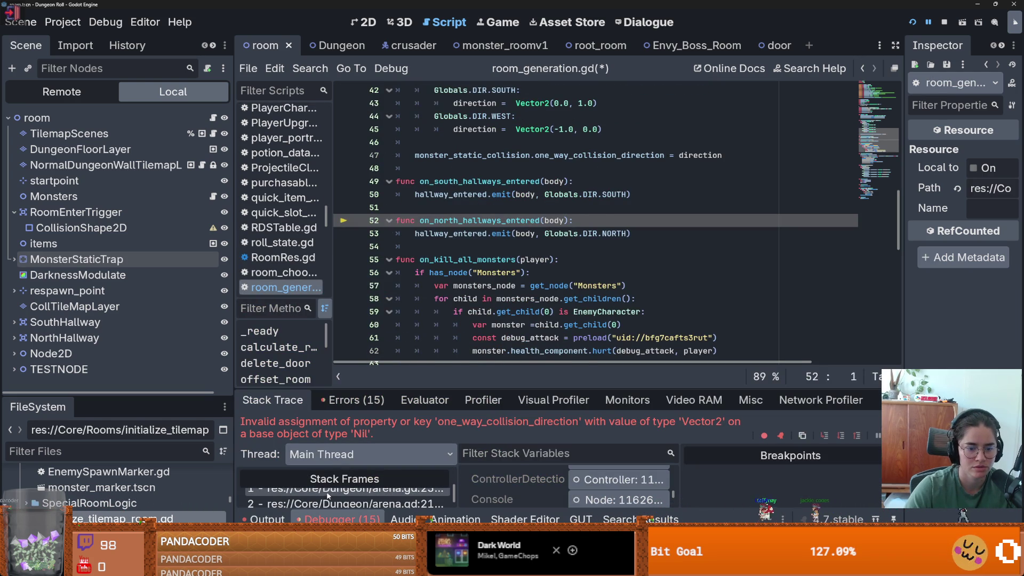
click(327, 490)
click(372, 222)
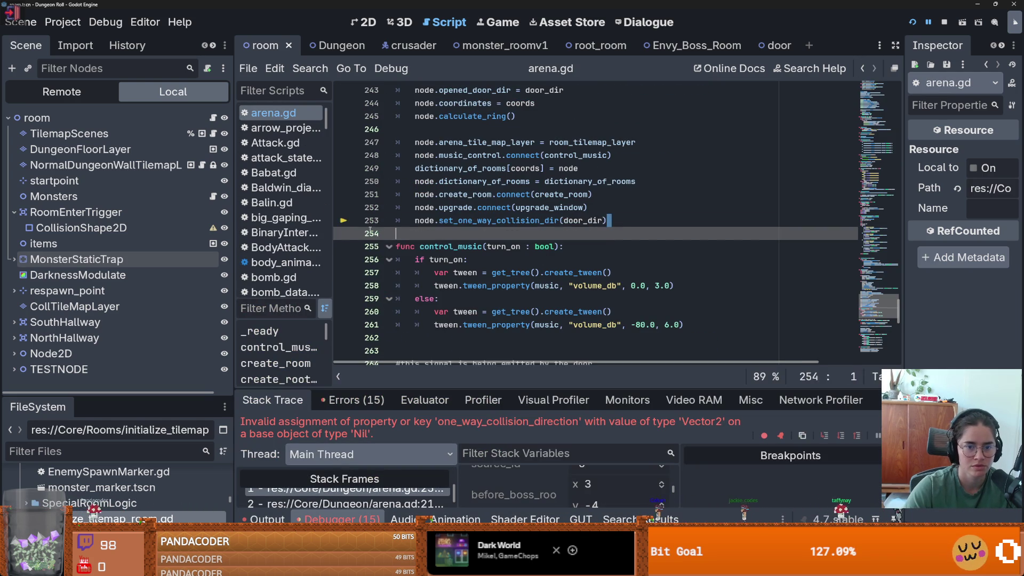
key(BackSpace)
Step: Run the game, walk the knight left, enter the Unus debug room, then close the game
click(914, 22)
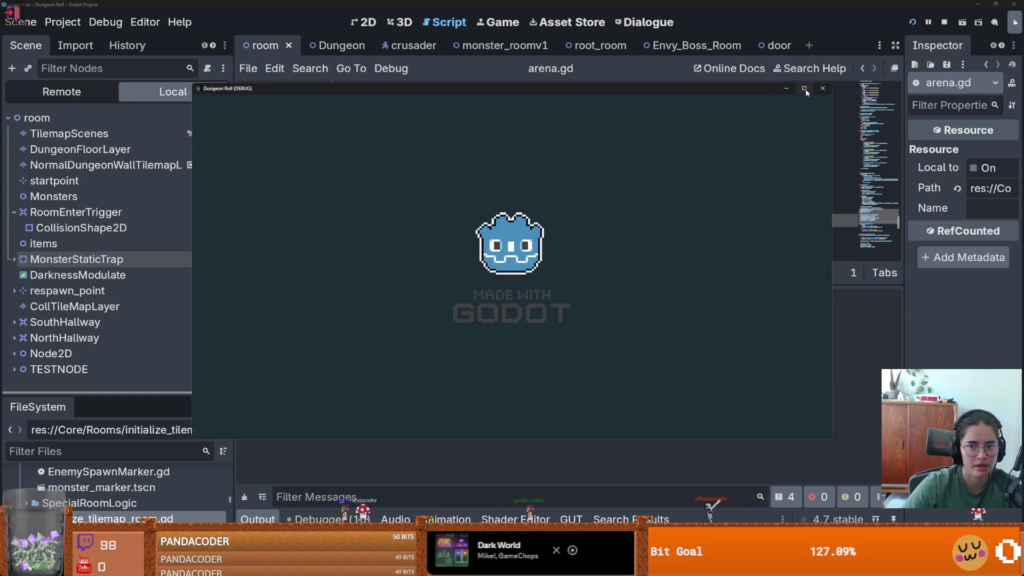
mouse_move(807, 93)
key(a)
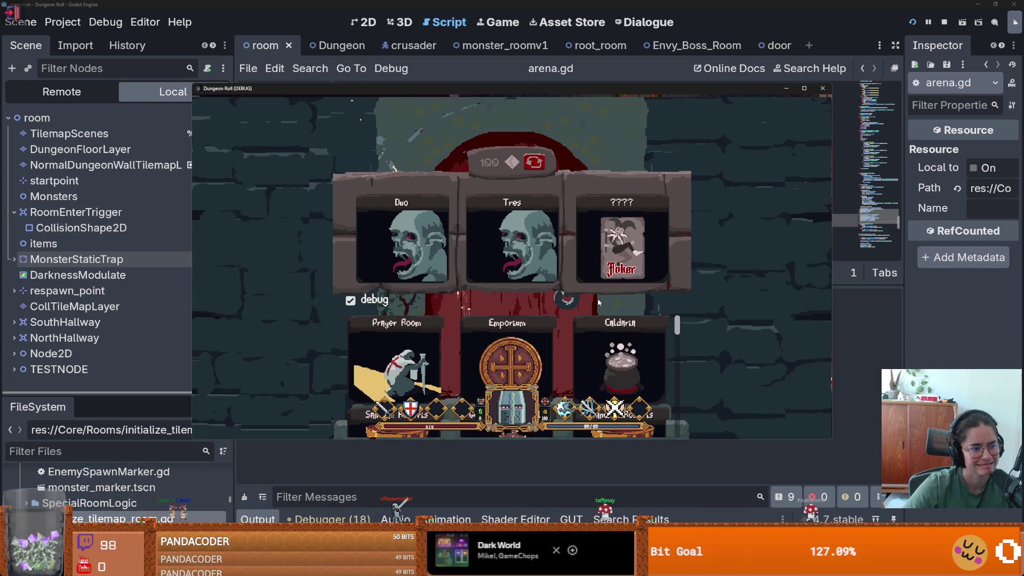
mouse_move(677, 328)
mouse_down()
mouse_move(676, 386)
mouse_move(678, 357)
mouse_up()
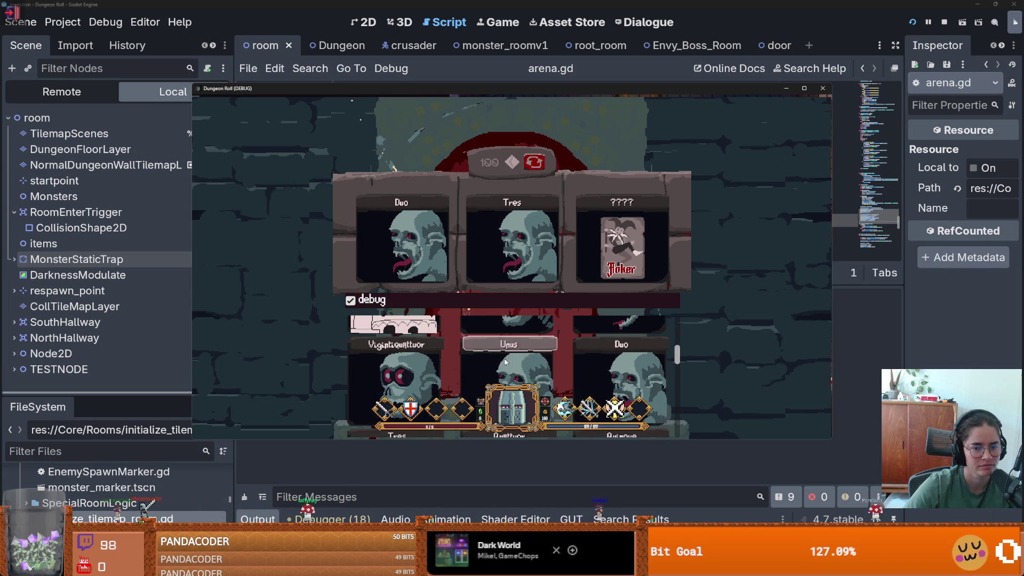
click(505, 362)
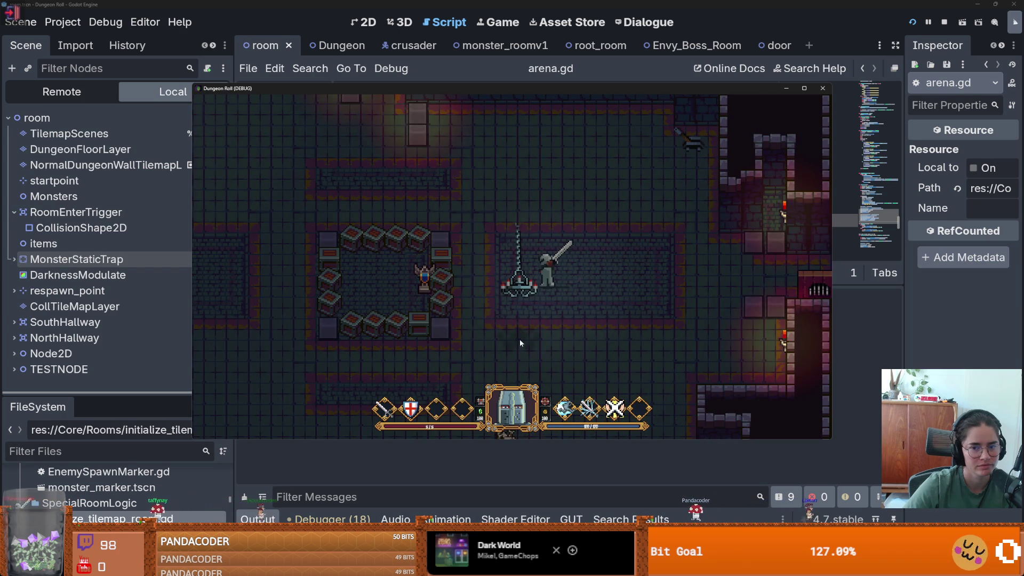
click(822, 89)
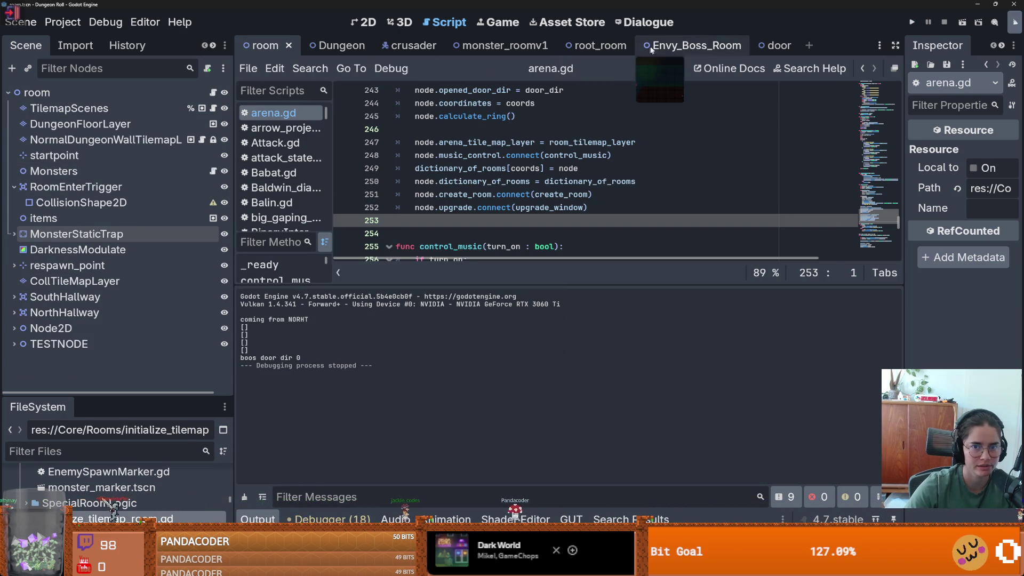
Step: In monster_roomv1, stretch RoomEnterTrigger's CollisionShape2D sideways so its x position becomes 0
click(512, 49)
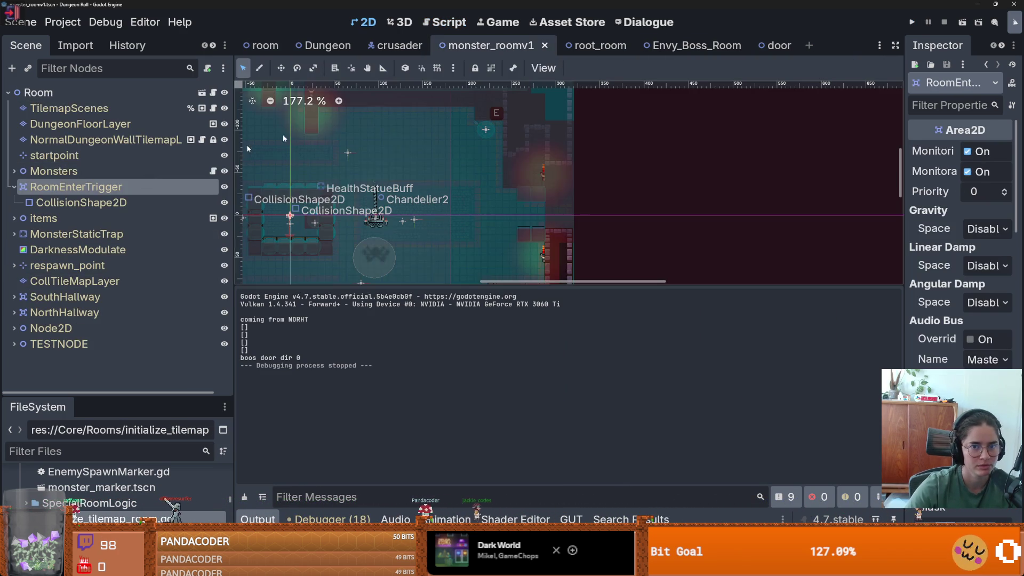
click(81, 202)
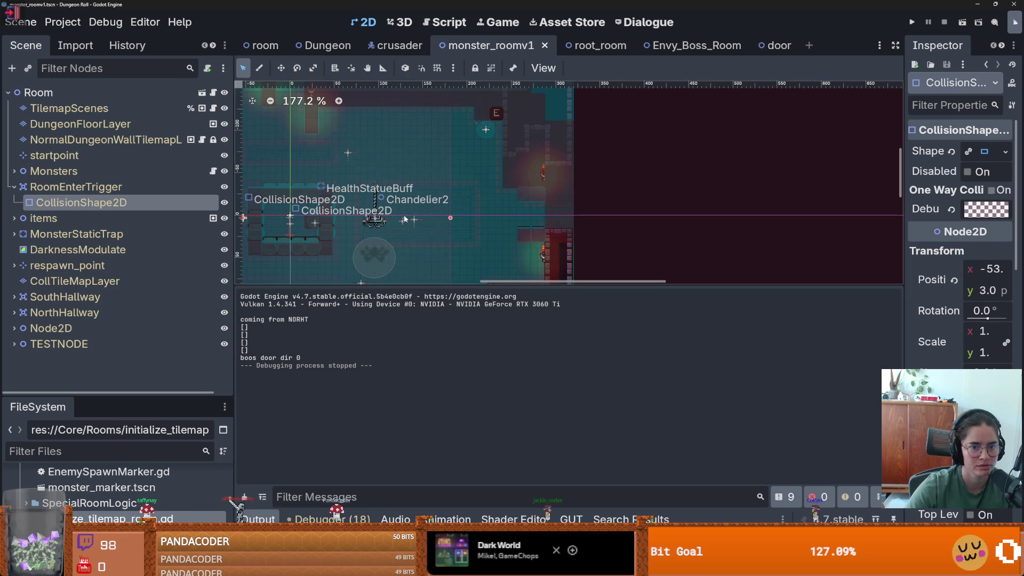
mouse_move(451, 217)
mouse_down()
mouse_move(562, 219)
mouse_move(545, 218)
mouse_up()
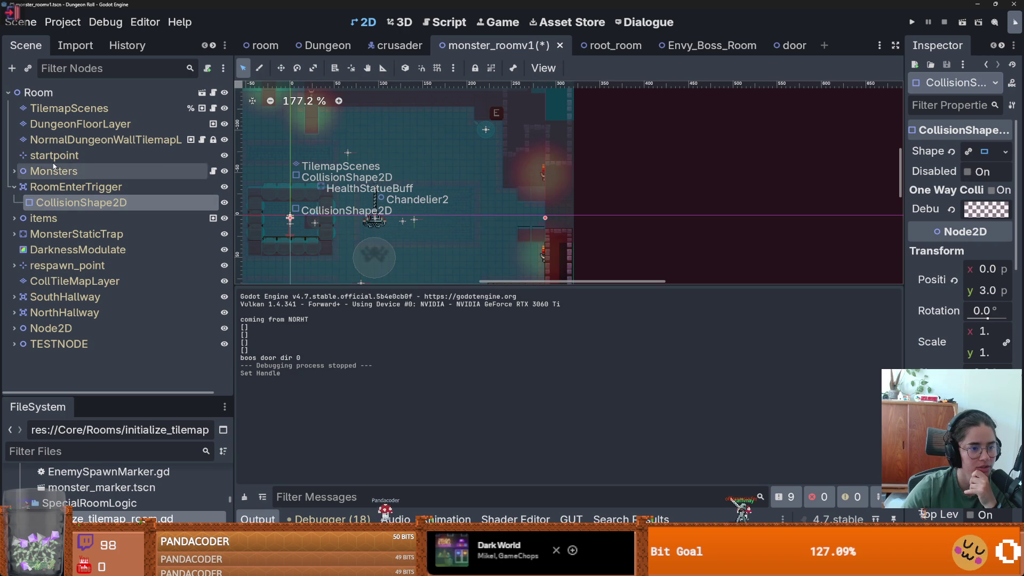
Step: Select MonsterStaticTrap's CollisionShape2D and lower its top edge slightly
click(14, 233)
click(80, 249)
scroll(560, 228, up, 3)
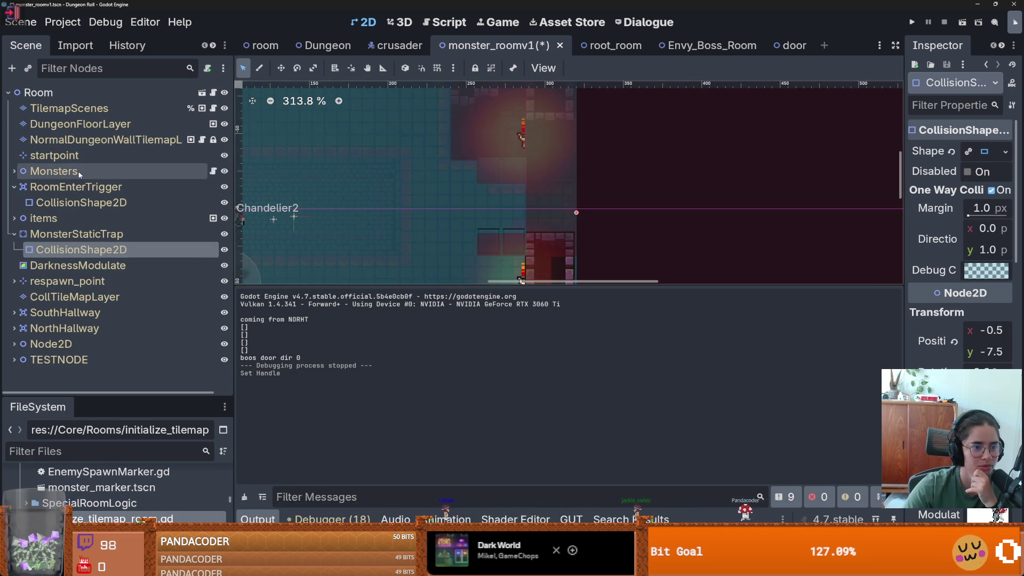
click(72, 202)
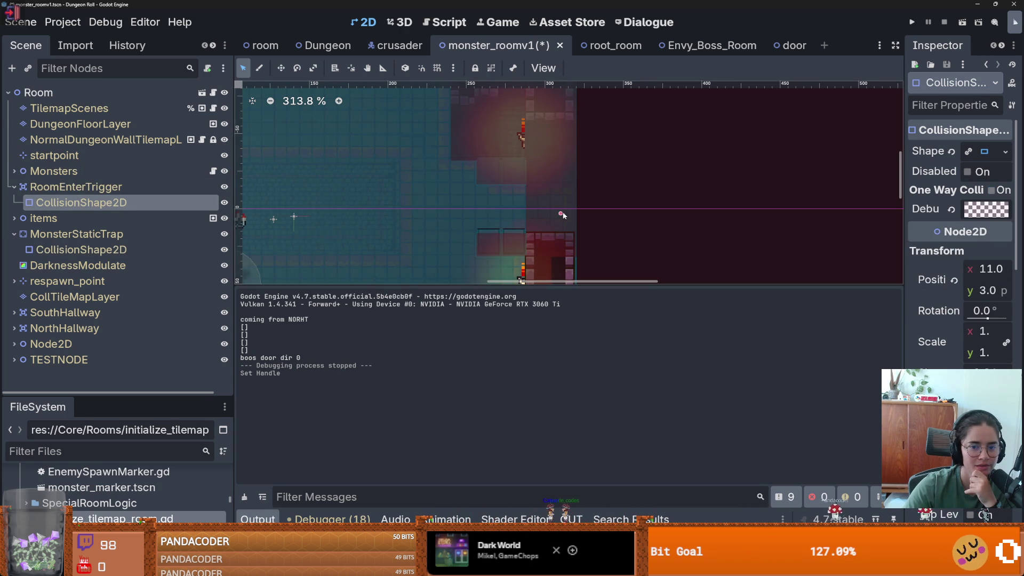
click(562, 215)
scroll(412, 223, down, 3)
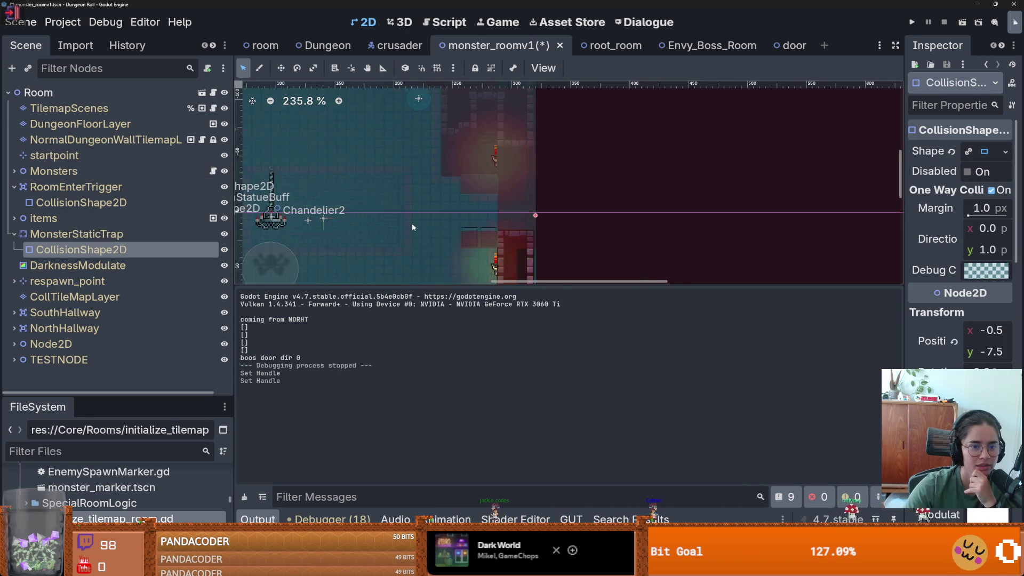
scroll(411, 223, up, 1)
scroll(481, 232, down, 1)
scroll(481, 231, down, 4)
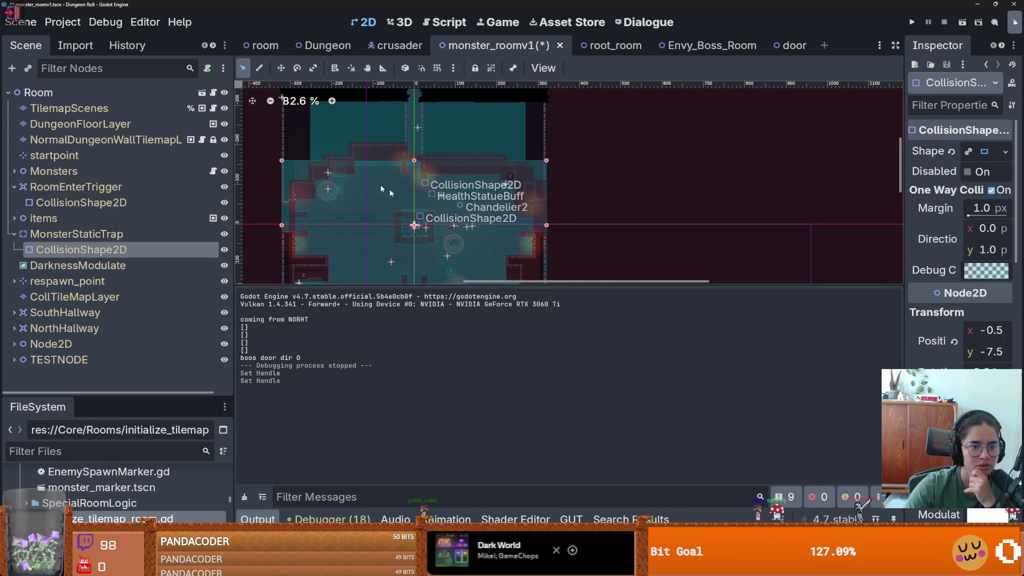
mouse_move(413, 162)
mouse_down()
mouse_move(415, 190)
mouse_move(418, 162)
mouse_up()
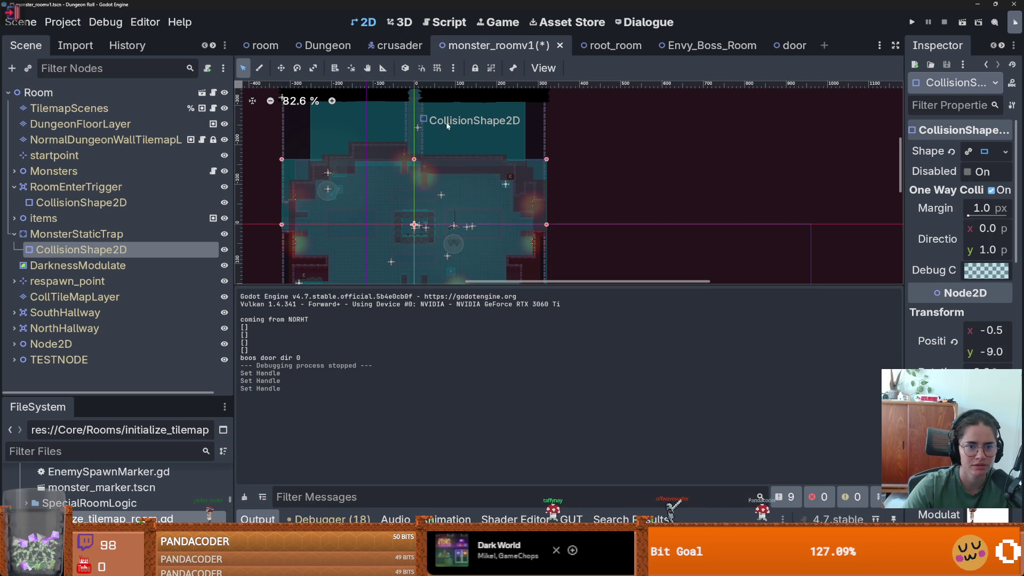
Step: Undo an accidental NorthHallway shape move and reselect the trap's collision shape
click(419, 163)
drag(419, 163, 341, 173)
key(ctrl+z)
scroll(545, 253, up, 5)
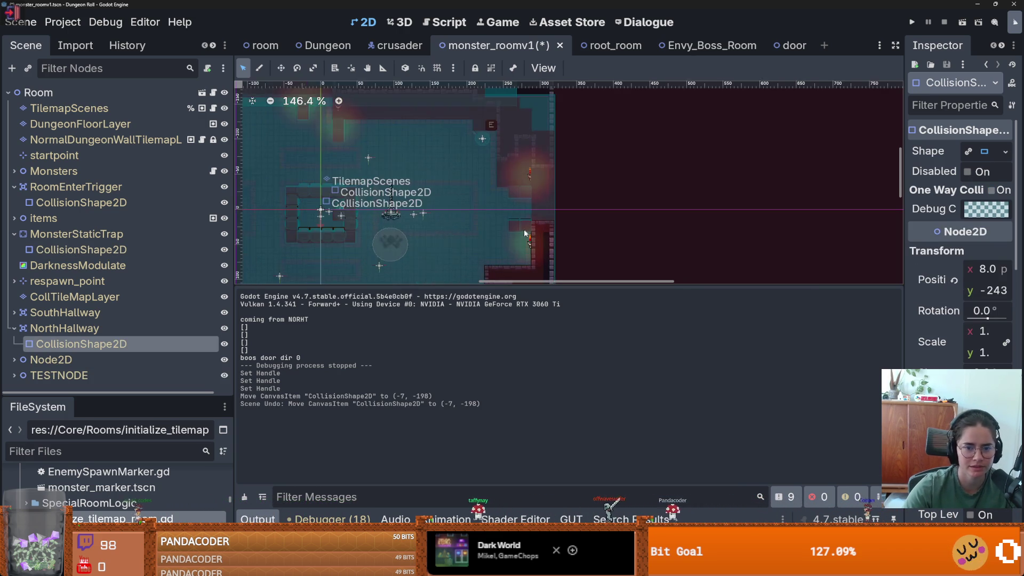
click(526, 224)
scroll(511, 213, down, 2)
scroll(511, 213, down, 6)
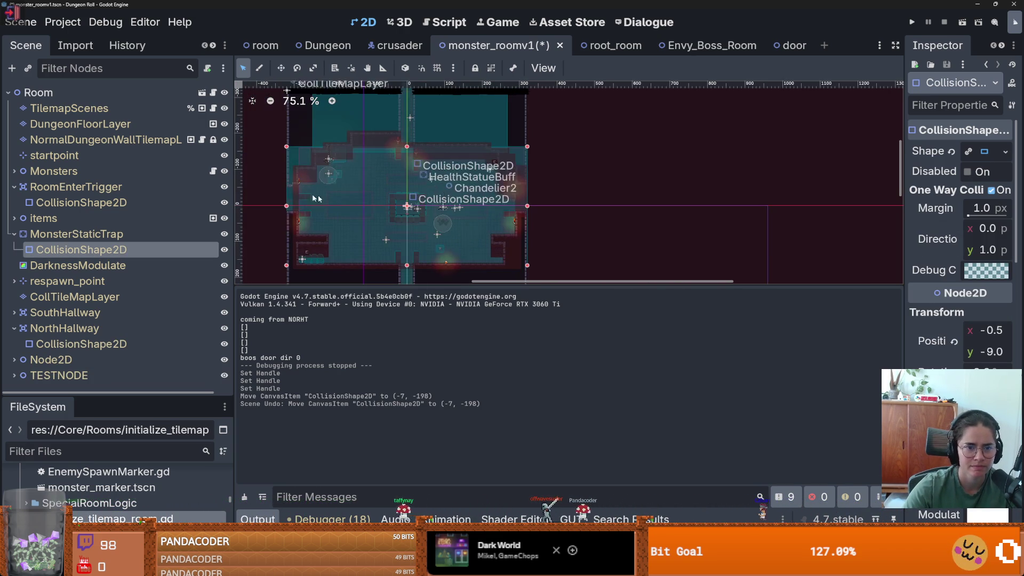
Step: Widen the trap shape to the right, toggling its visibility to compare against the room
click(224, 249)
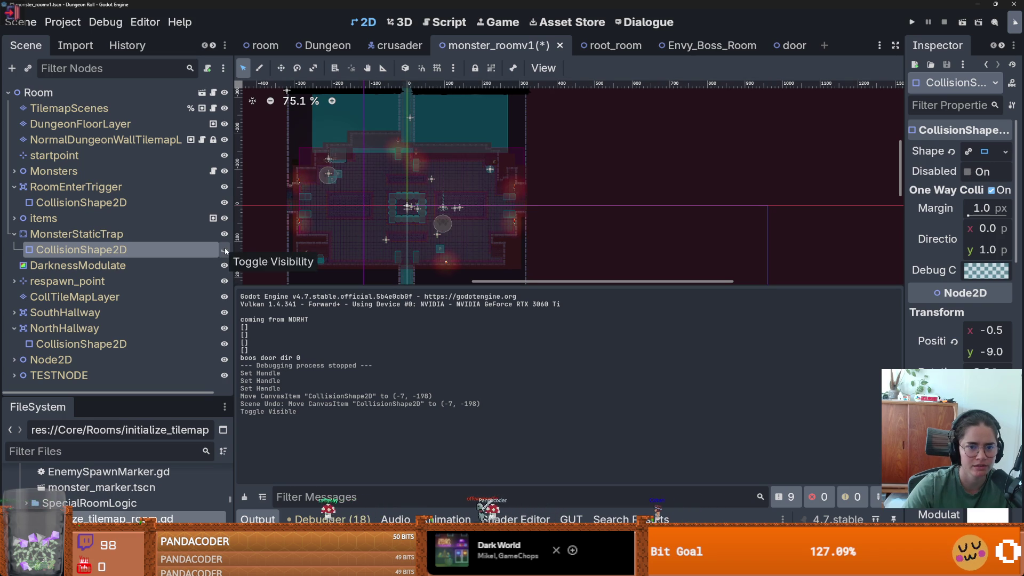
click(225, 250)
click(224, 250)
click(224, 249)
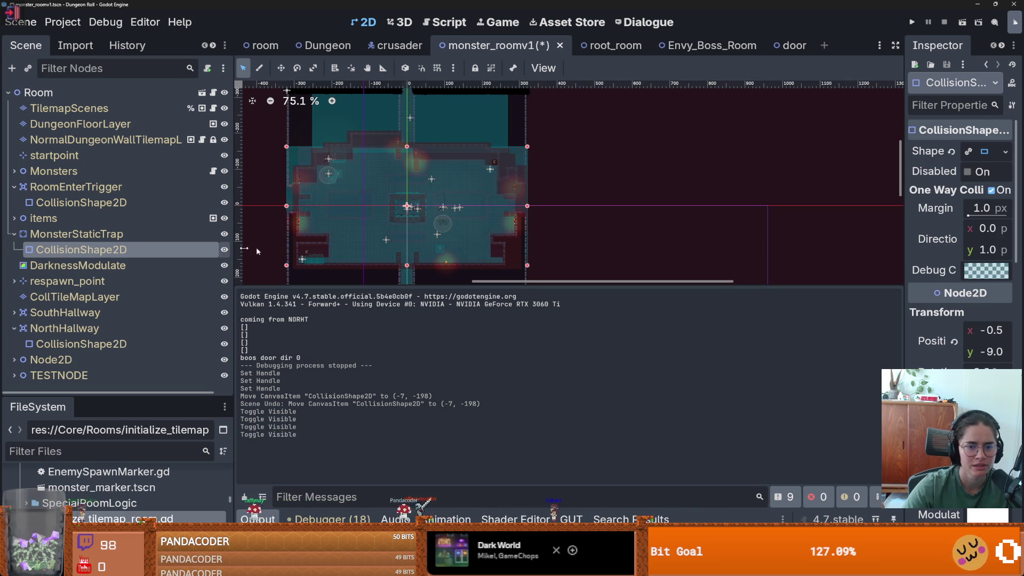
scroll(244, 260, up, 15)
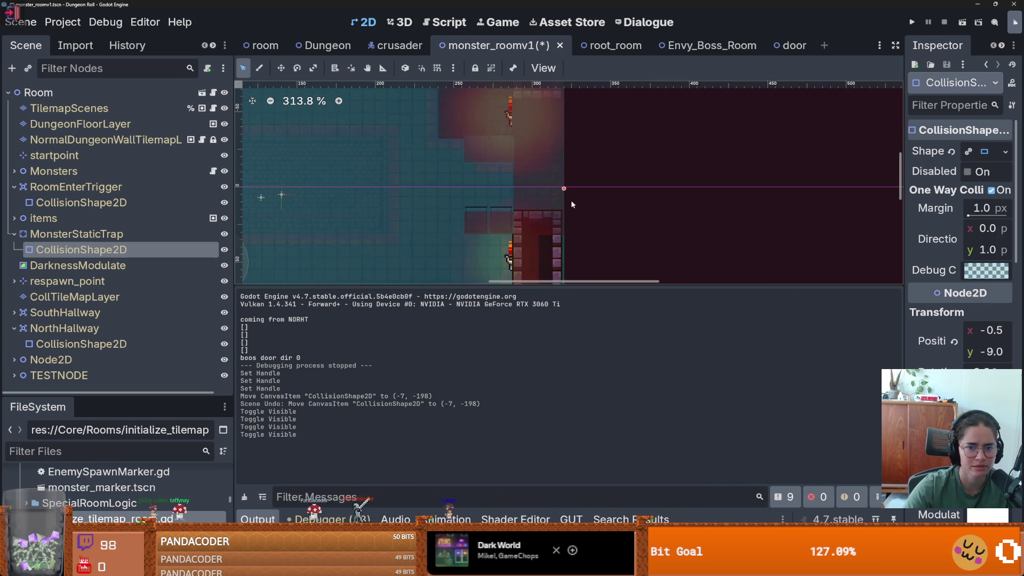
drag(564, 188, 691, 188)
click(225, 250)
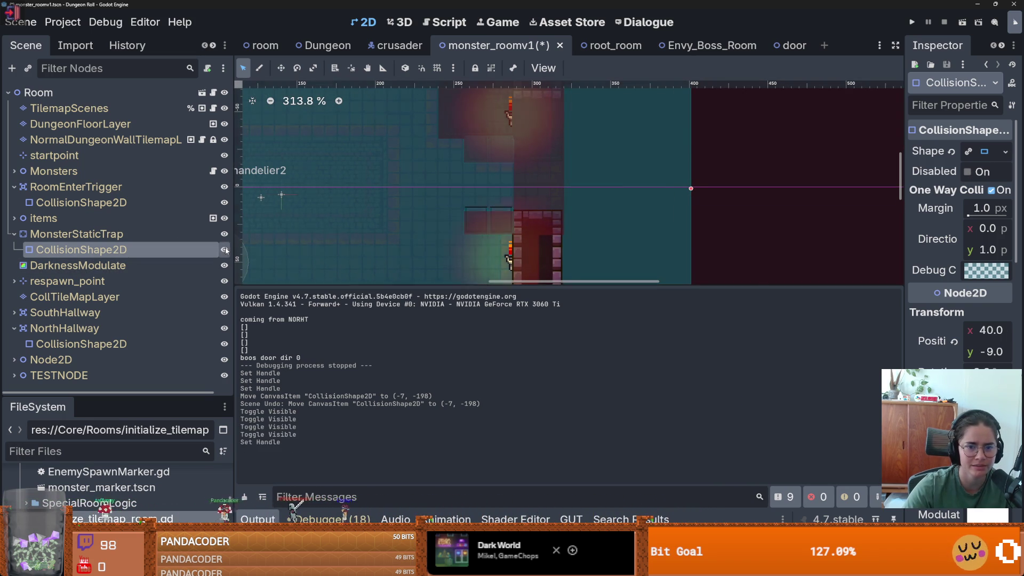
click(224, 250)
Step: Pull the trap shape's right edge back in and save monster_roomv1
scroll(496, 206, up, 9)
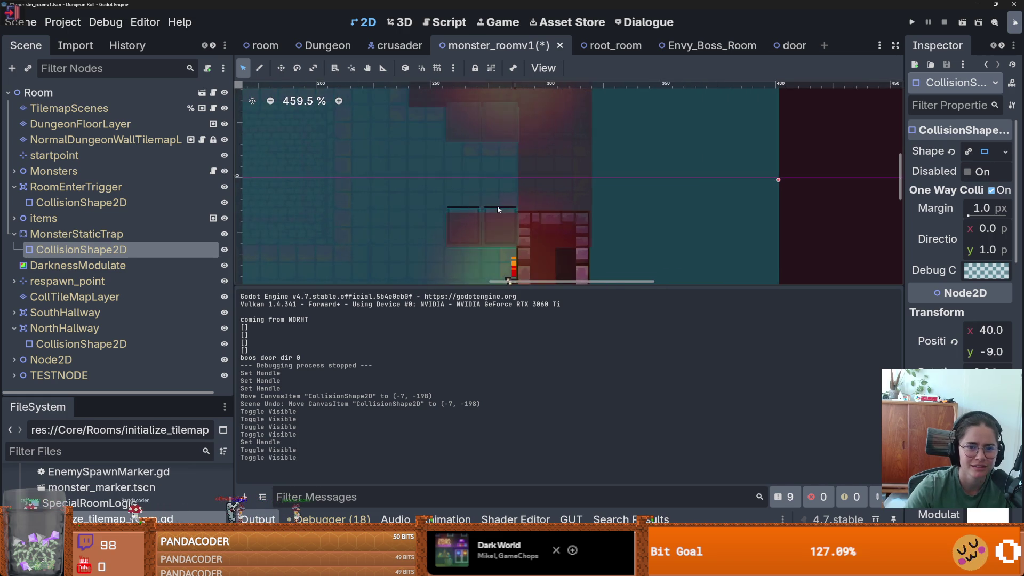
scroll(539, 160, down, 10)
mouse_move(694, 166)
mouse_down()
mouse_move(512, 164)
mouse_move(597, 164)
mouse_move(536, 164)
mouse_move(578, 164)
mouse_up()
key(ctrl+s)
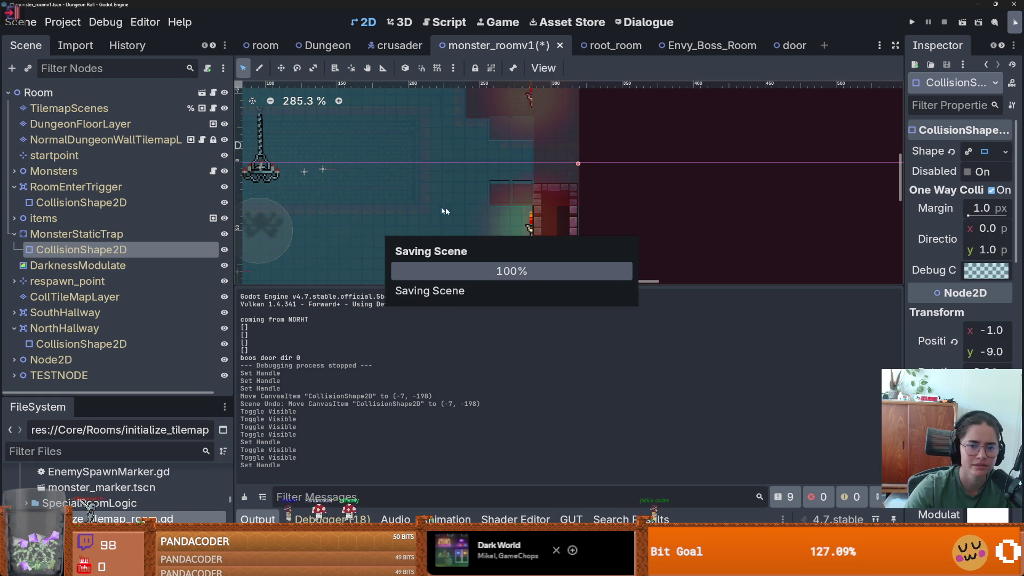
Step: Zoom to the corridor and nudge the trap shape's edge down slightly
scroll(363, 212, down, 3)
scroll(415, 183, up, 1)
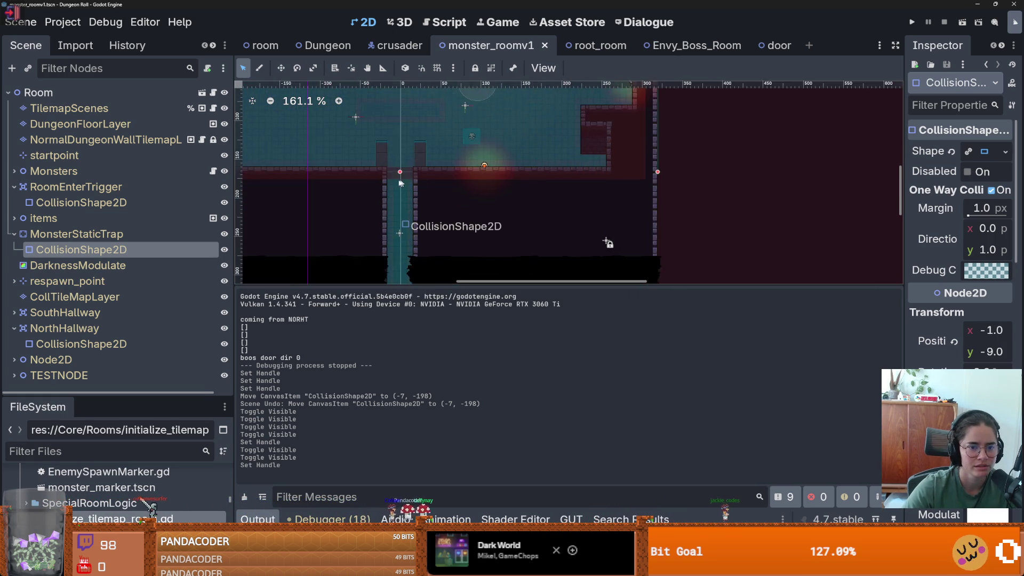
scroll(411, 179, up, 4)
mouse_move(417, 158)
mouse_down()
mouse_move(419, 145)
mouse_move(415, 187)
mouse_up()
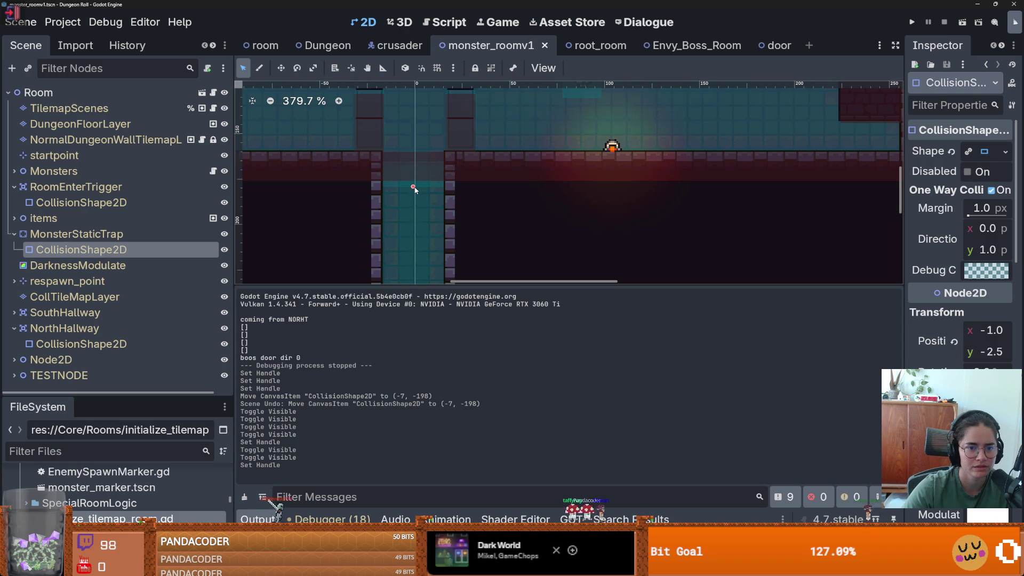
Step: Raise the RoomEnterTrigger shape's edge at the corridor, save, and switch to the browser
click(133, 202)
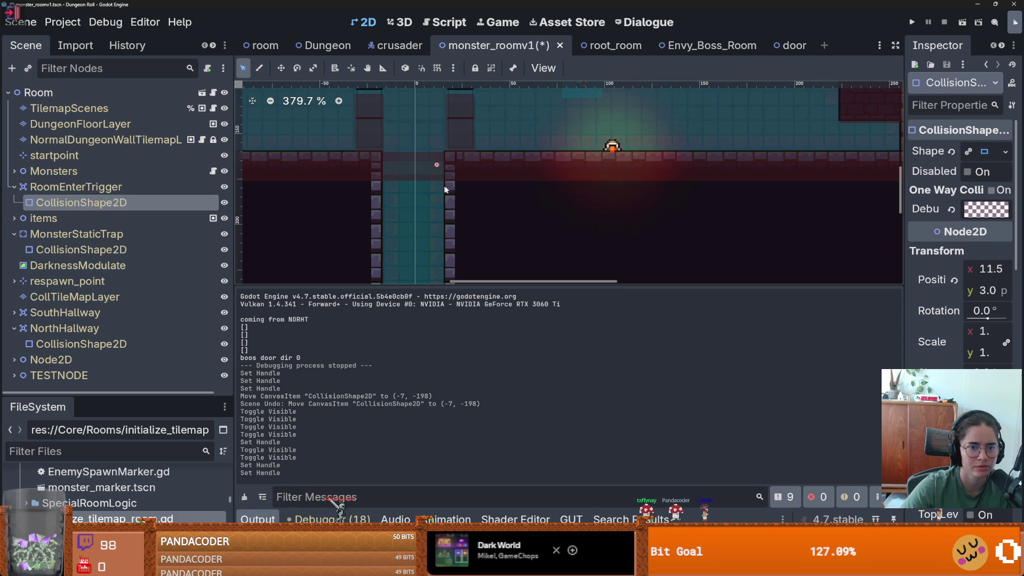
drag(437, 167, 441, 152)
key(ctrl+s)
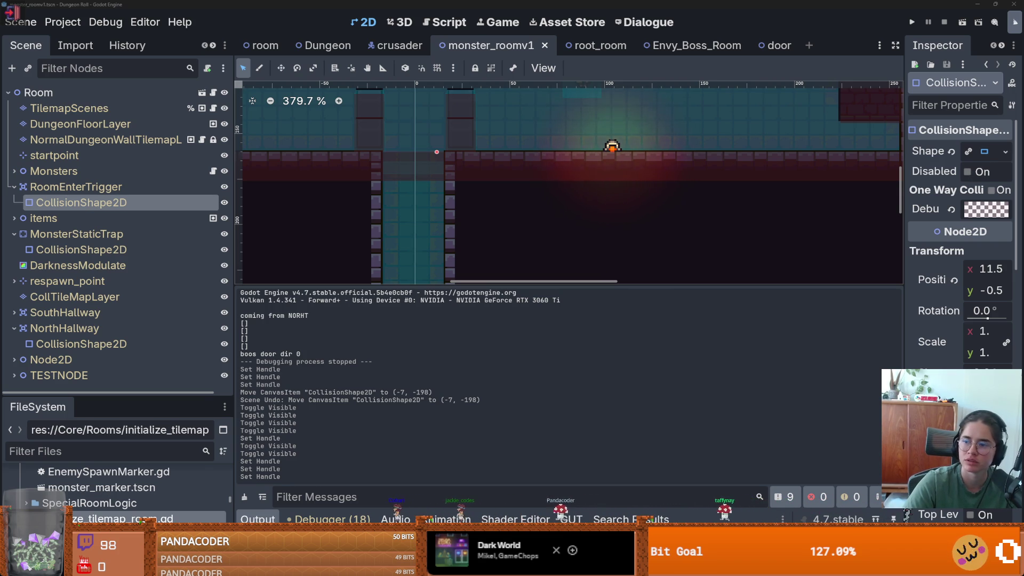
key(alt+Tab)
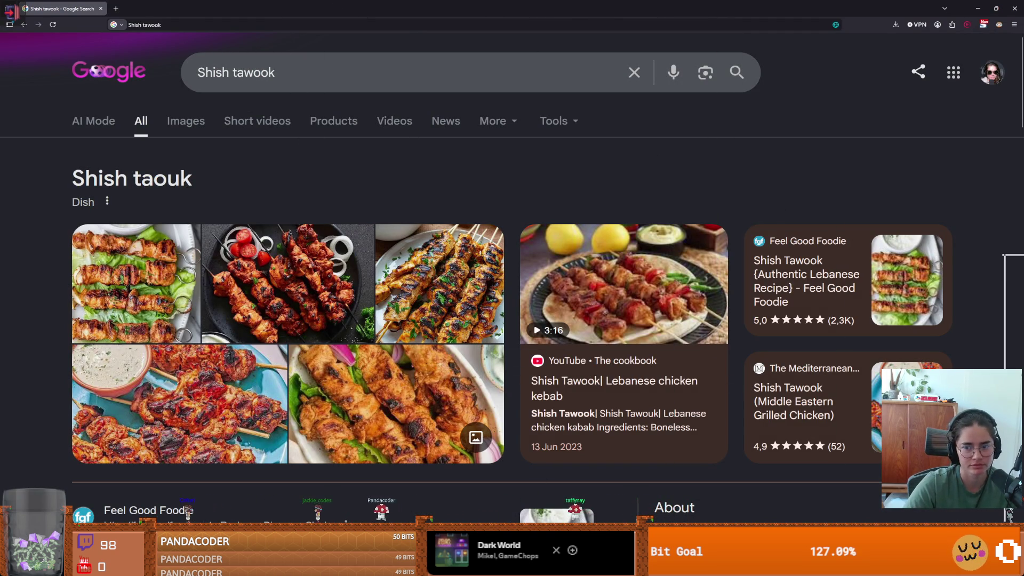
key(alt+Tab)
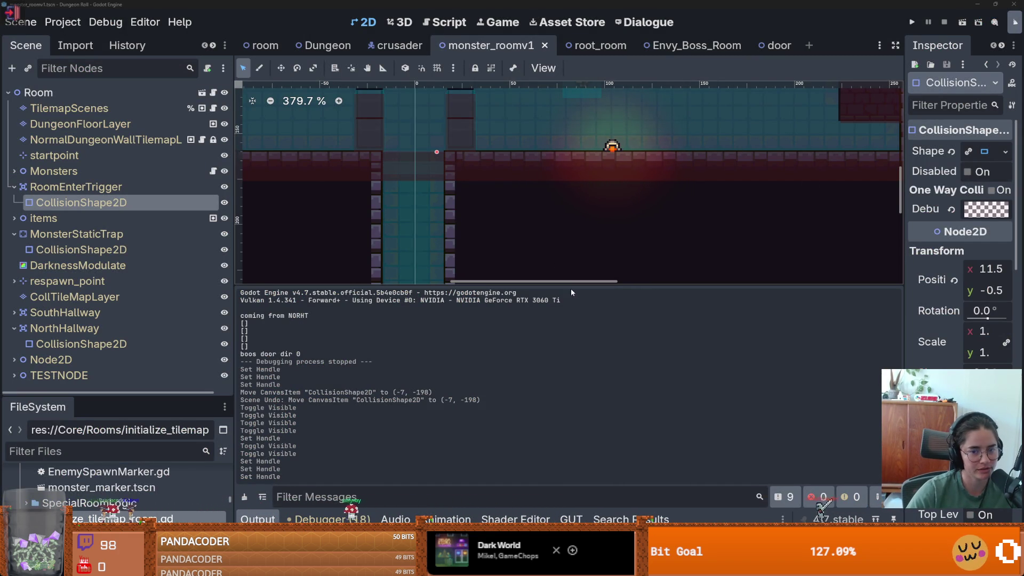
Step: Shrink the output panel to enlarge the canvas and pan toward the corridor
drag(574, 285, 574, 429)
scroll(443, 242, down, 4)
key(ctrl+s)
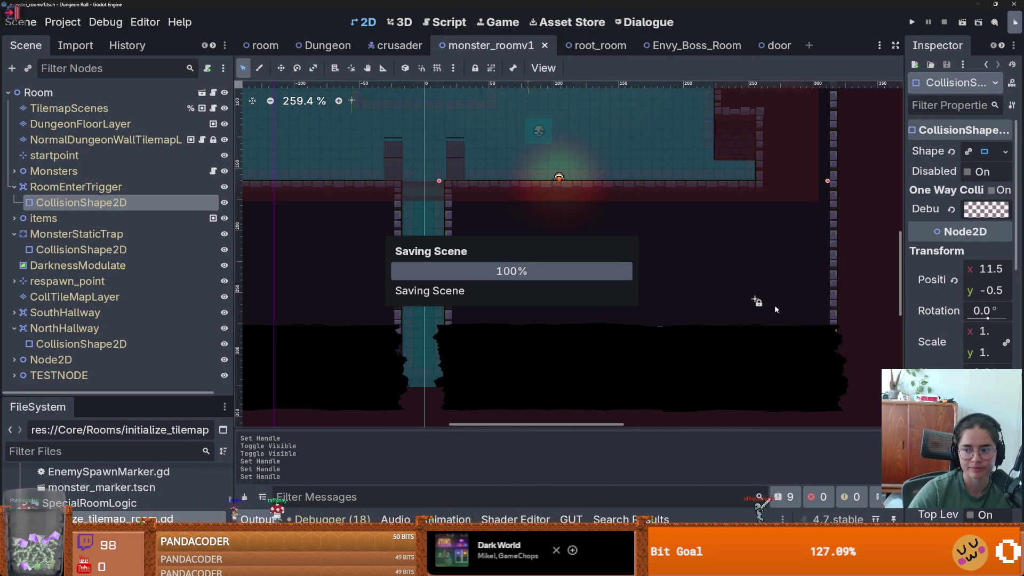
scroll(573, 306, down, 1)
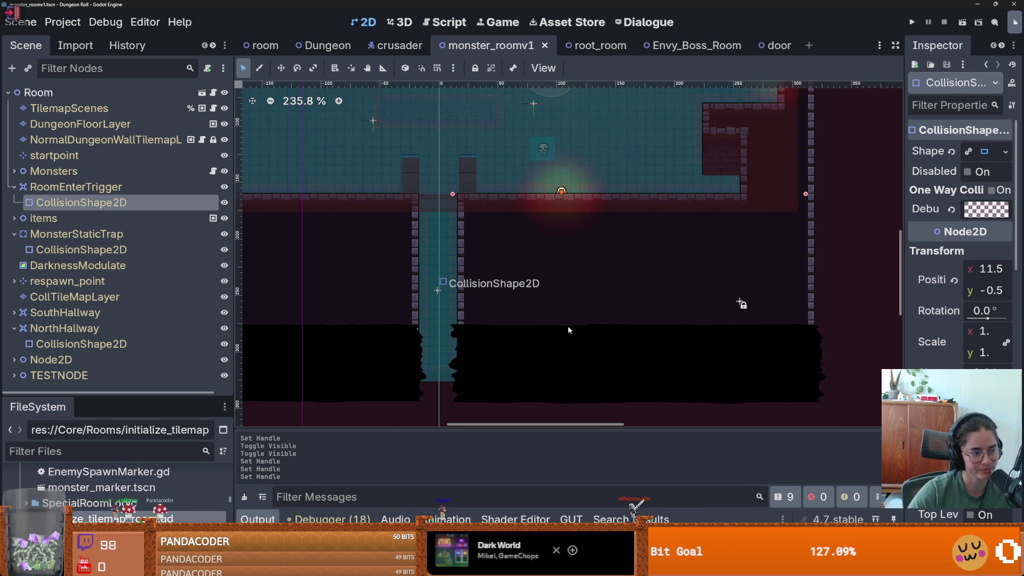
drag(437, 266, 470, 286)
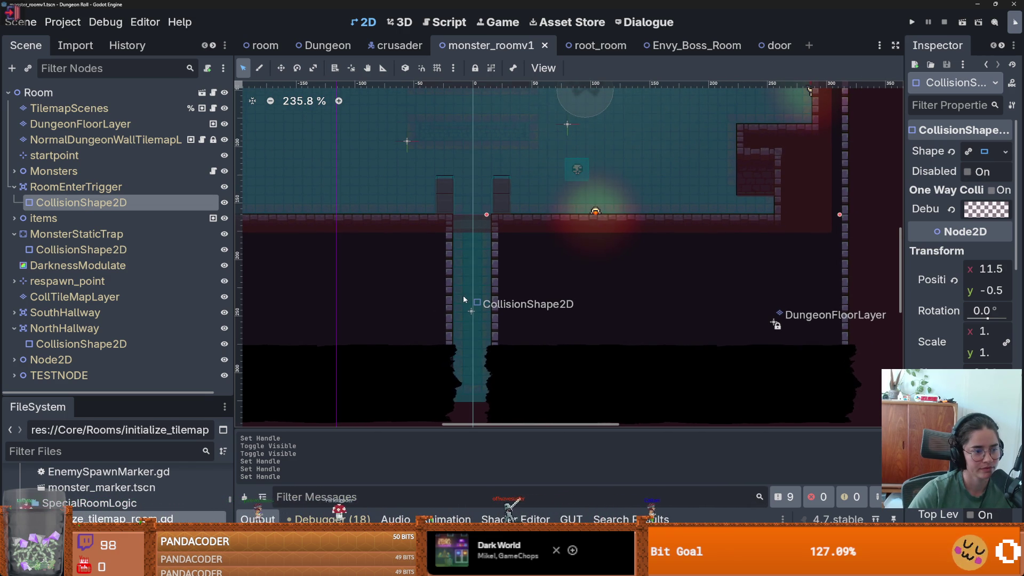
scroll(535, 318, up, 3)
key(ctrl+s)
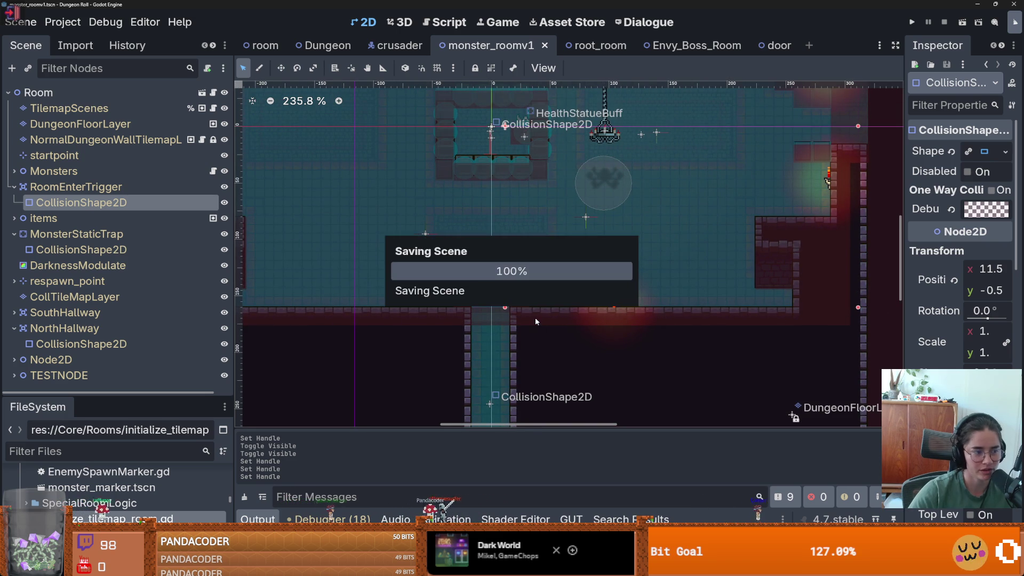
Step: Move the trap's collision shape up to y -6.5 and save
scroll(503, 315, up, 2)
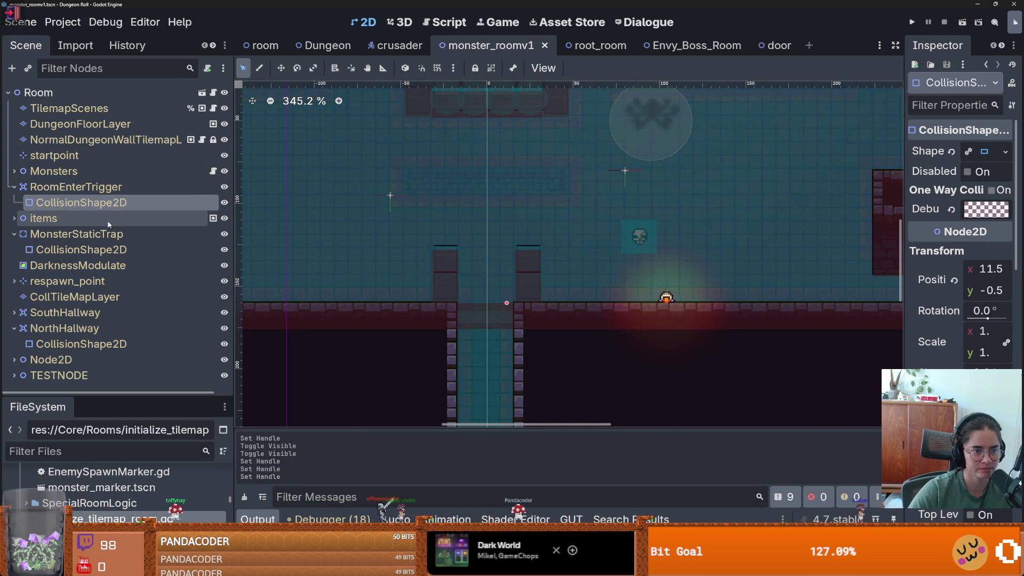
click(80, 250)
scroll(508, 320, up, 3)
drag(463, 330, 465, 328)
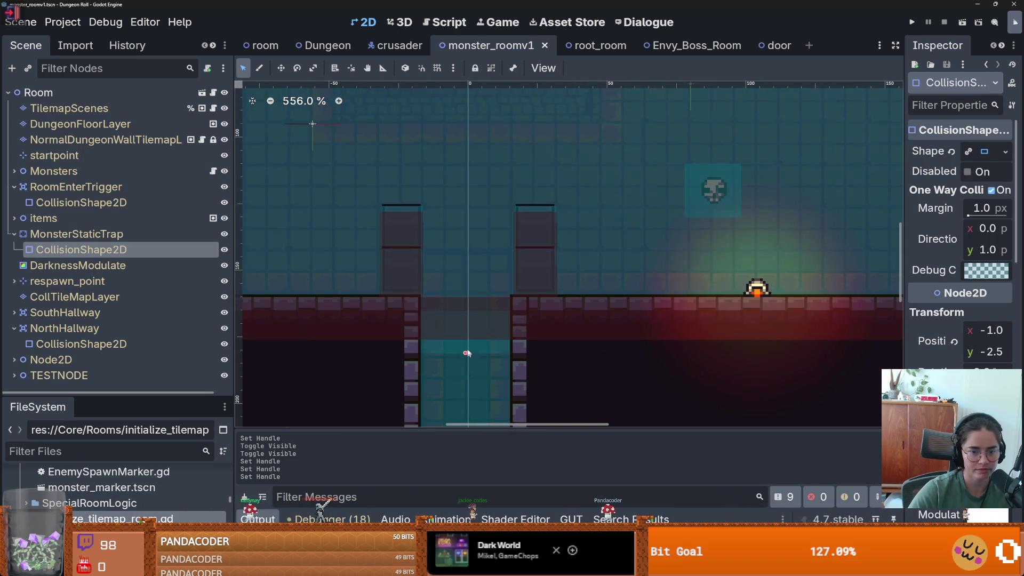
key(ctrl+s)
Step: Raise the RoomEnterTrigger shape's top edge to y 0.5, then launch the game
scroll(427, 321, down, 8)
drag(371, 300, 605, 304)
scroll(411, 198, up, 5)
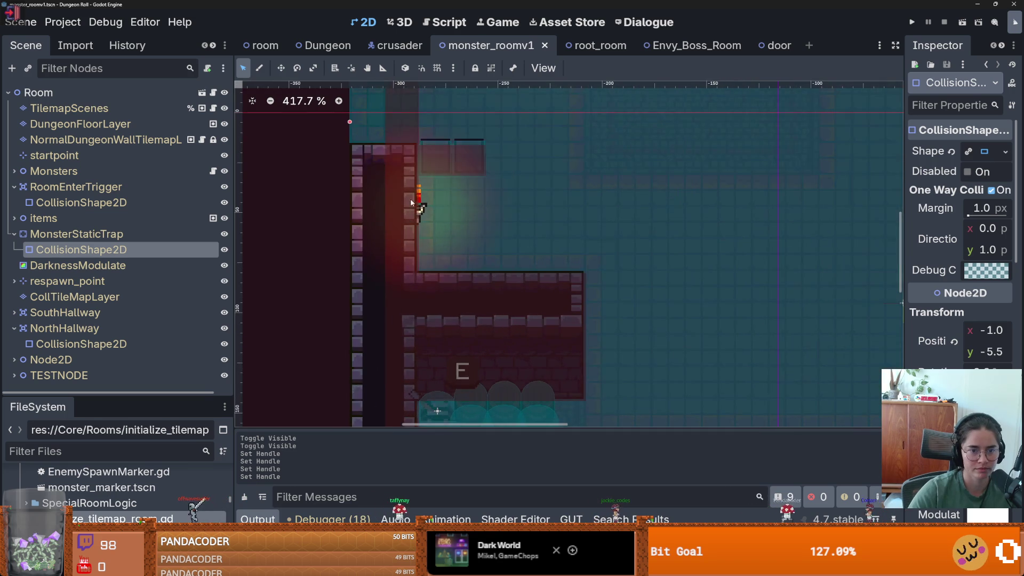
drag(411, 198, 421, 254)
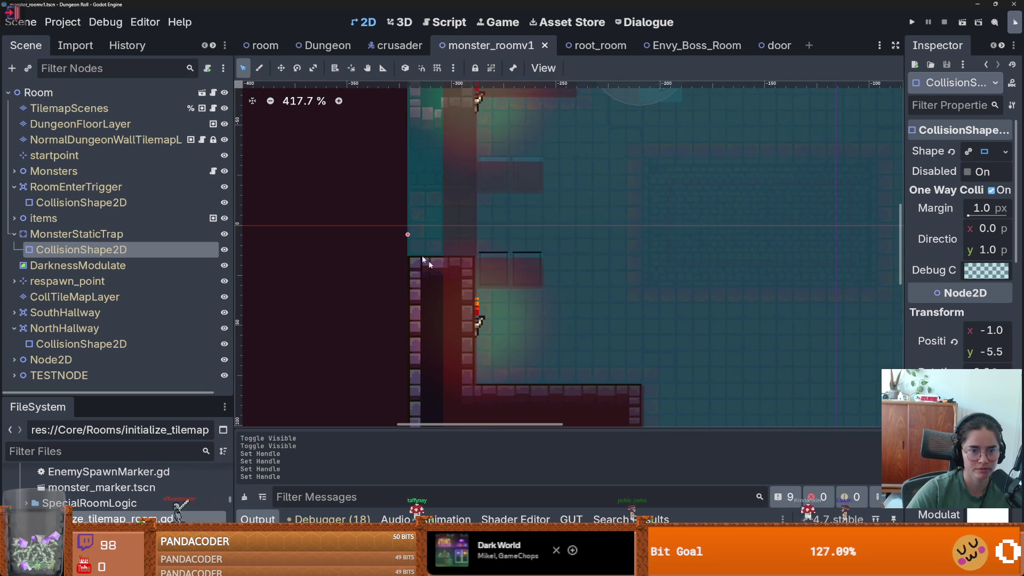
click(80, 202)
scroll(535, 293, down, 3)
scroll(531, 288, up, 4)
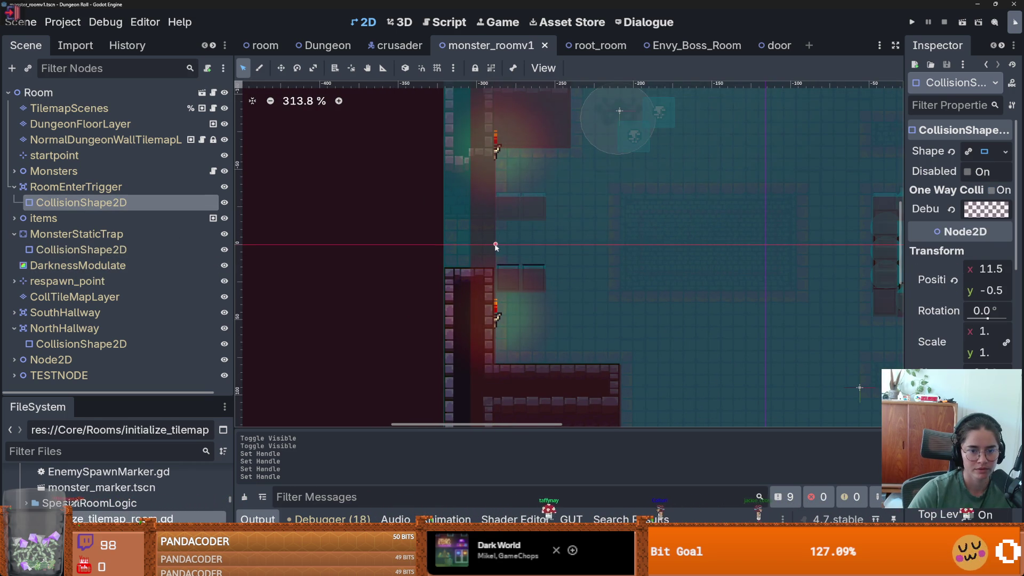
scroll(469, 246, down, 3)
mouse_move(639, 182)
mouse_down()
mouse_move(388, 352)
mouse_move(434, 134)
mouse_up()
scroll(520, 285, up, 4)
drag(520, 298, 522, 285)
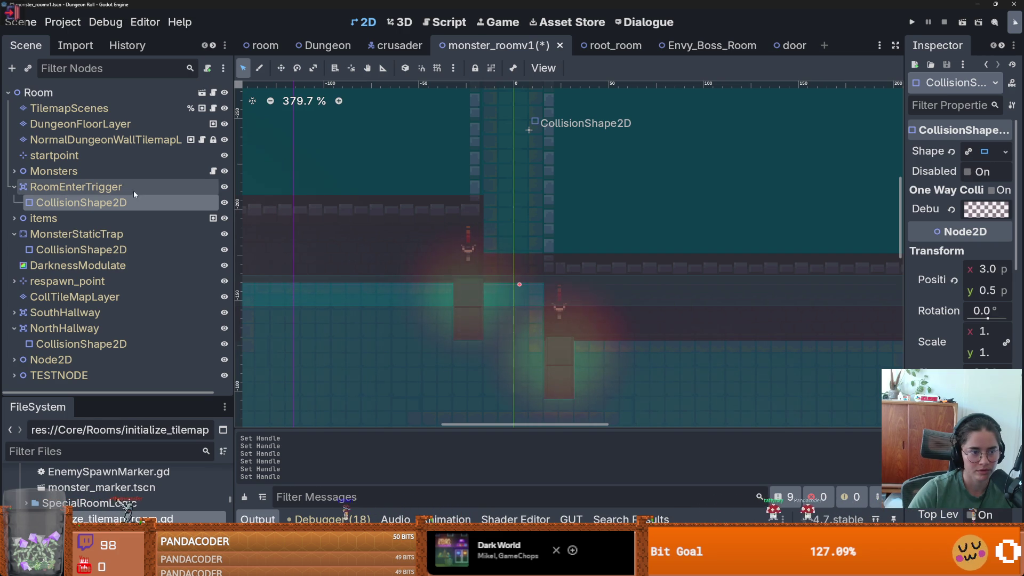
click(80, 249)
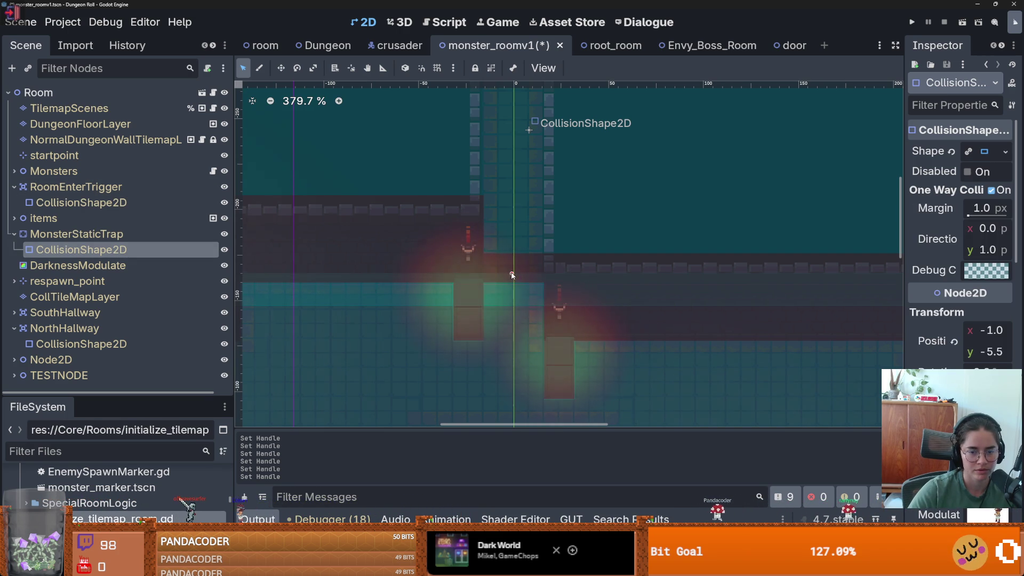
click(915, 20)
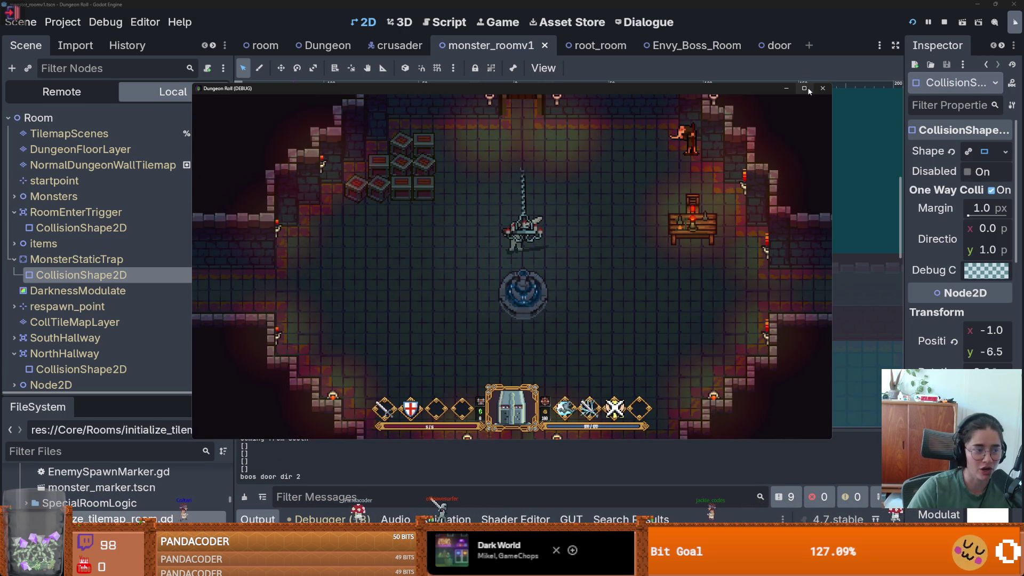
Step: Maximize the game window and walk the knight toward the fountain
click(804, 88)
key(a)
key(s)
key(s)
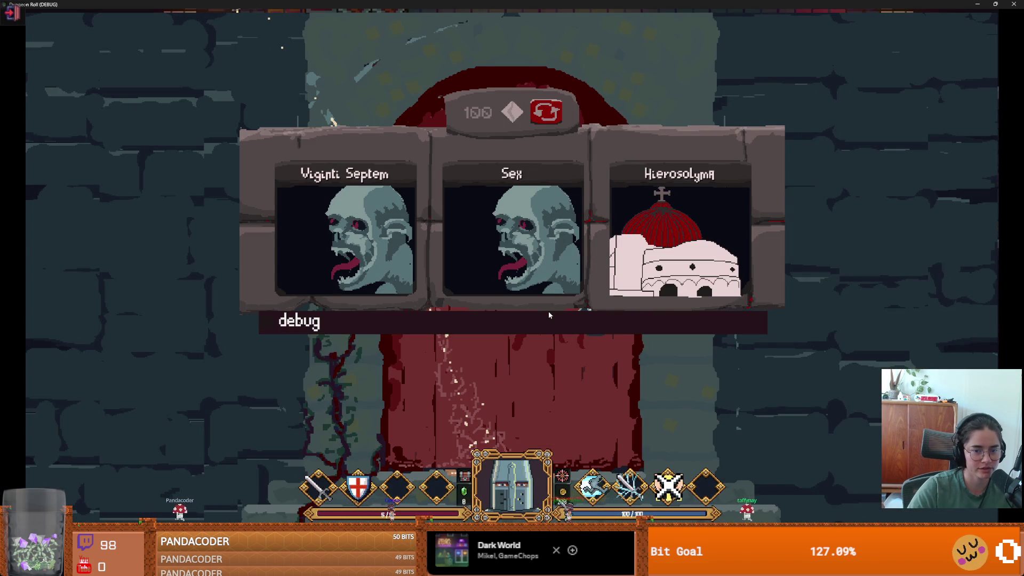
scroll(769, 386, down, 3)
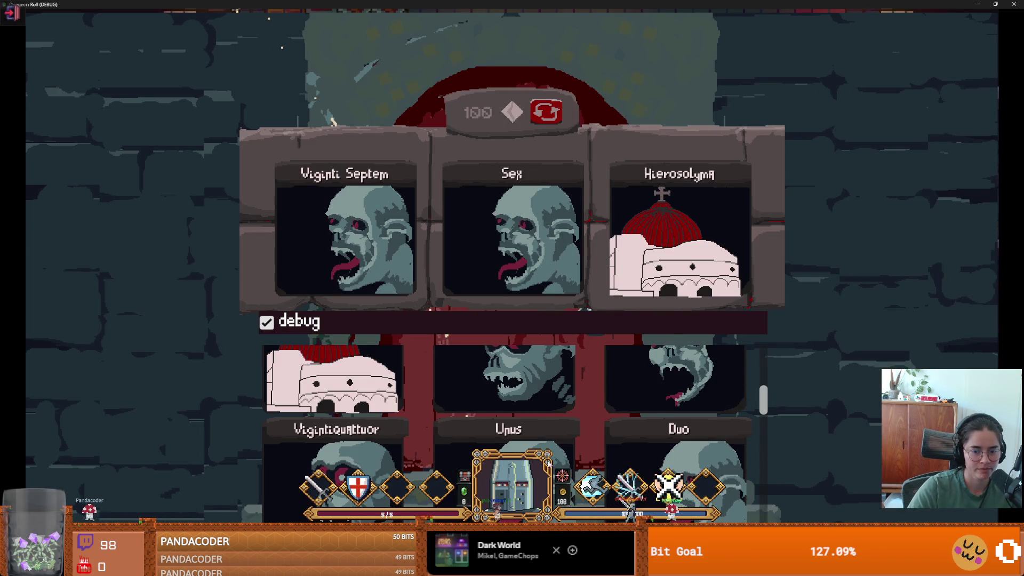
drag(767, 411, 762, 433)
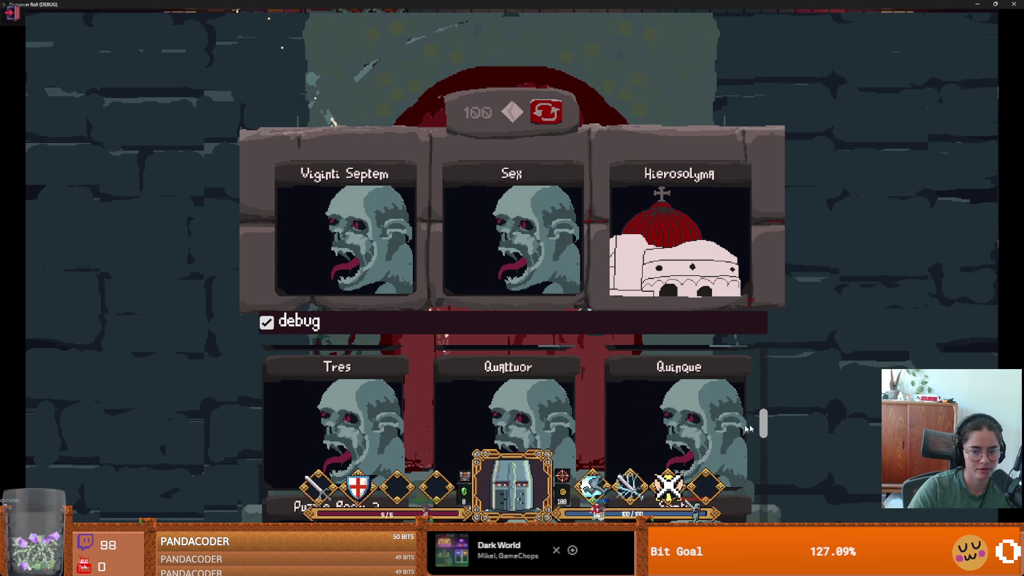
scroll(766, 426, up, 2)
Step: Load a room from the debug room list, then close the game
click(718, 399)
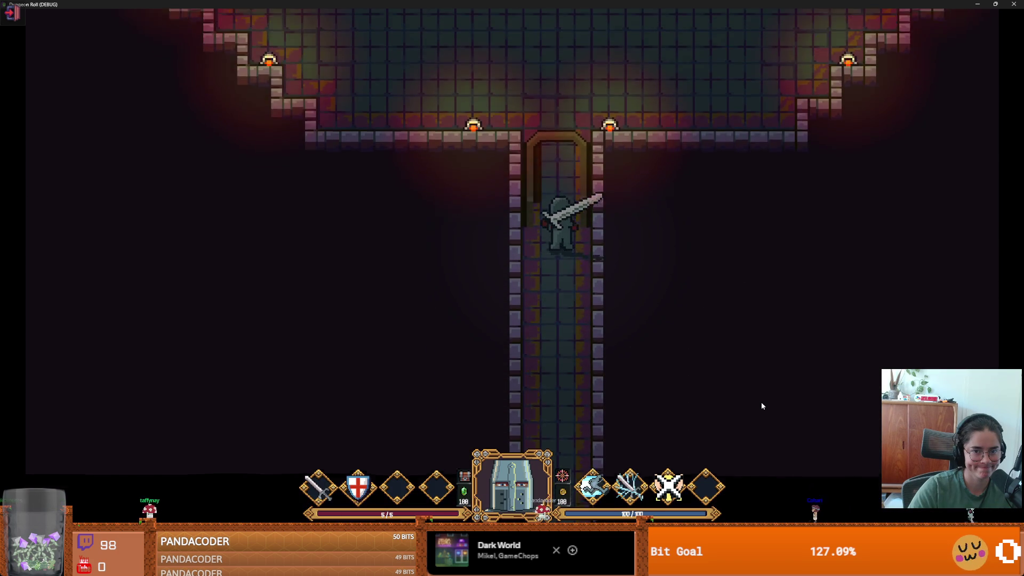
key(super+Down)
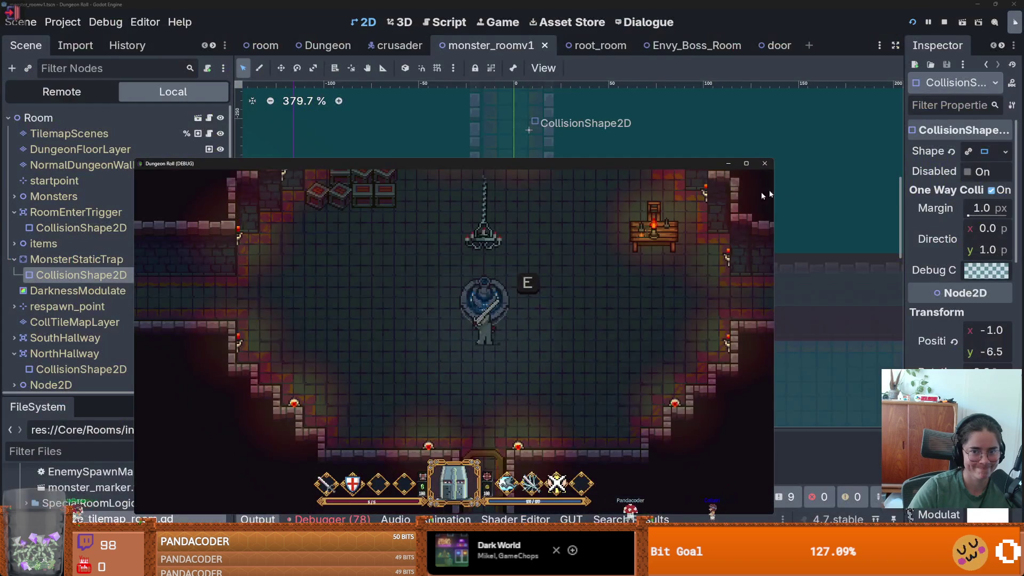
click(757, 163)
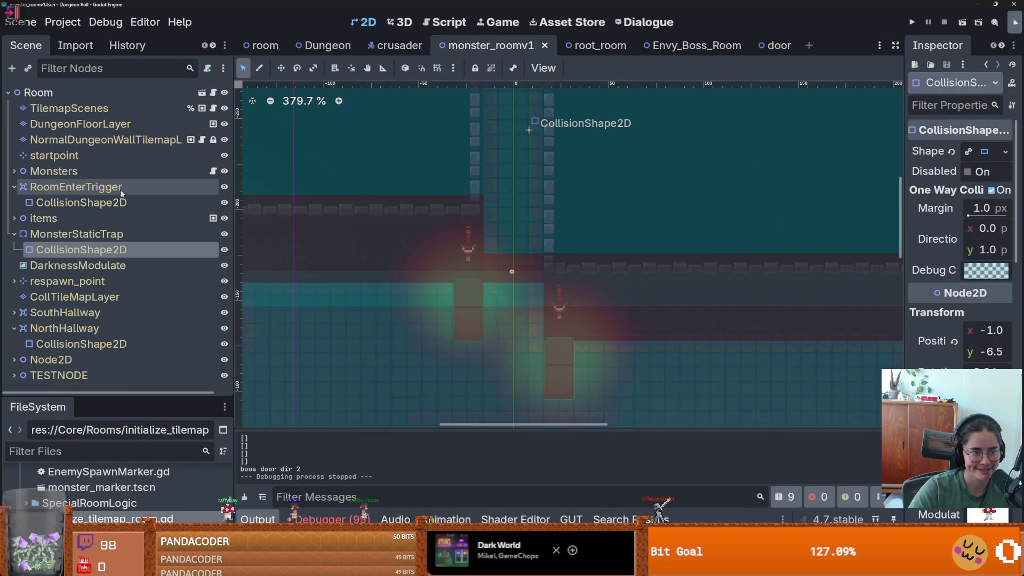
Step: Comment out lines 149–150 disabling the trap's collision in monsters.gd and save
click(211, 171)
scroll(536, 283, down, 8)
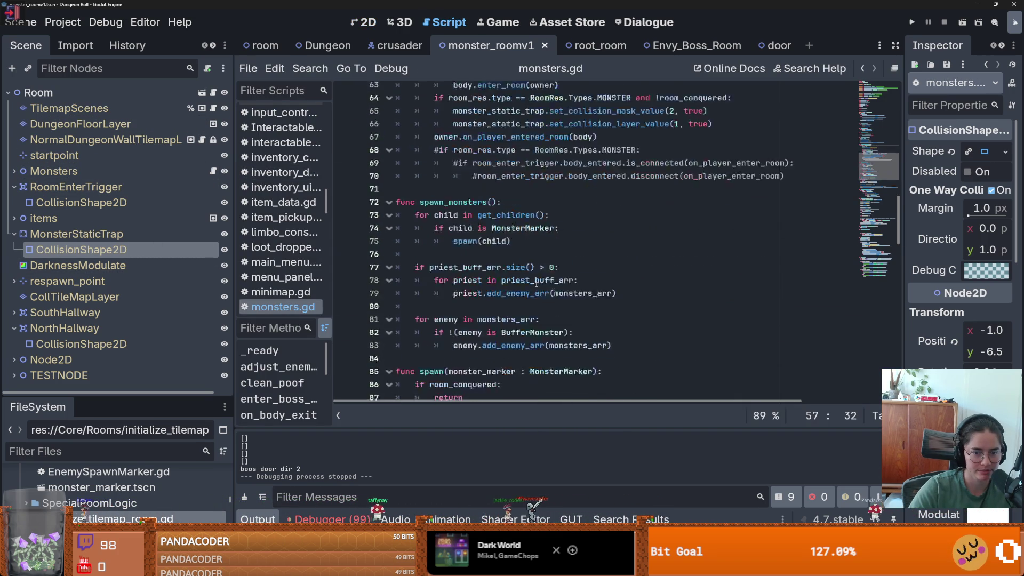
scroll(537, 283, down, 20)
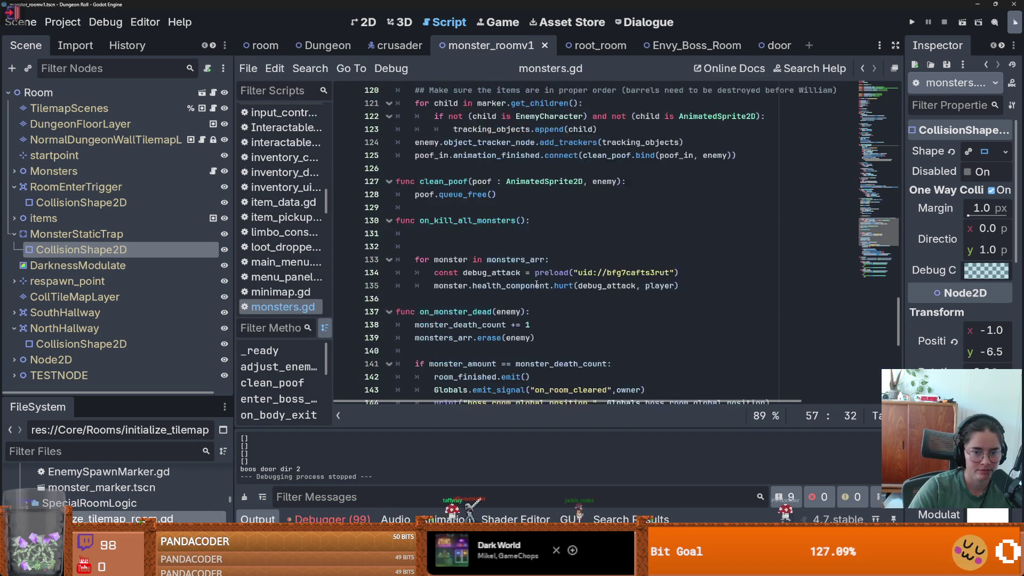
scroll(537, 283, down, 10)
scroll(537, 283, up, 3)
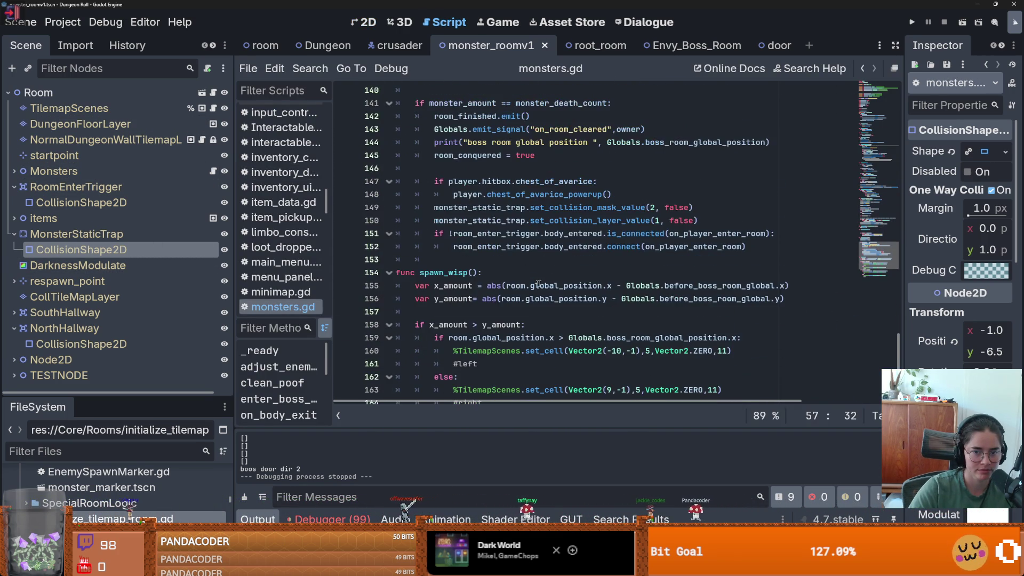
drag(726, 226, 646, 209)
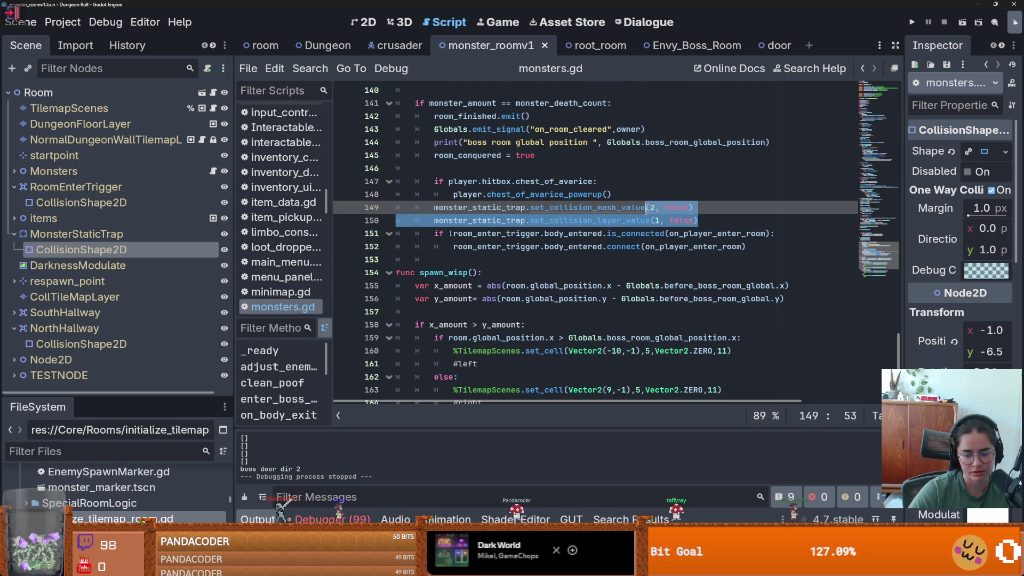
key(ctrl+k)
key(ctrl+s)
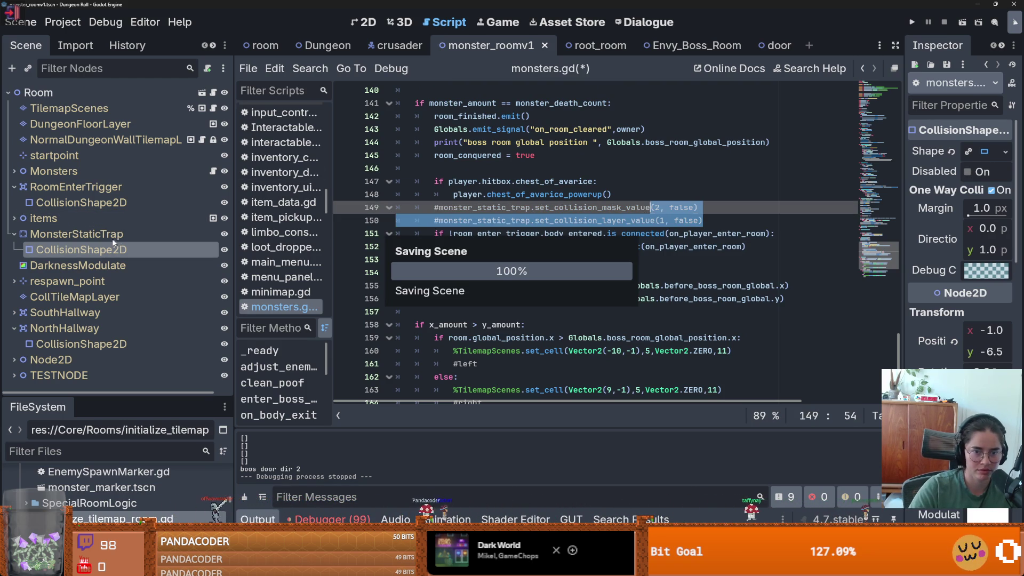
Step: Put MonsterStaticTrap on collision layer 1 and run the game again
click(107, 238)
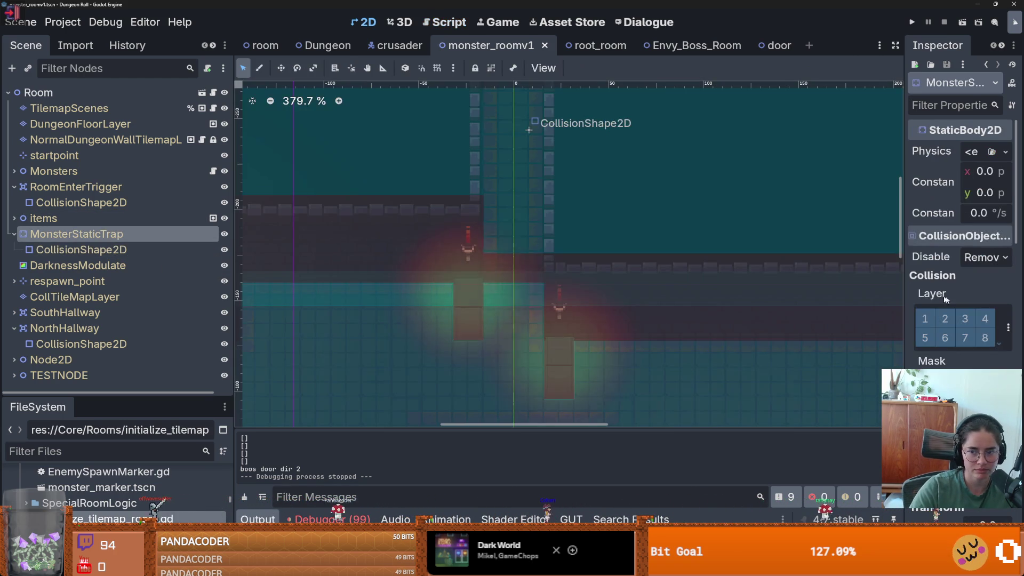
click(924, 318)
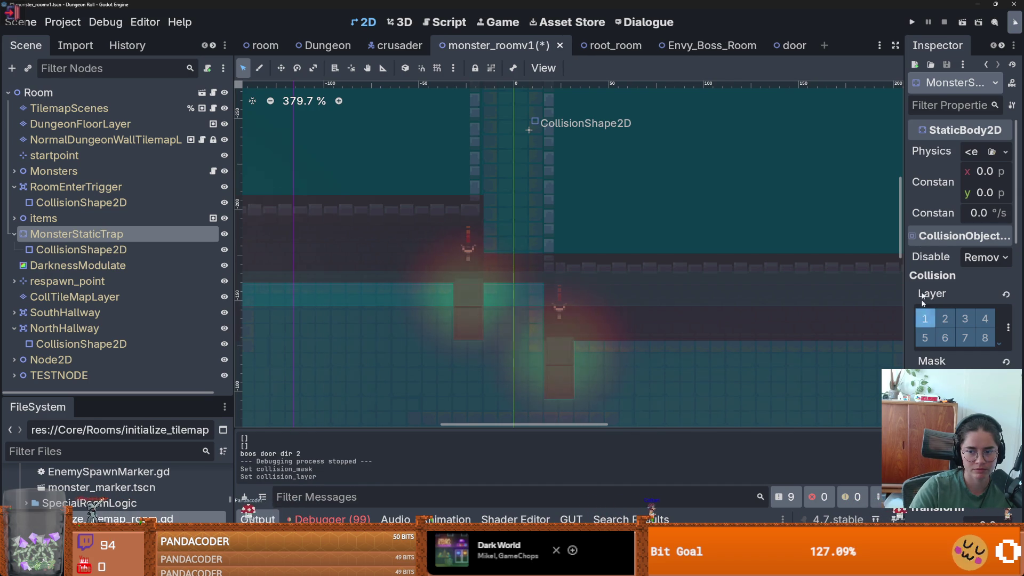
click(910, 23)
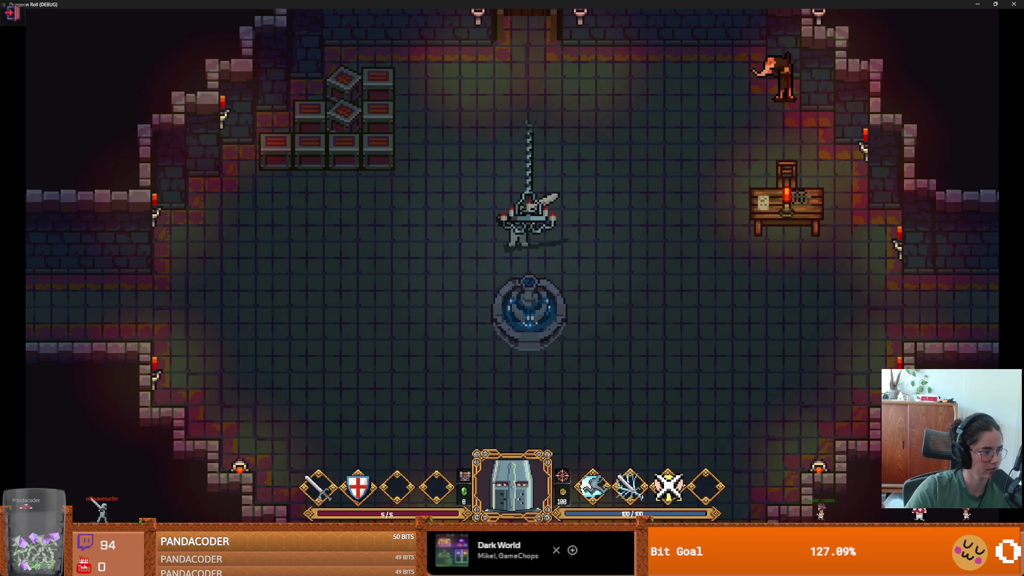
Step: Walk the knight past the fountain into the left corridor
key(s)
key(d)
key(a)
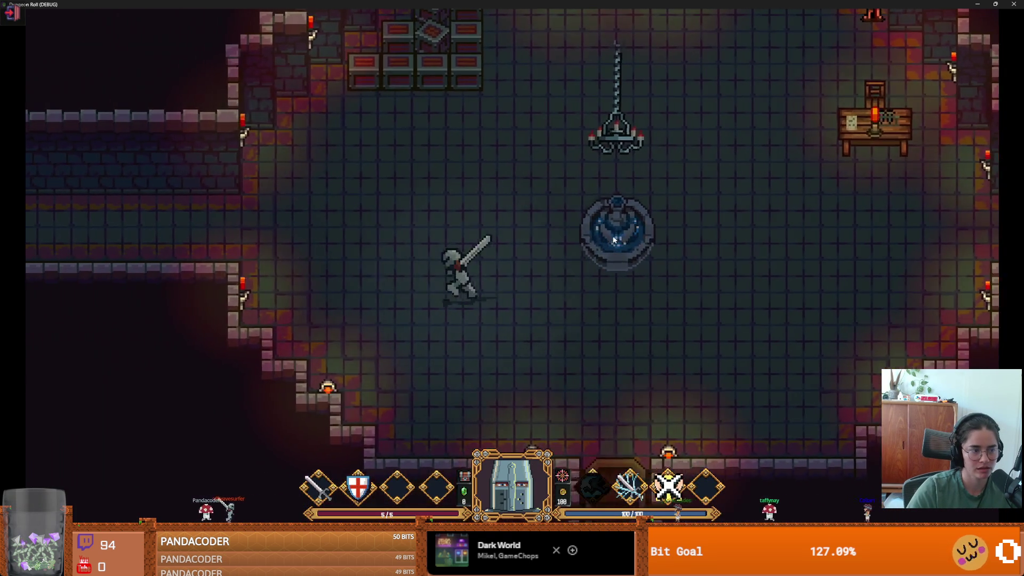
key(a)
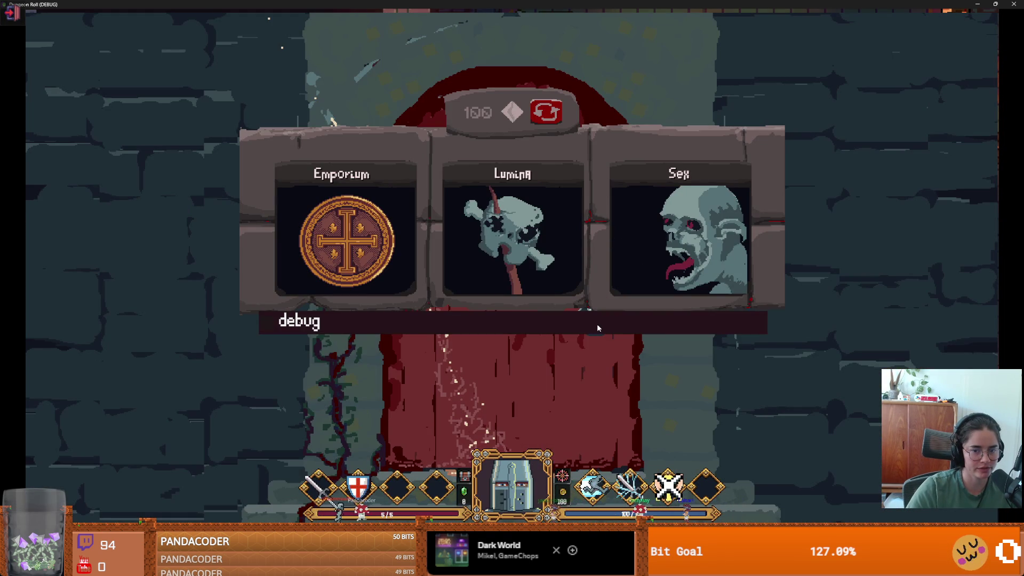
Step: Turn on the debug room list, enter a room card, then stop the game
click(598, 324)
drag(763, 373, 765, 421)
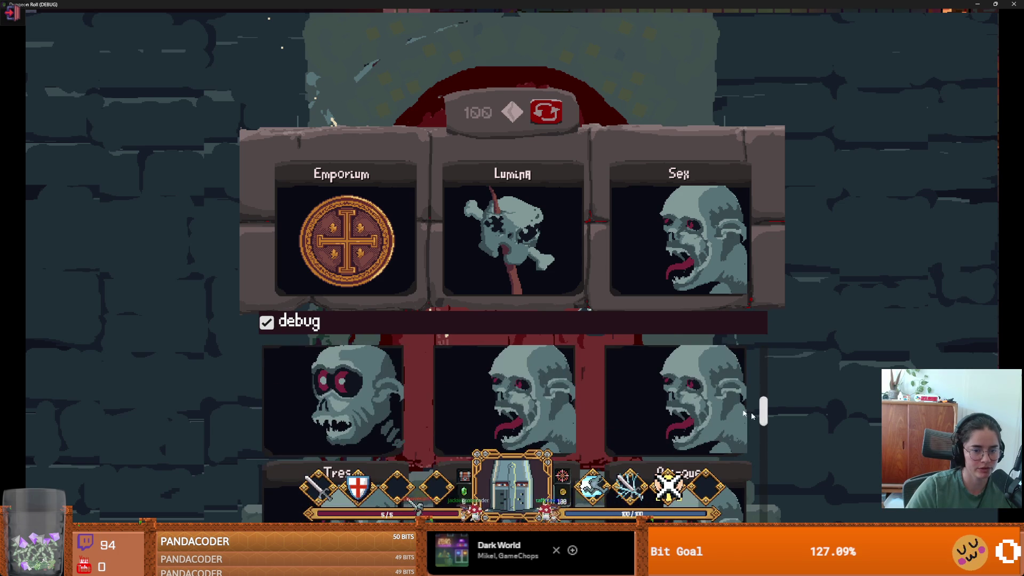
click(507, 366)
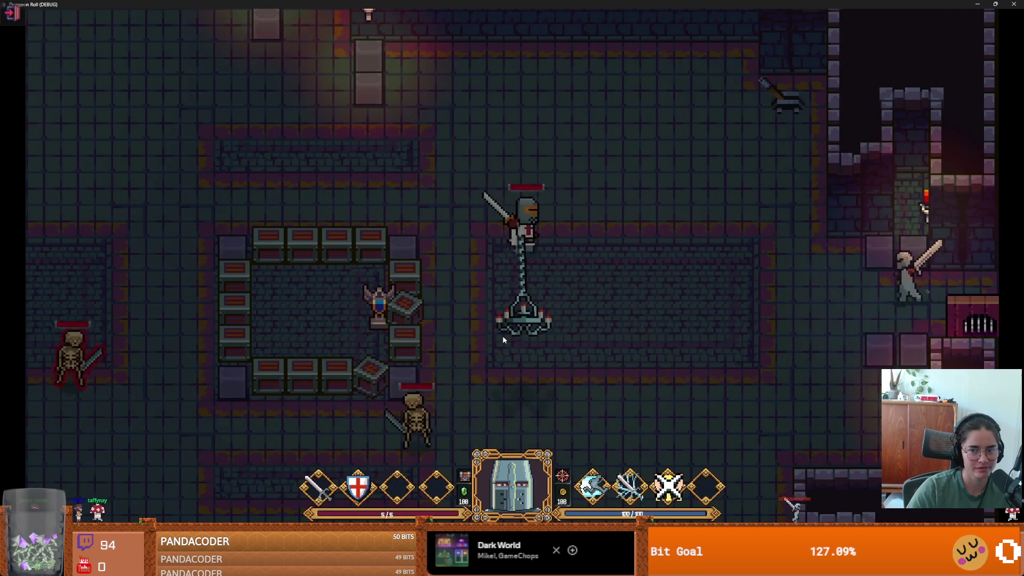
key(alt+F4)
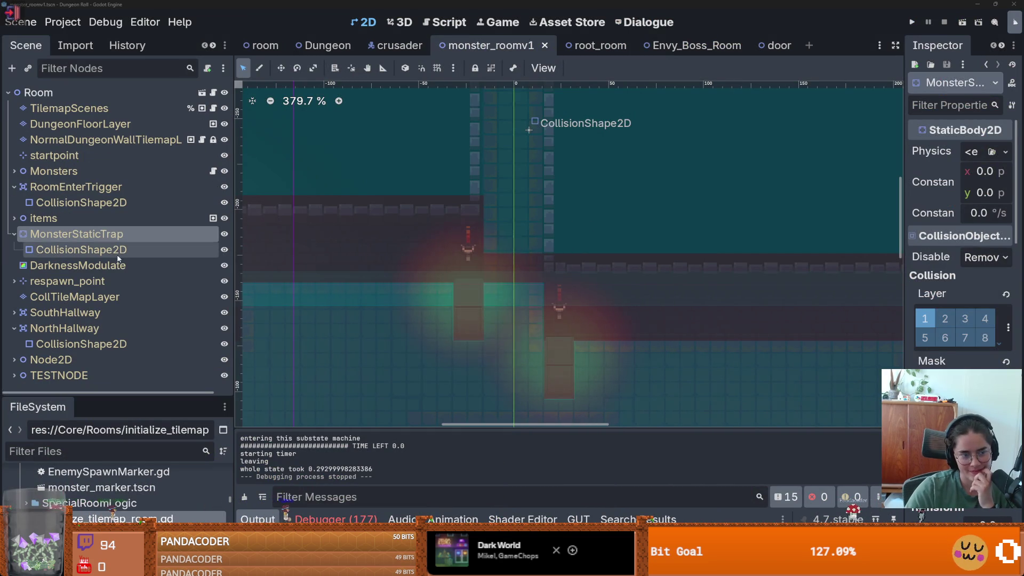
Step: Inspect the trap's CollisionShape2D properties with a wider Inspector
click(133, 249)
click(107, 233)
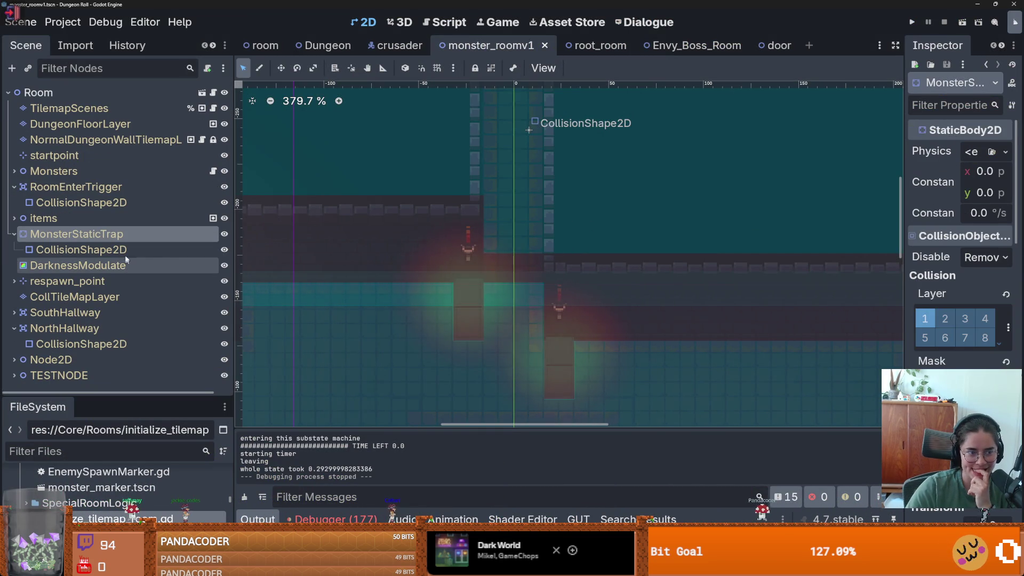
click(80, 250)
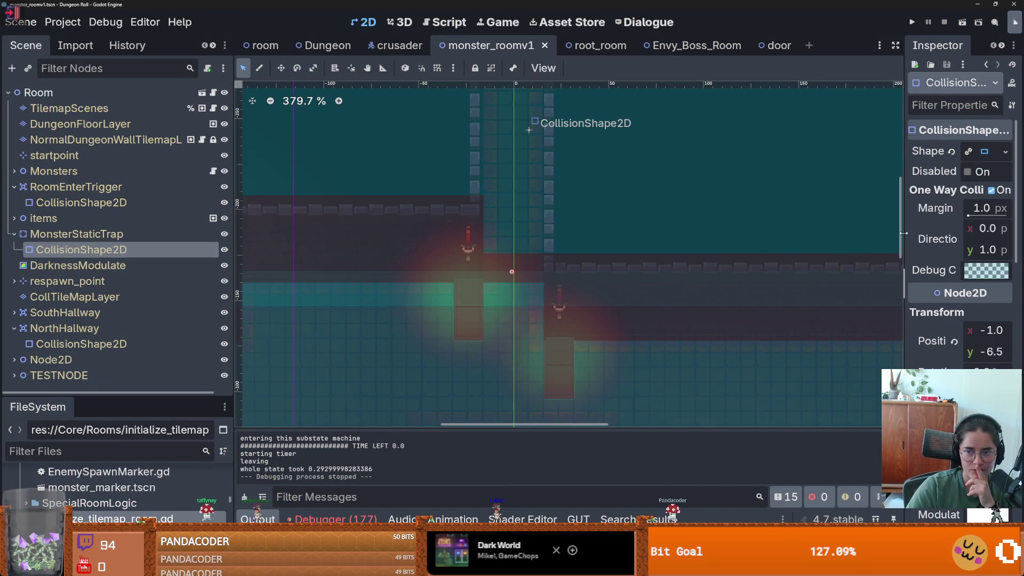
drag(903, 233, 578, 224)
mouse_move(656, 194)
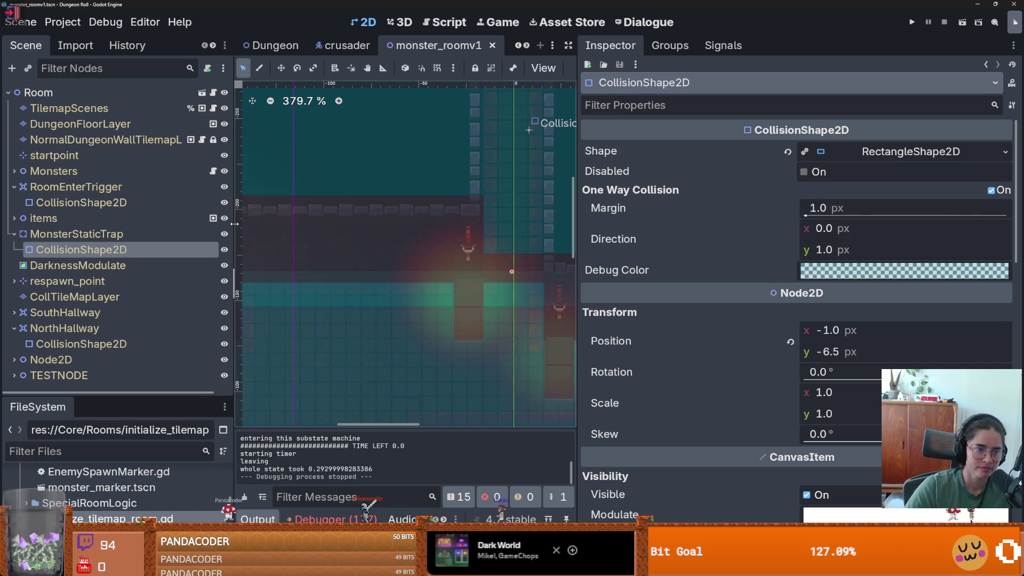
Step: Open monsters.gd and search it for monster_static_trap
click(213, 172)
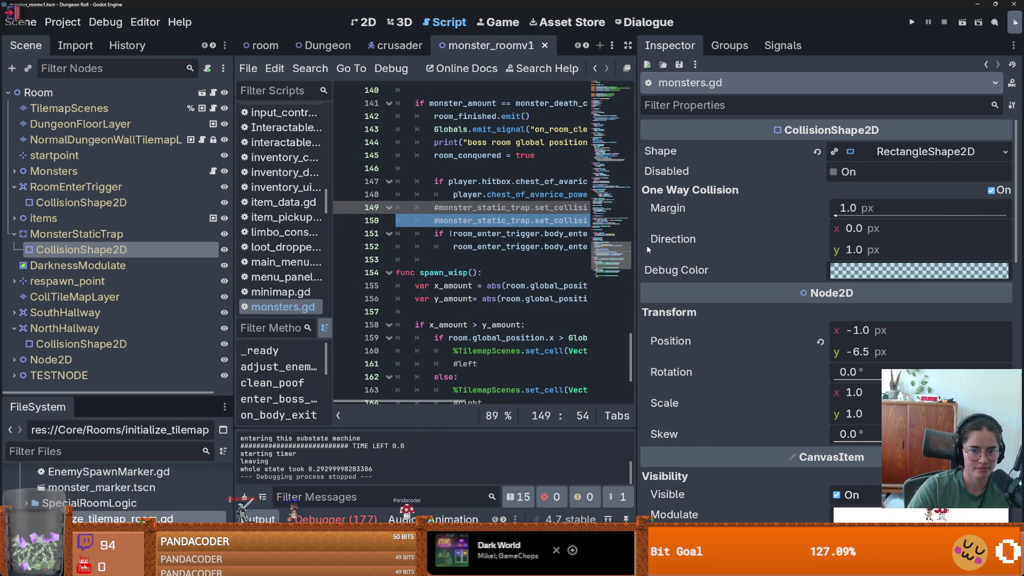
drag(638, 248, 911, 249)
double_click(522, 208)
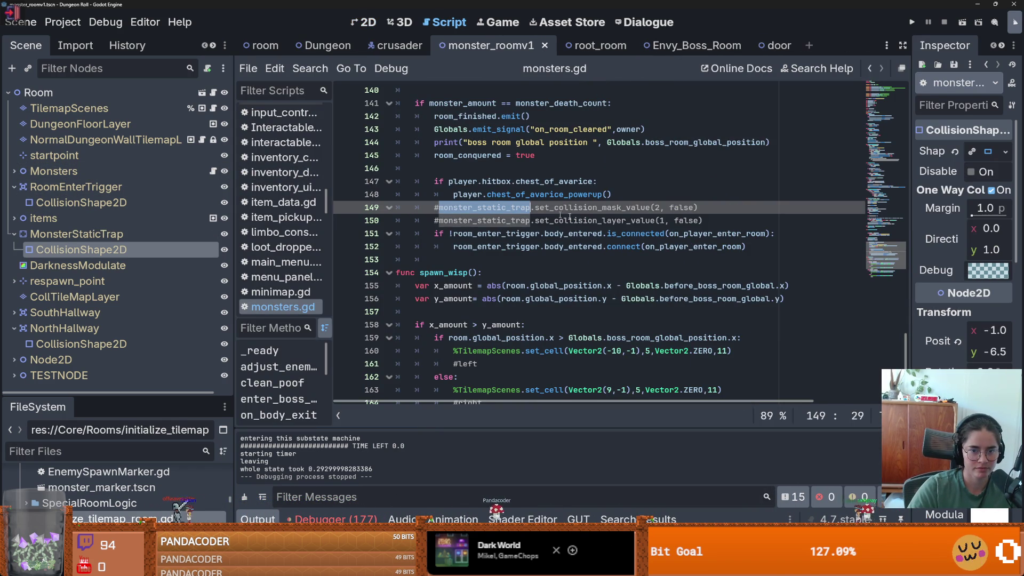
key(ctrl+f)
key(Return)
key(Return)
key(Return)
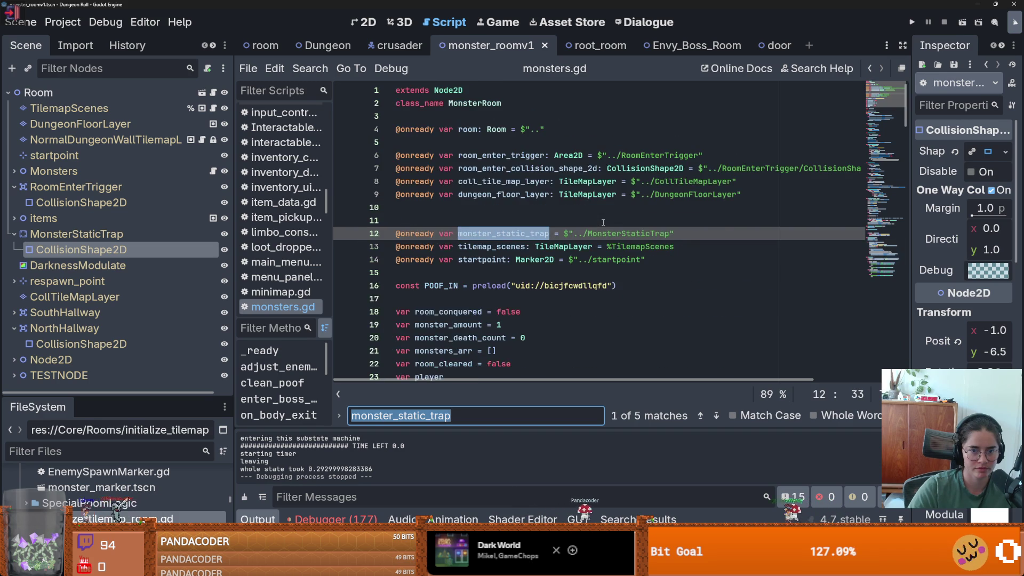
Step: Comment out lines 64–66, check the other monster_static_trap uses, and run the game
drag(739, 248, 394, 226)
key(ctrl+k)
click(717, 415)
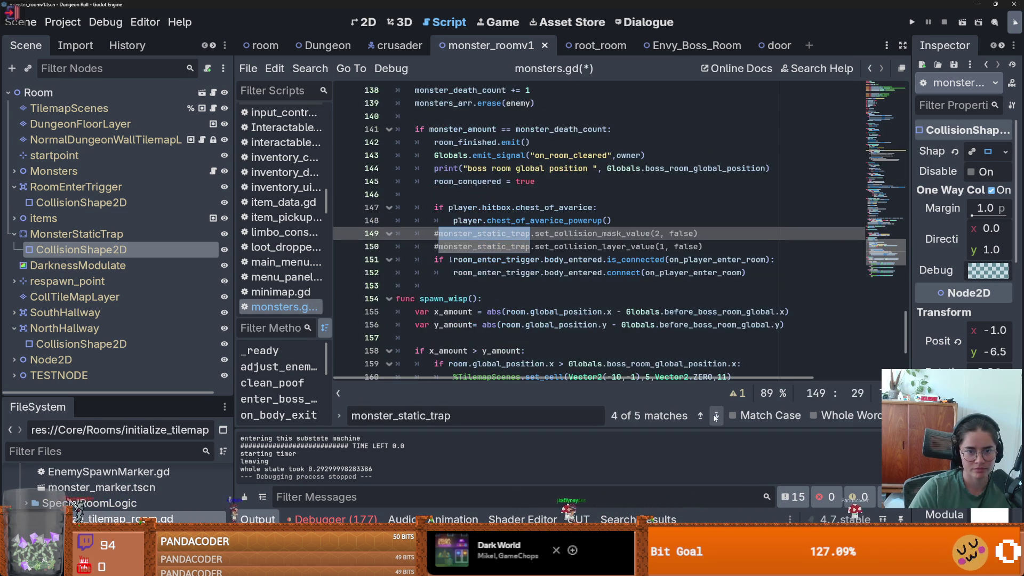
click(715, 415)
click(715, 415)
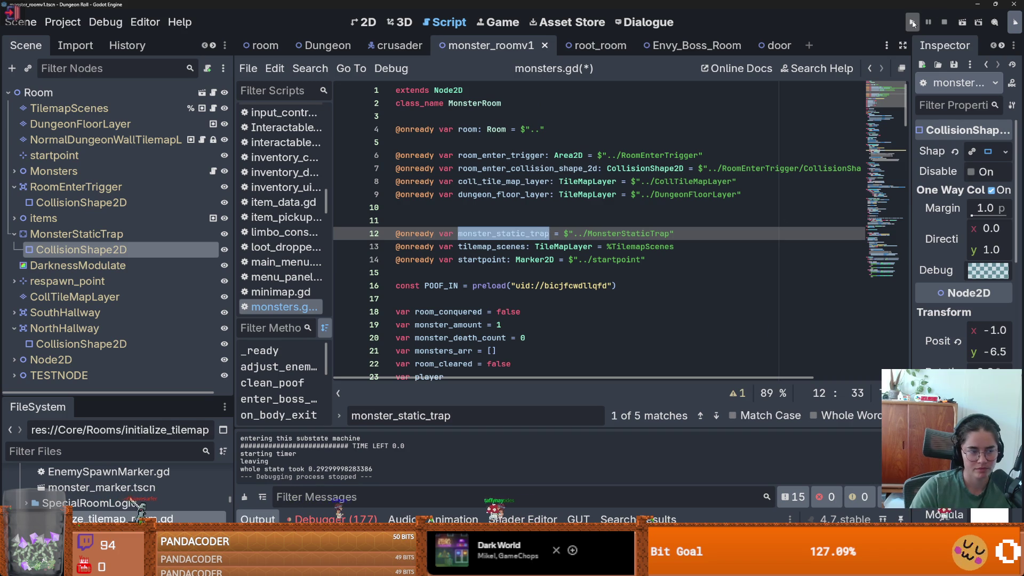
key(F5)
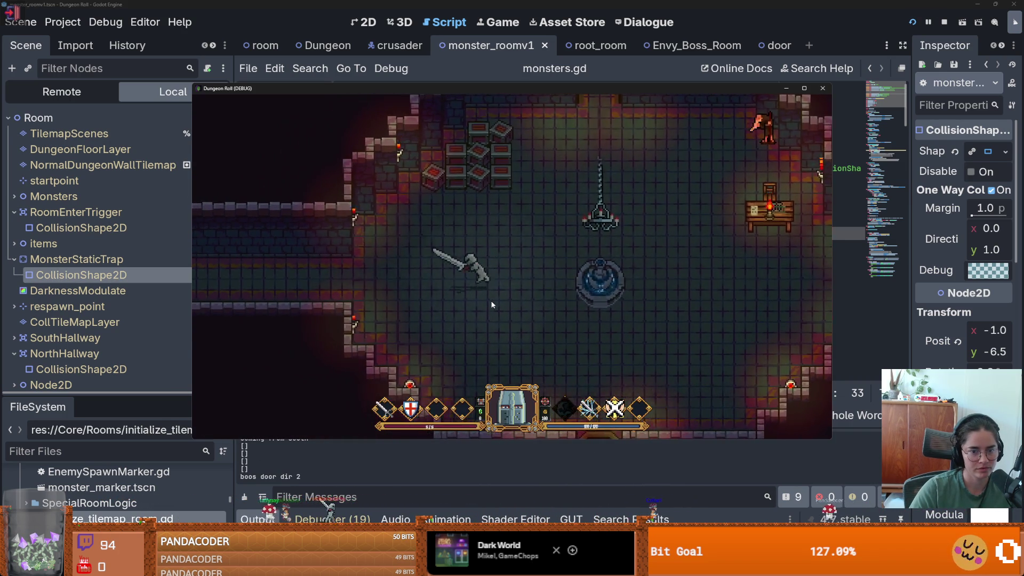
Step: Walk left out of the room, enable debug, and choose the Unus monster room
key(a)
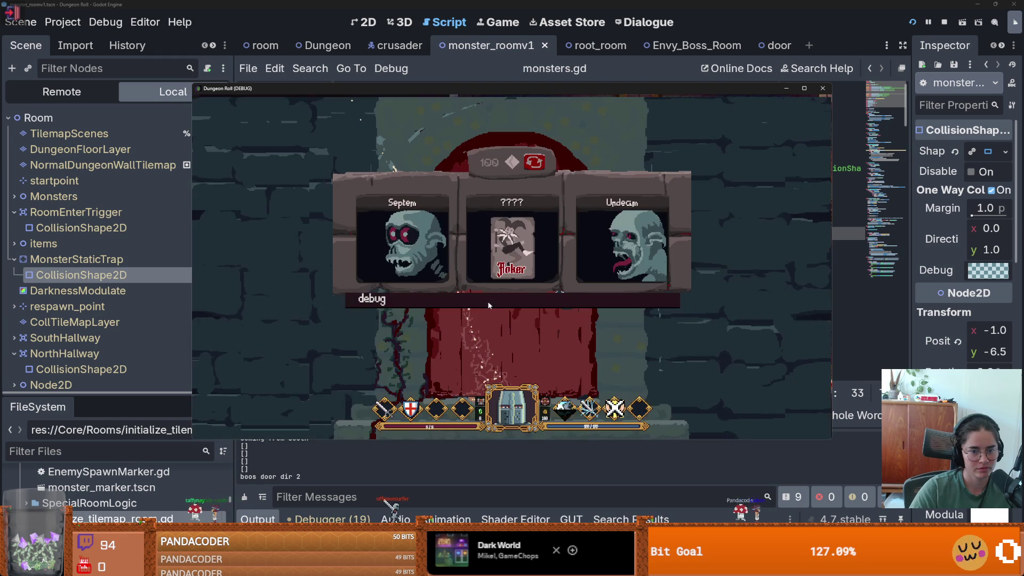
click(489, 300)
scroll(675, 386, down, 5)
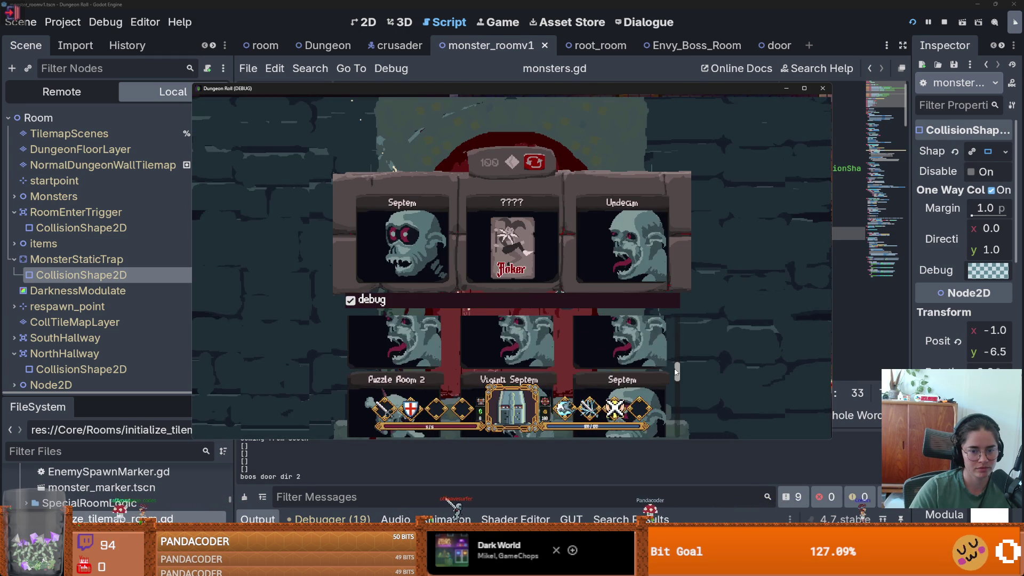
scroll(510, 355, down, 6)
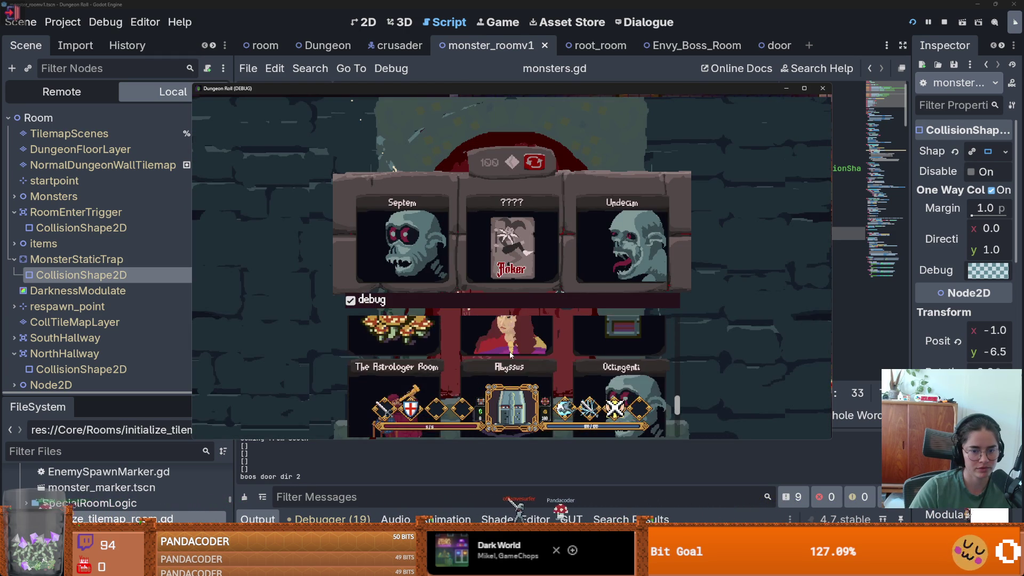
scroll(511, 356, down, 3)
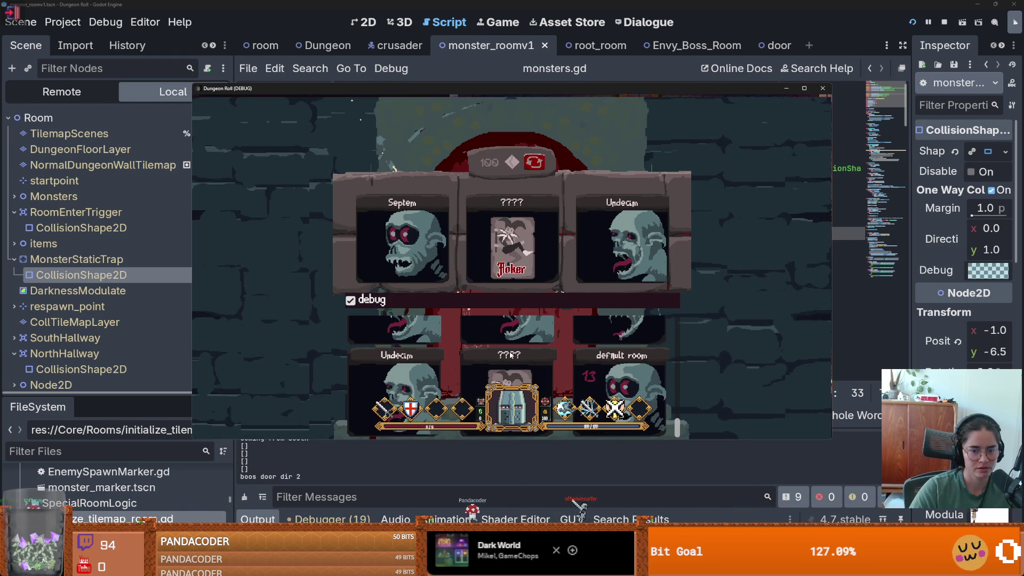
scroll(610, 366, up, 5)
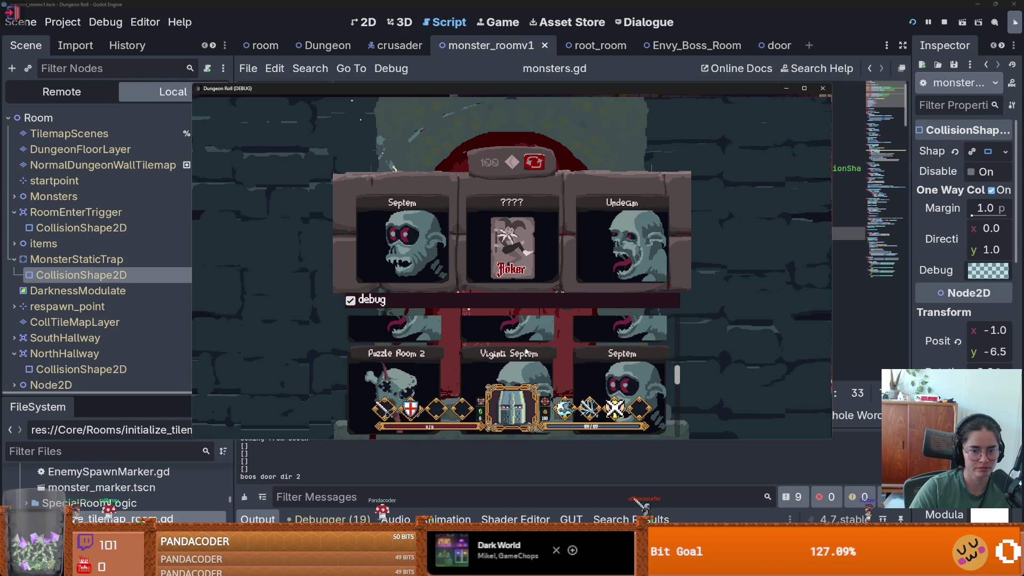
scroll(526, 351, up, 2)
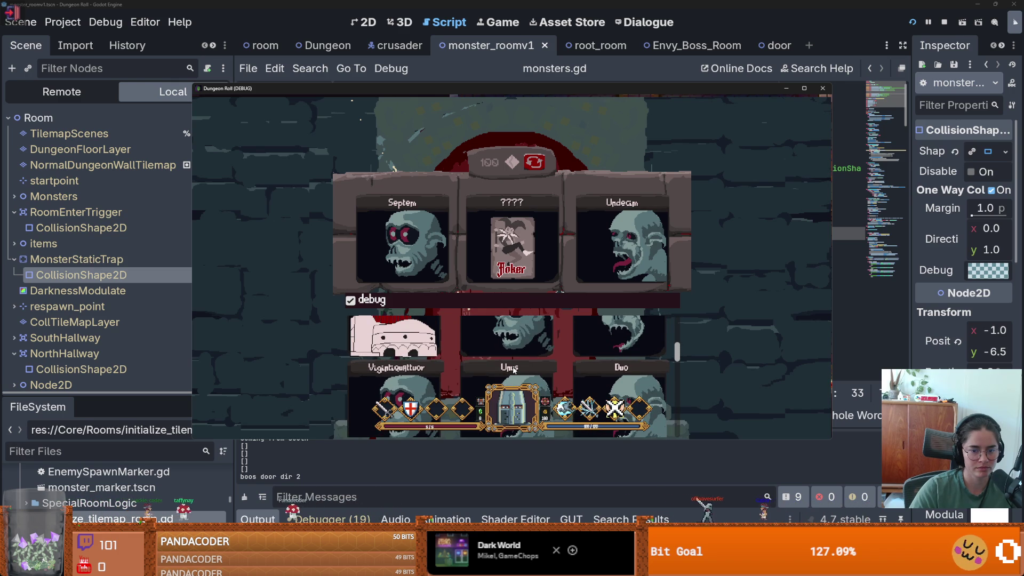
click(513, 369)
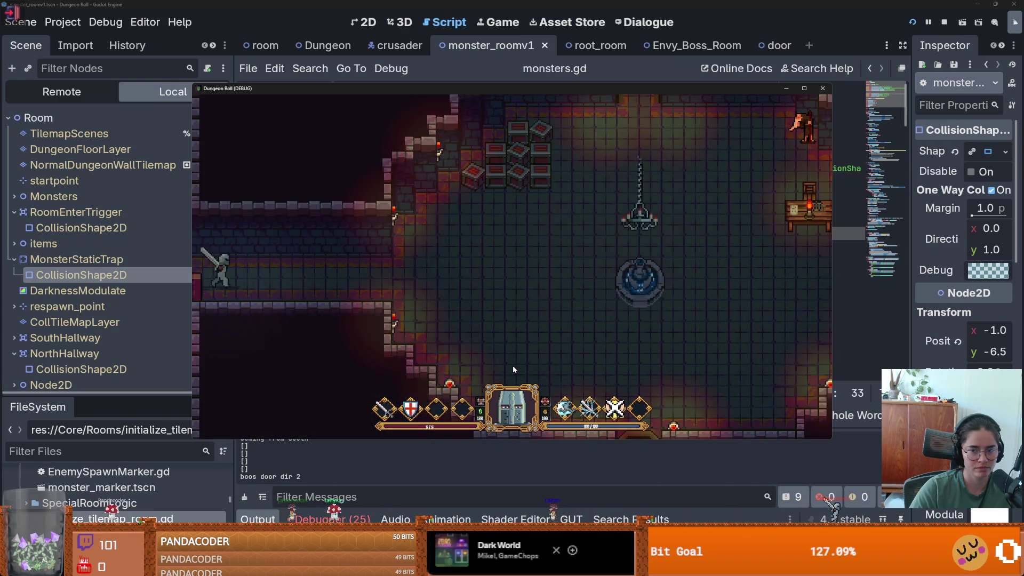
Step: Open the in-game console and view the Remote scene tree with Game expanded
key(grave)
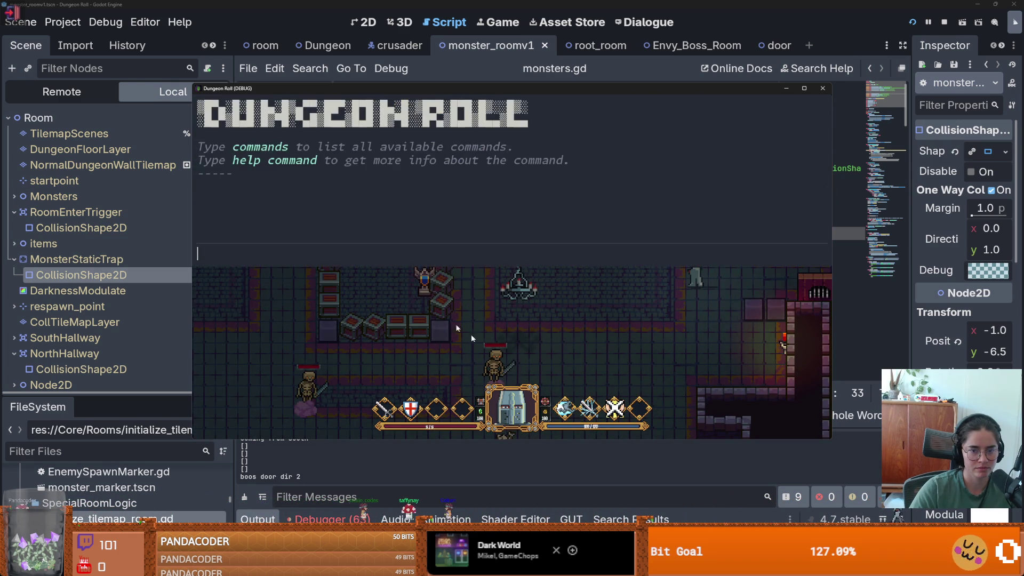
click(61, 91)
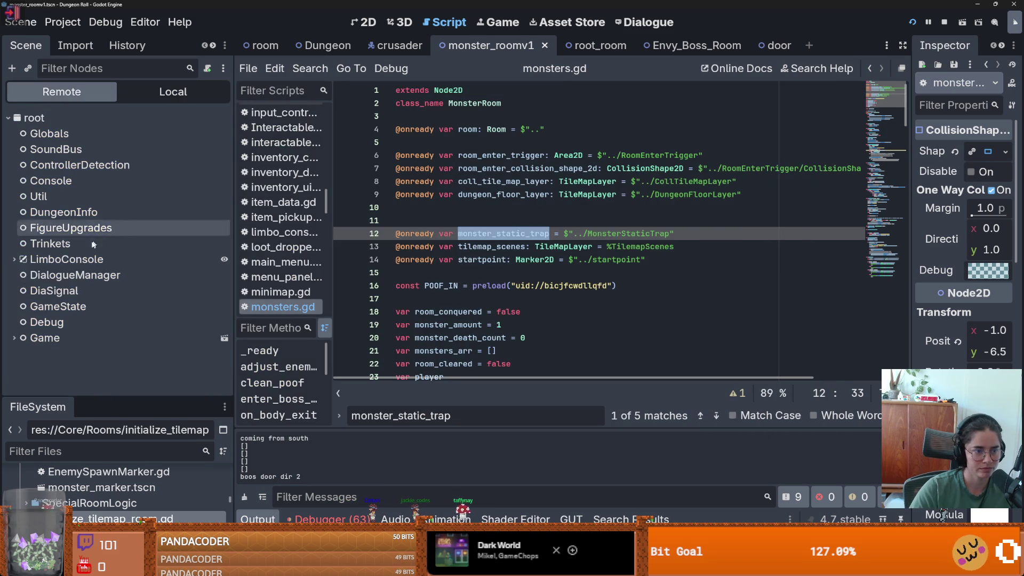
click(14, 338)
scroll(88, 308, down, 5)
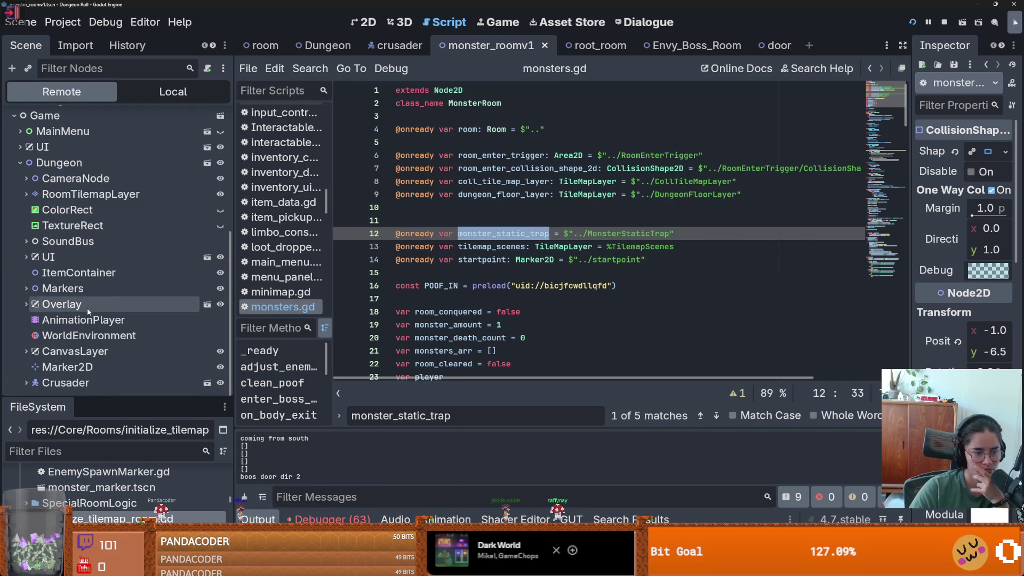
Step: Expand RoomTilemapLayer > Room > MonsterStaticTrap remotely and inspect its CollisionShape2D in a wider Inspector
click(27, 194)
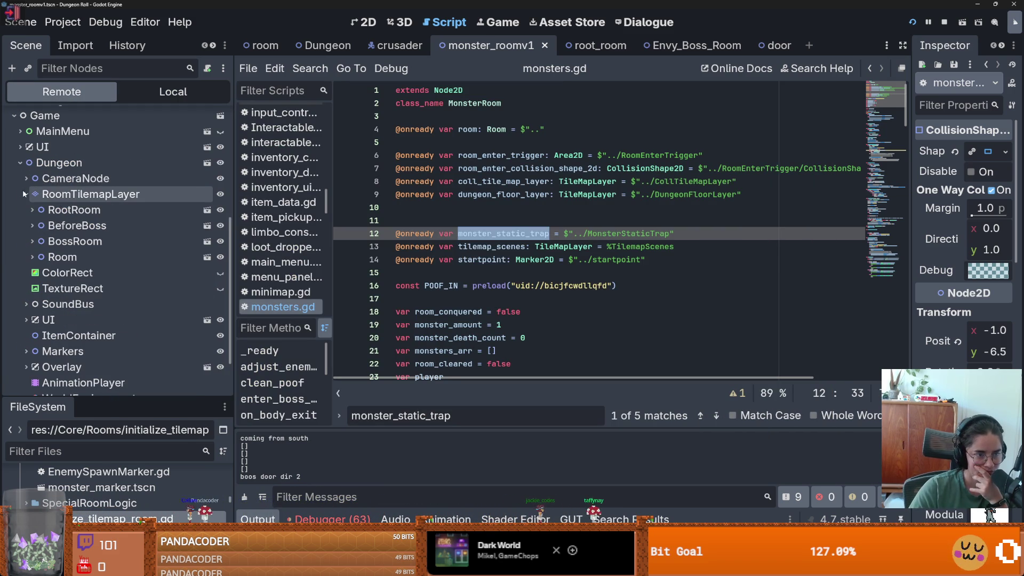
click(32, 257)
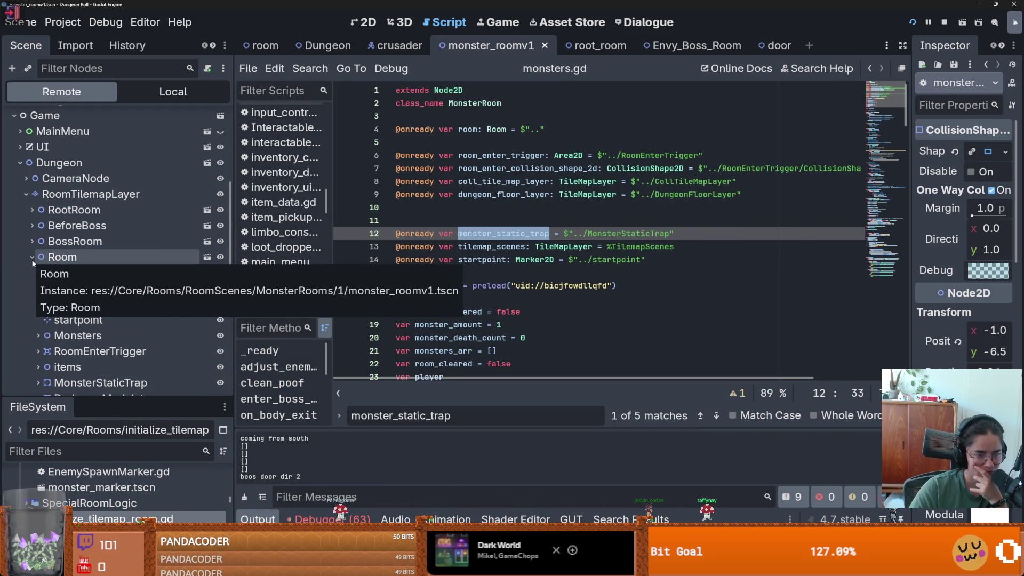
scroll(87, 255, down, 5)
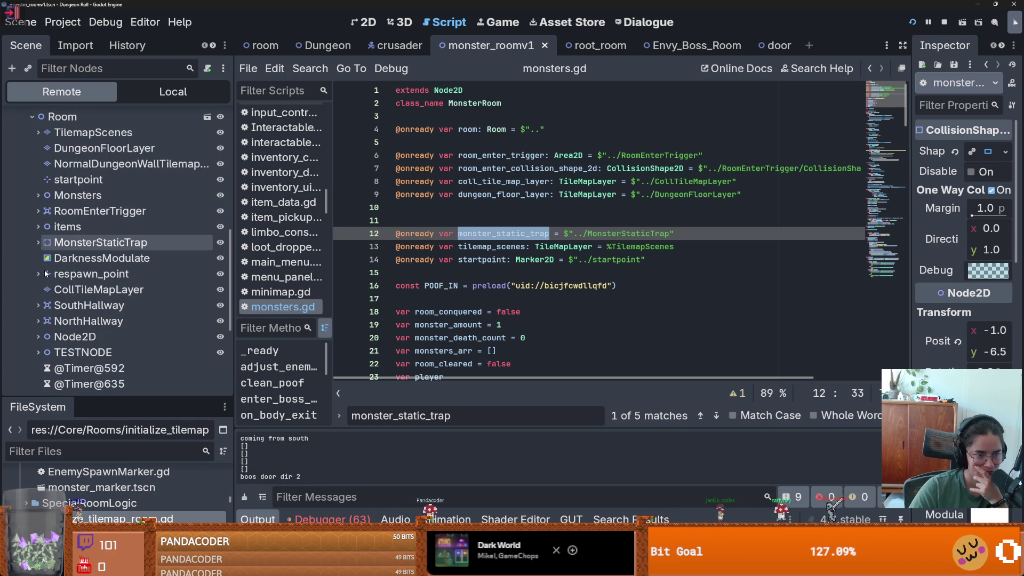
click(33, 243)
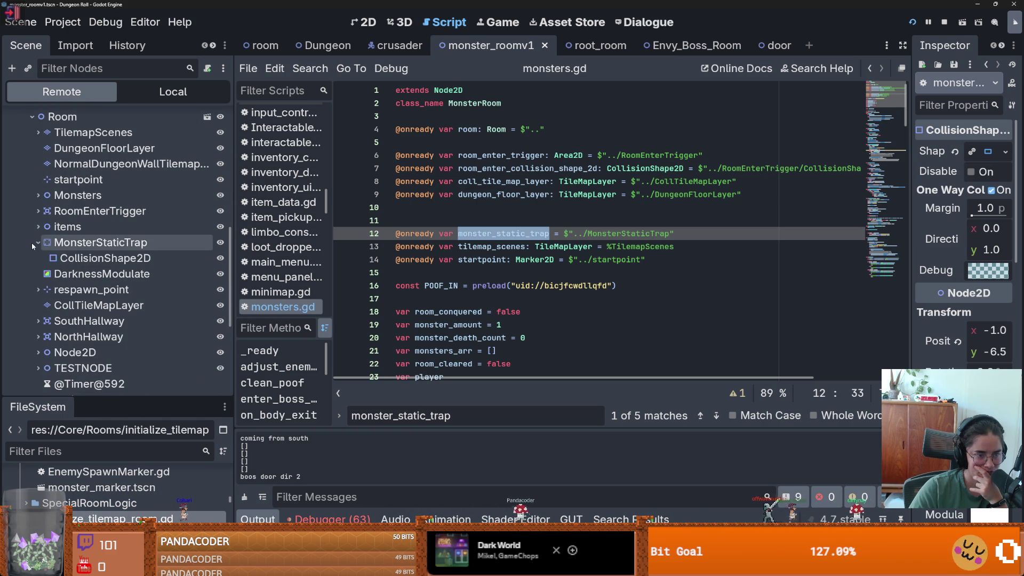
click(101, 258)
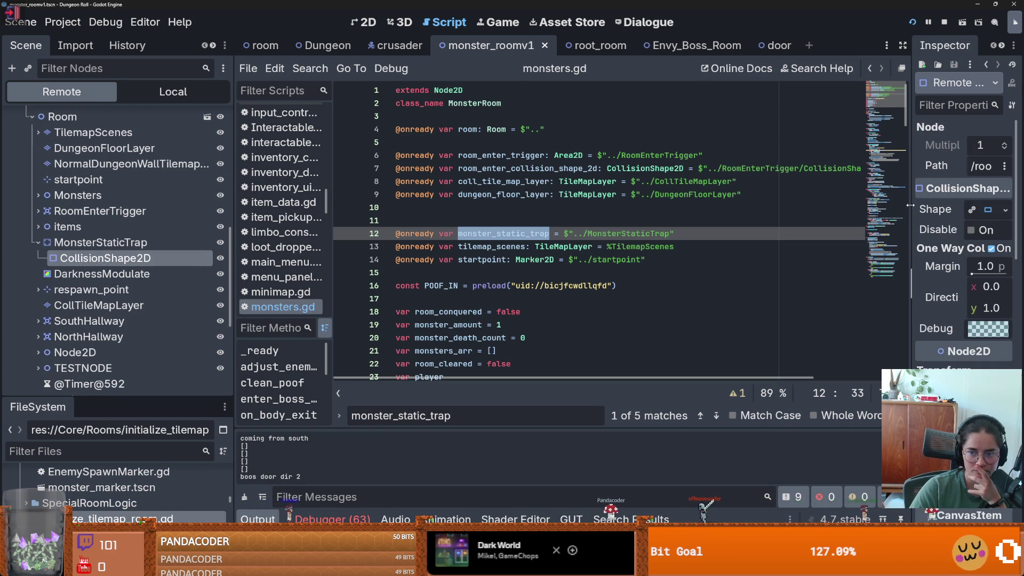
drag(909, 205, 630, 179)
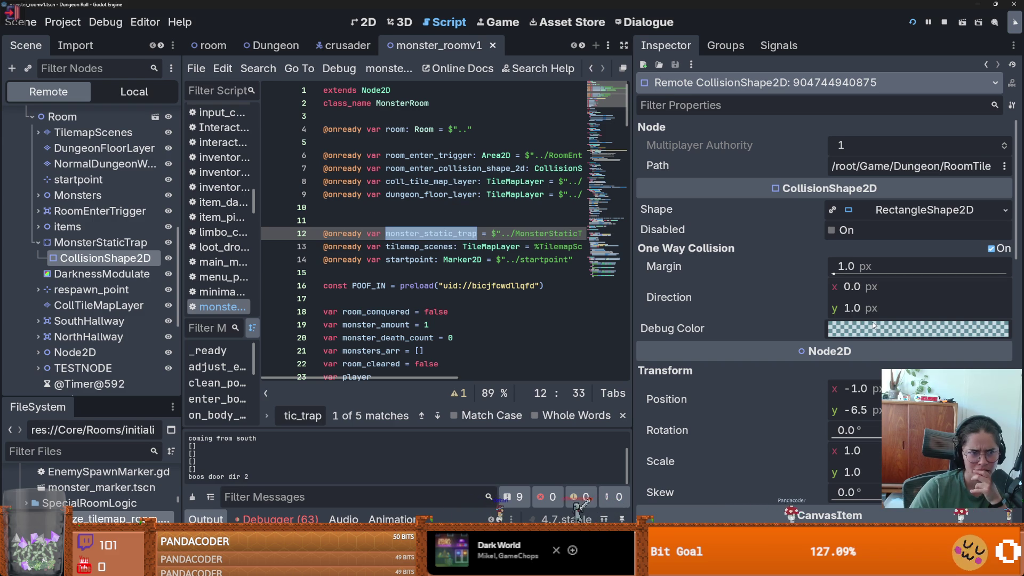
mouse_move(873, 325)
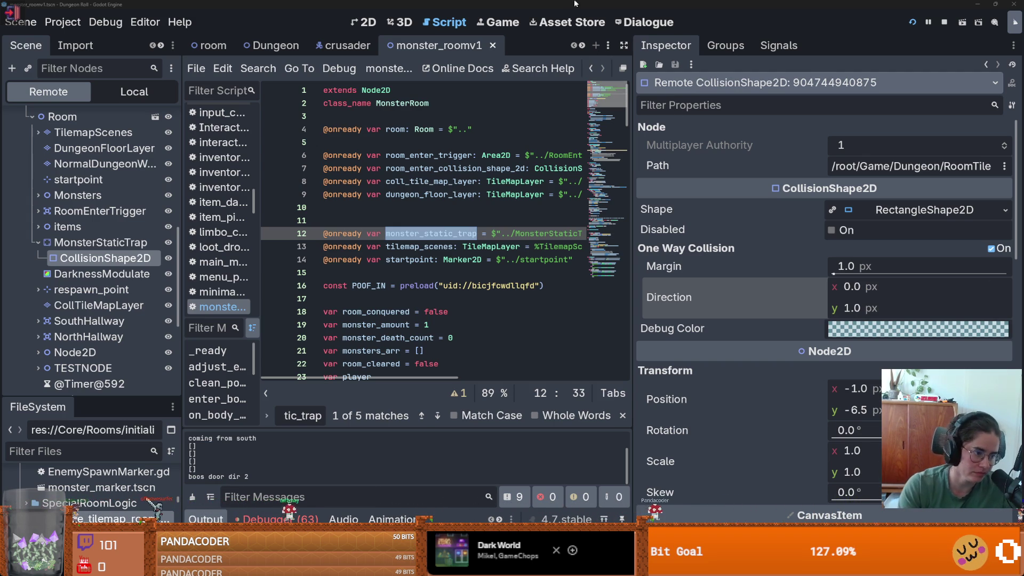
Step: Return to the 2D view and zoom over the room's collision shapes
click(358, 22)
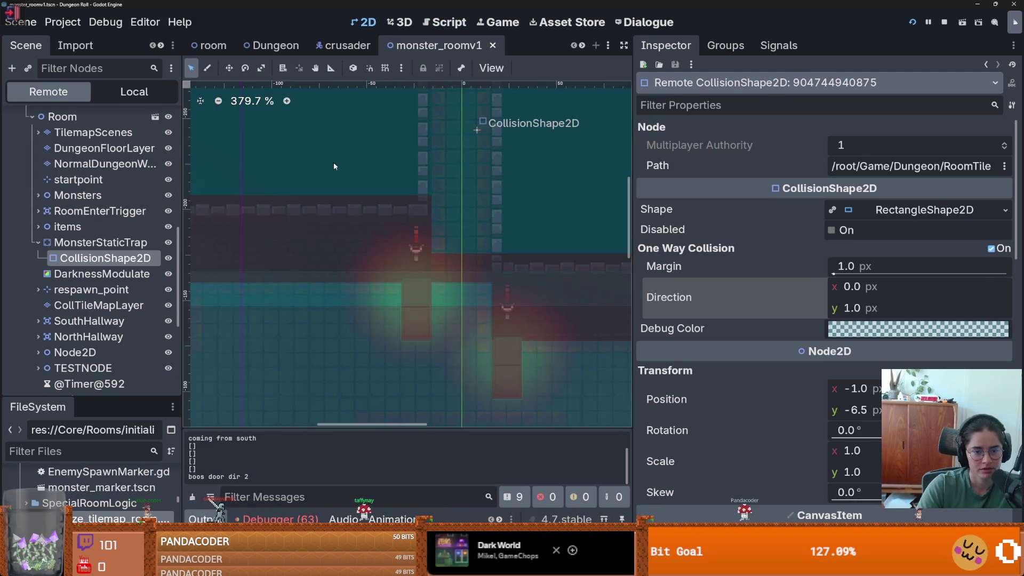
scroll(454, 291, down, 7)
scroll(453, 290, up, 1)
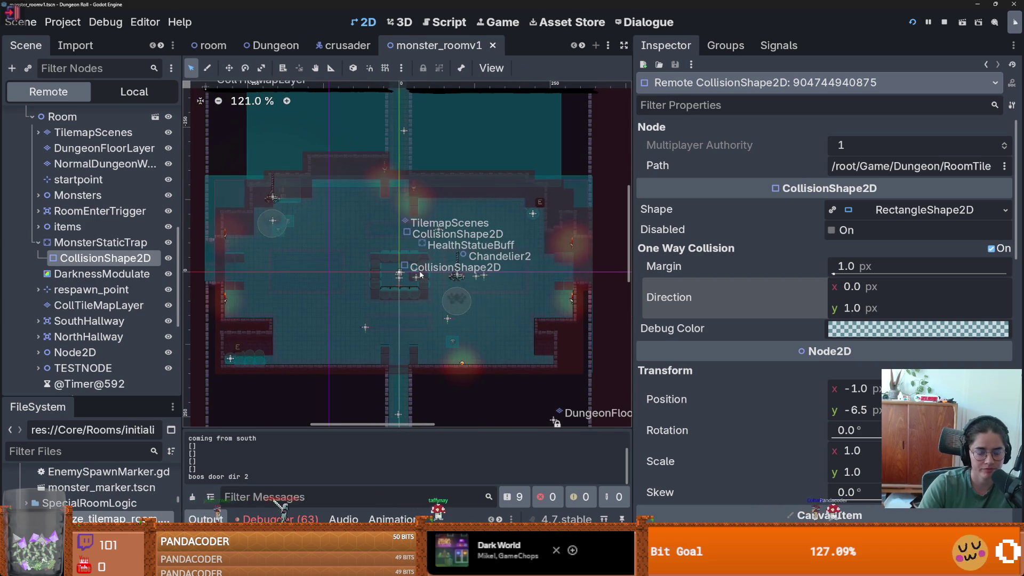
scroll(427, 336, up, 4)
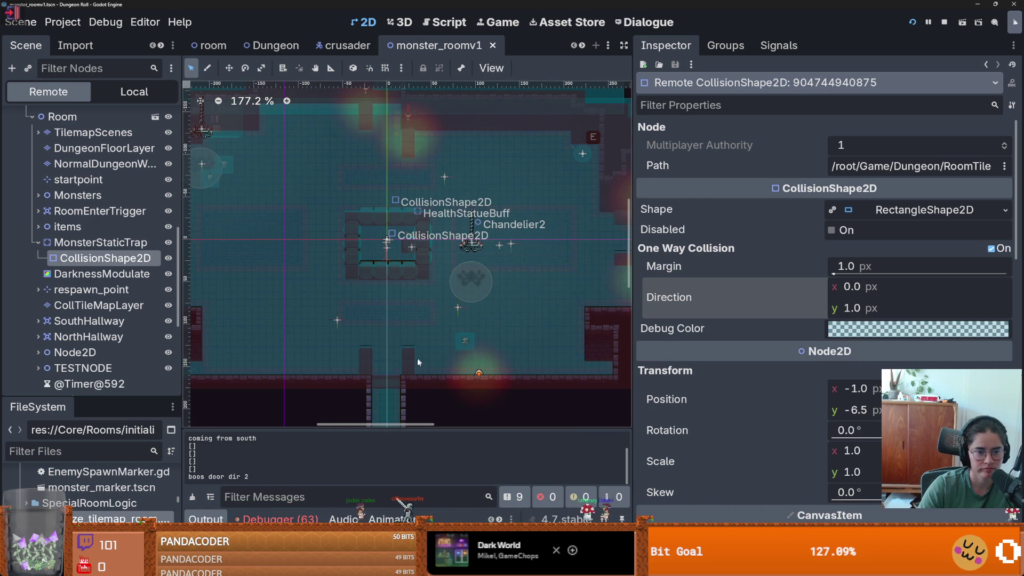
Step: Check the live MonsterStaticTrap body and its CollisionShape2D, then stop the game
right_click(124, 260)
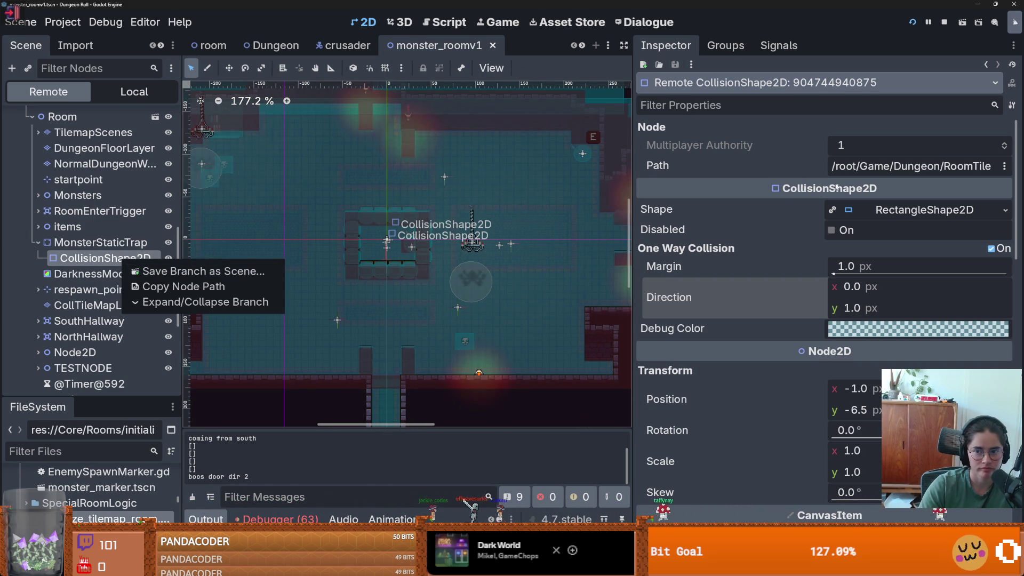
click(81, 259)
click(100, 242)
click(105, 258)
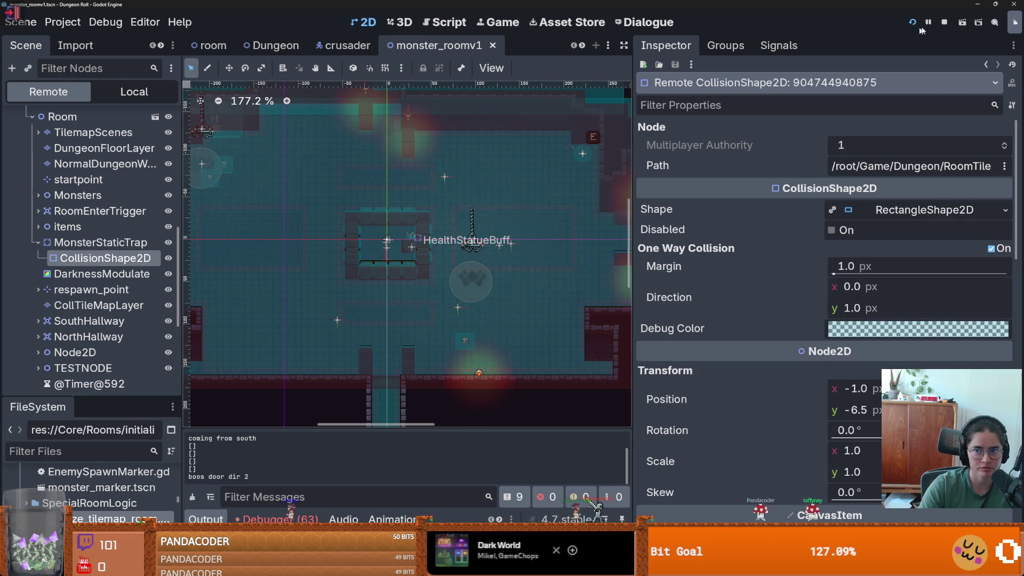
key(F8)
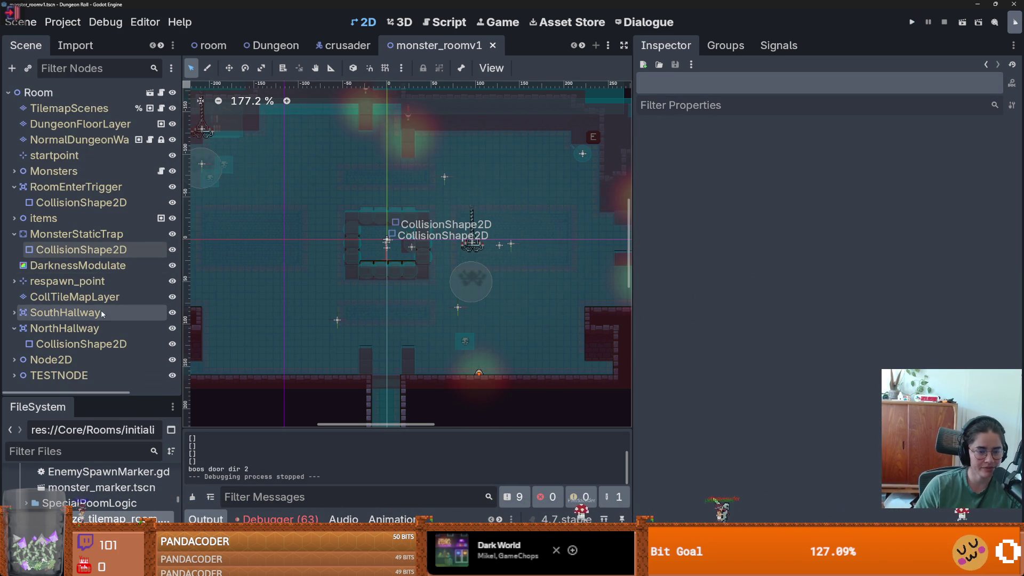
Step: Give MonsterStaticTrap's CollisionShape2D a WorldBoundaryShape2D and drag its boundary line down in the room
click(67, 252)
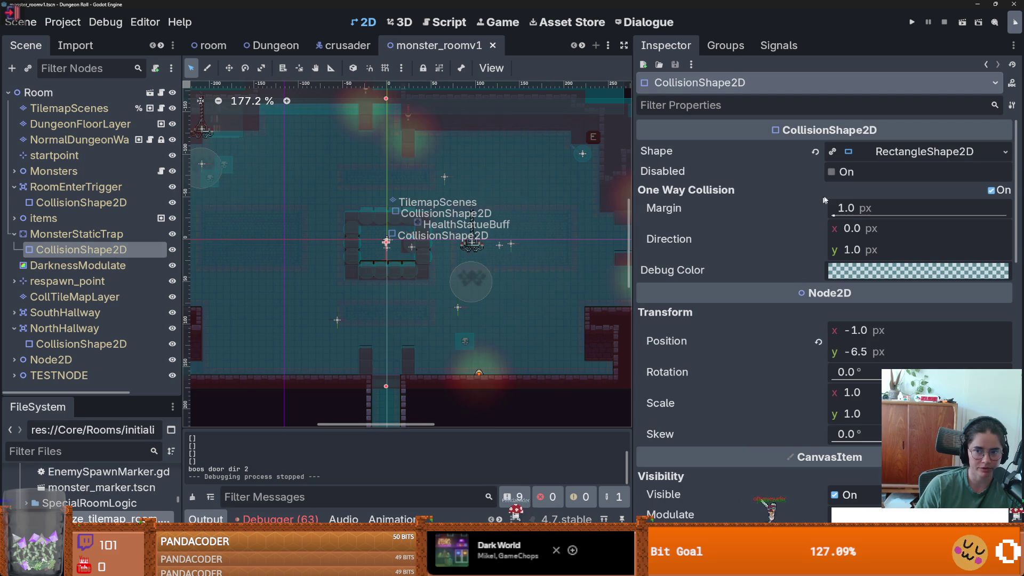
click(1005, 151)
click(937, 173)
scroll(488, 360, down, 5)
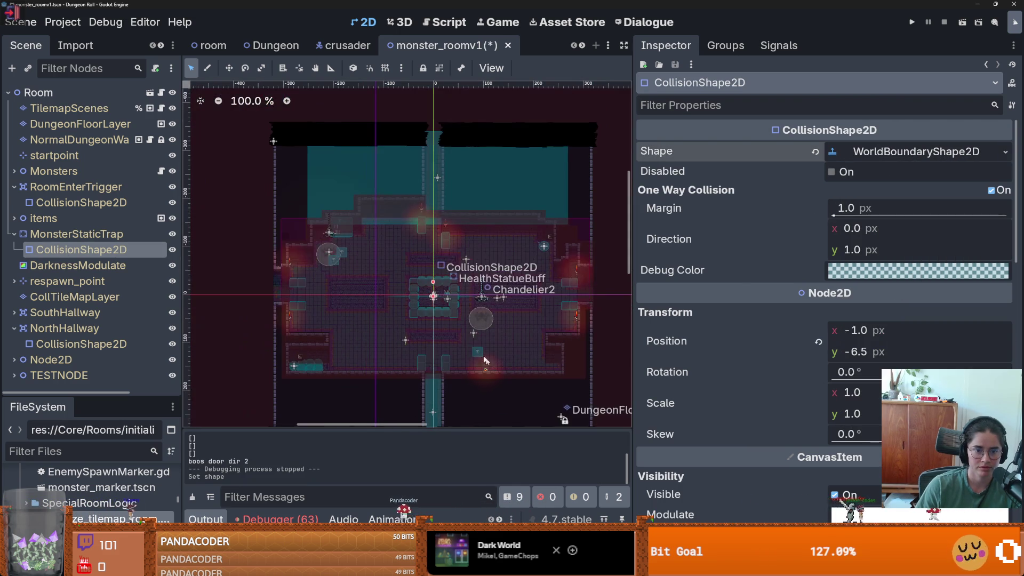
scroll(367, 333, down, 2)
scroll(385, 251, up, 2)
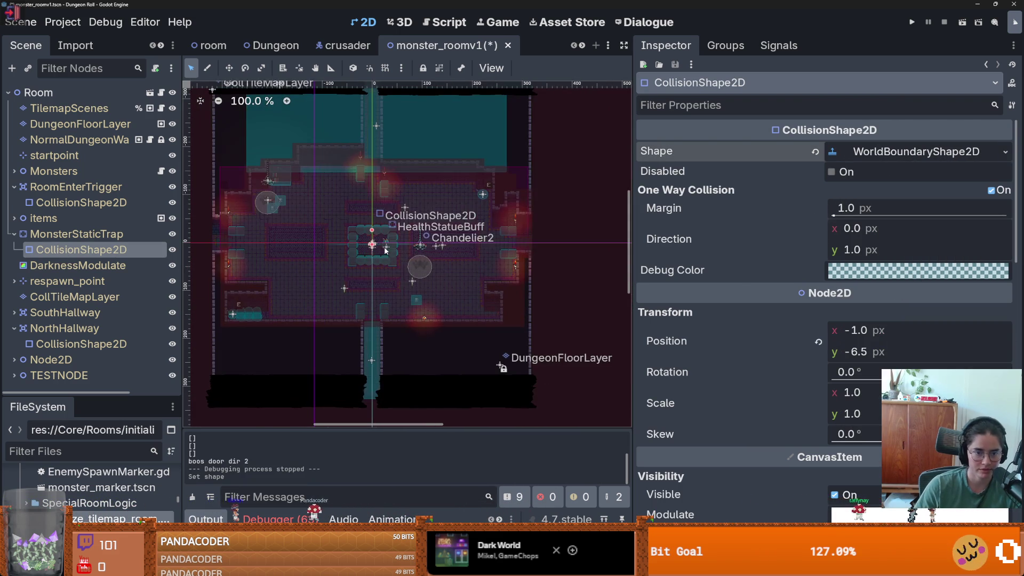
mouse_move(371, 244)
mouse_down()
mouse_move(373, 337)
mouse_move(367, 254)
mouse_up()
Step: Turn off One Way Collision on the boundary shape and bring up the script editor
scroll(373, 337, up, 8)
scroll(374, 336, up, 3)
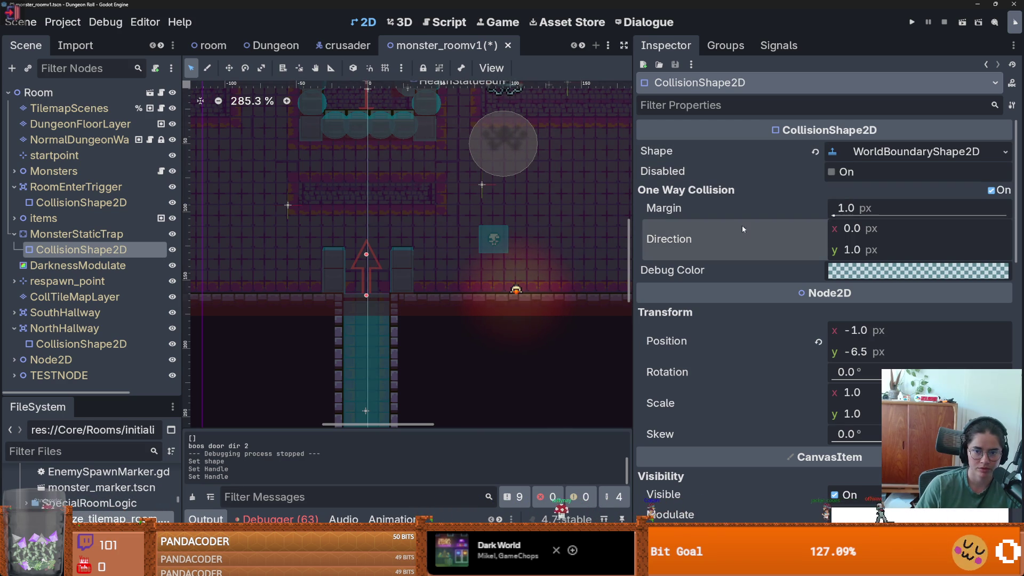
click(991, 190)
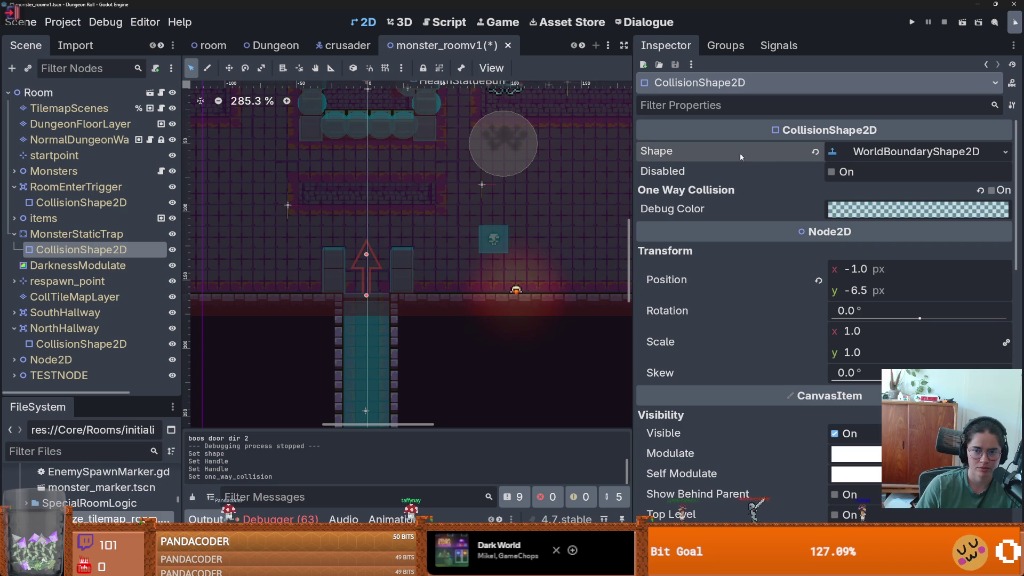
click(854, 153)
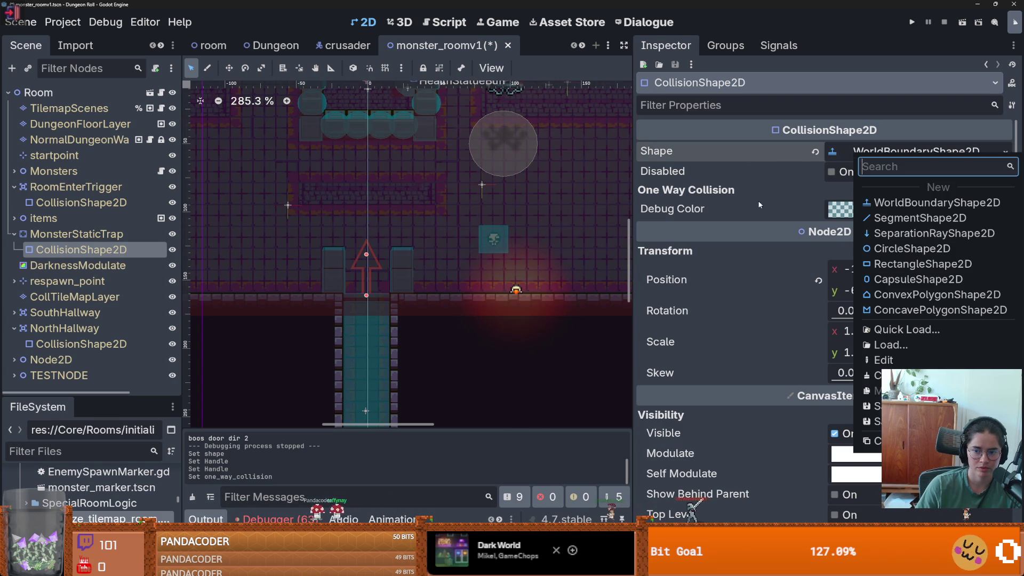
key(Escape)
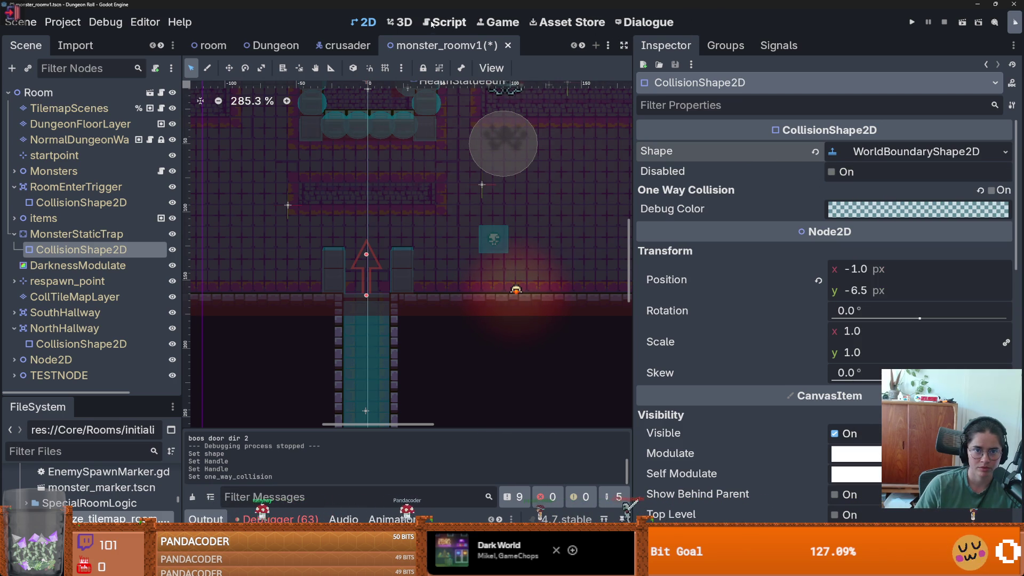
key(ctrl+F3)
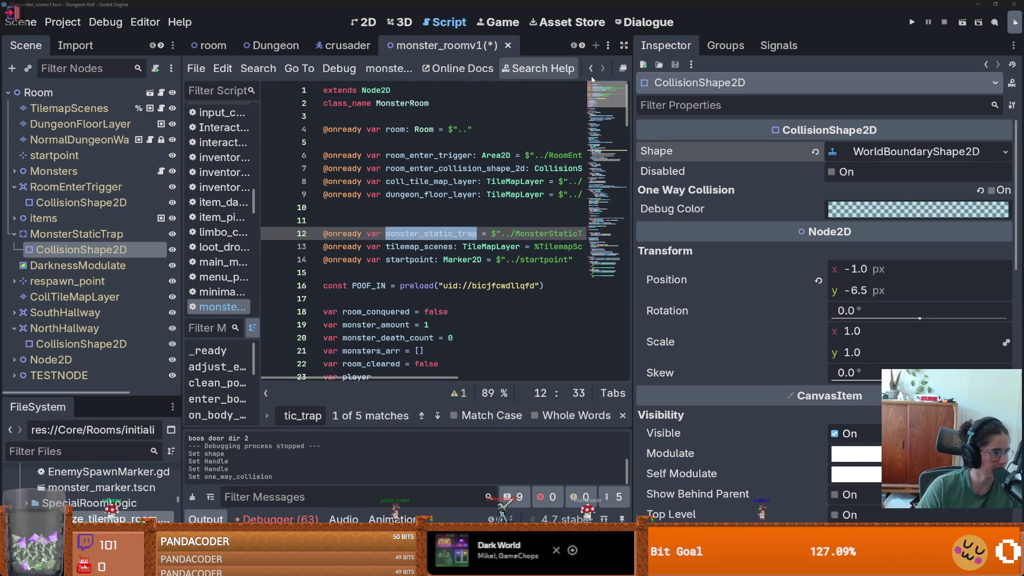
Step: Read the WorldBoundaryShape2D class reference's normal property in a widened help panel, then return to 2D
click(591, 68)
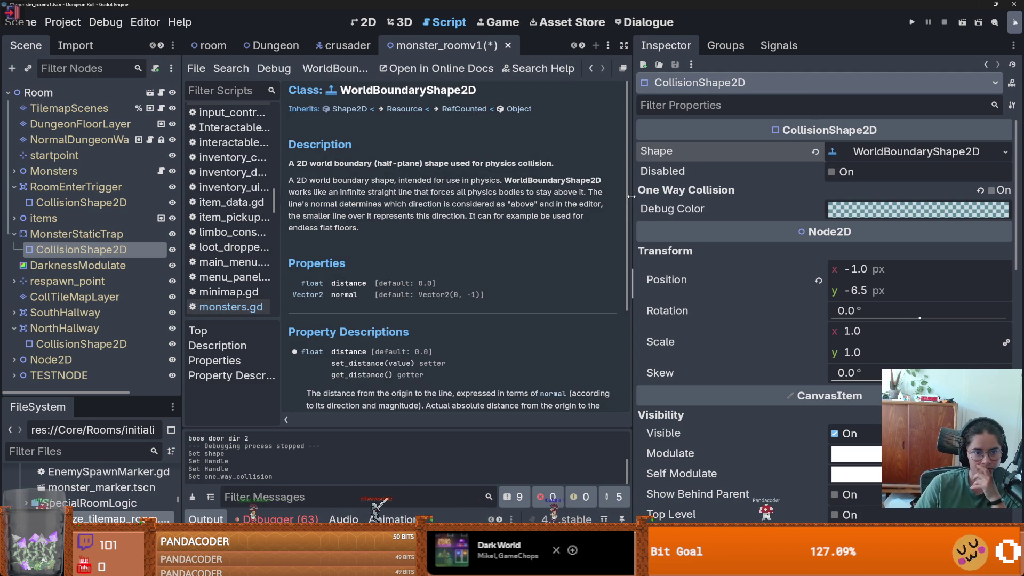
drag(631, 197, 646, 197)
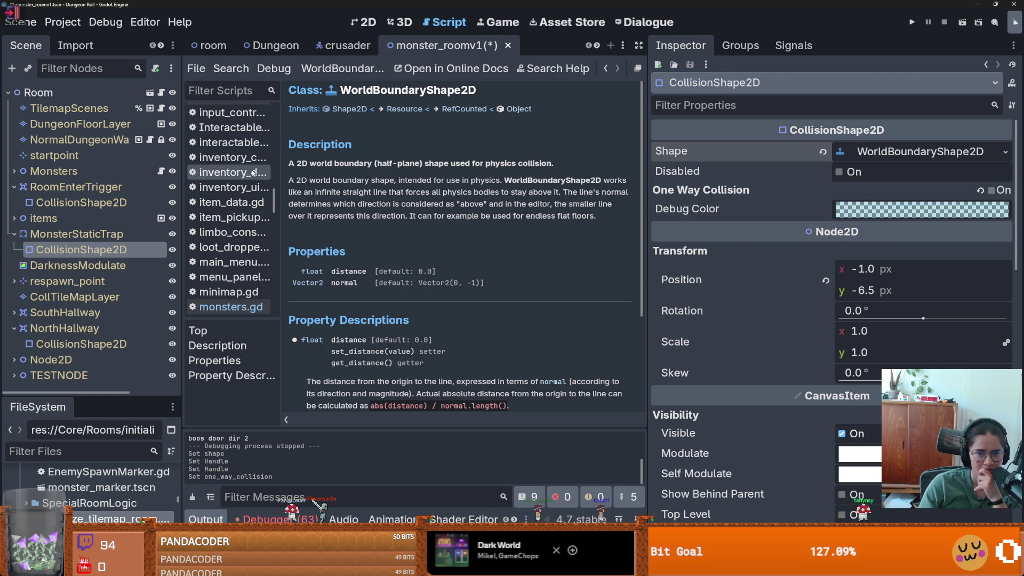
scroll(396, 309, down, 5)
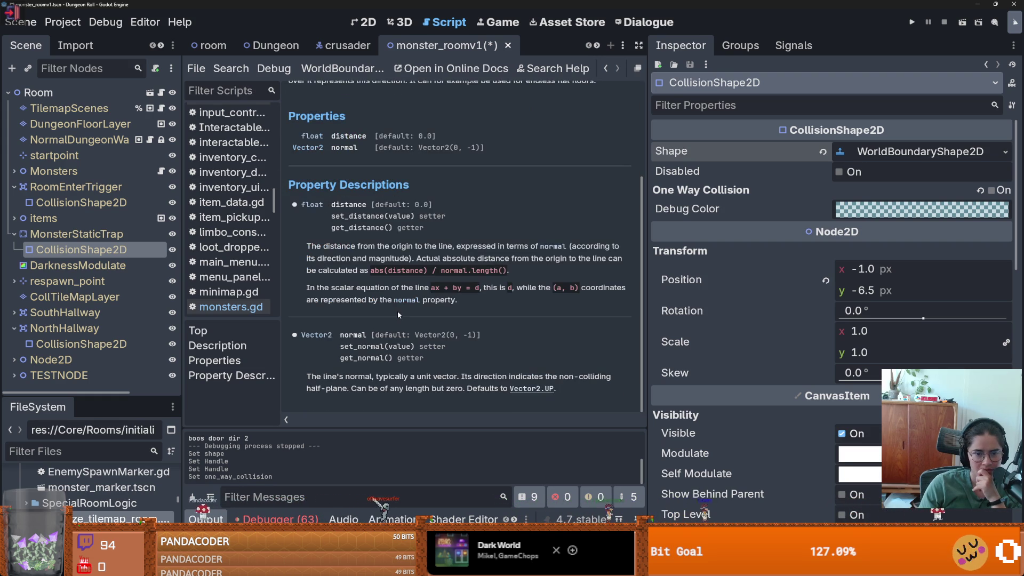
click(368, 25)
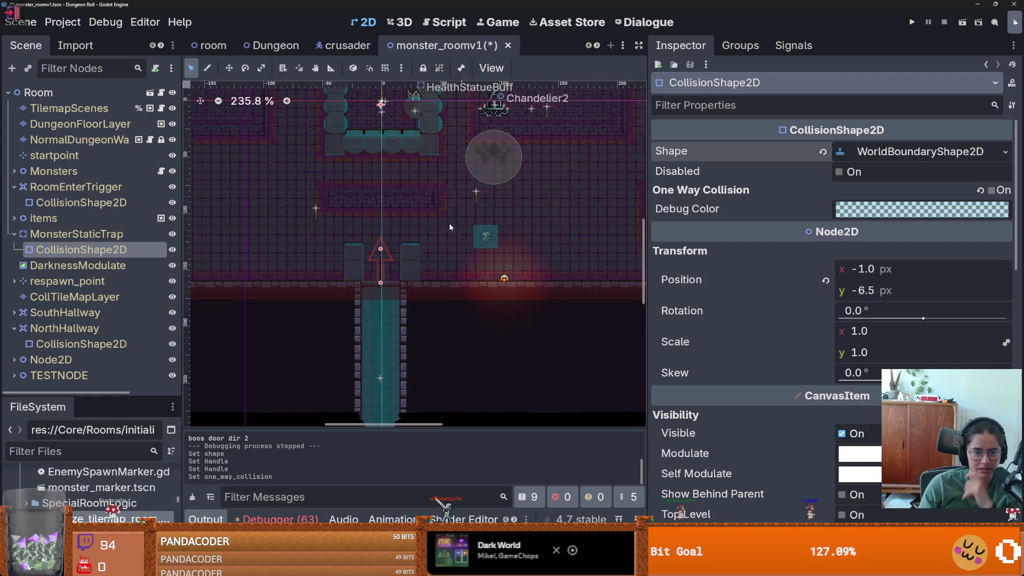
Step: Duplicate the trap's collision shape, move the copy up-left, and rotate it 90°
key(ctrl+d)
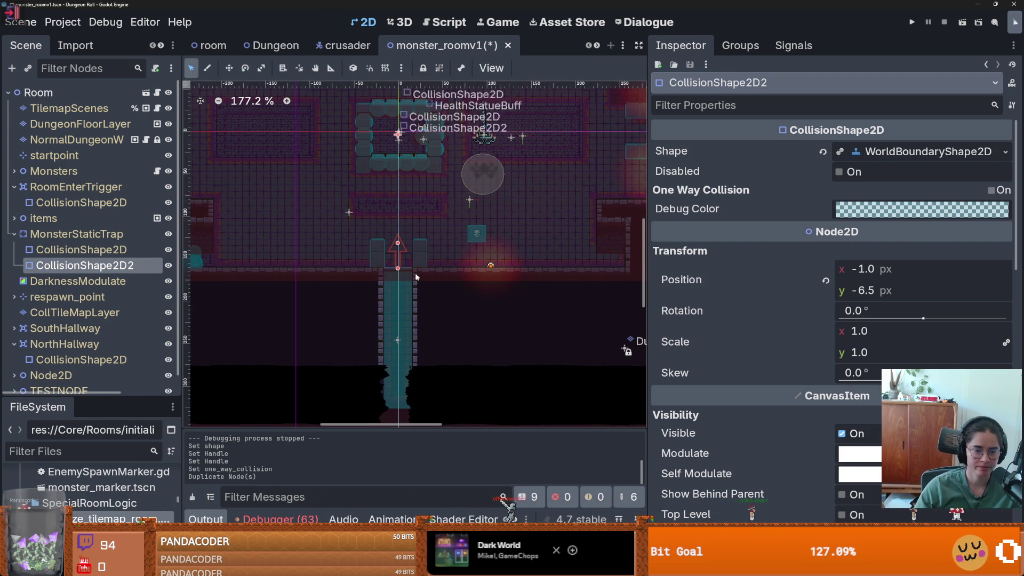
drag(411, 275, 258, 148)
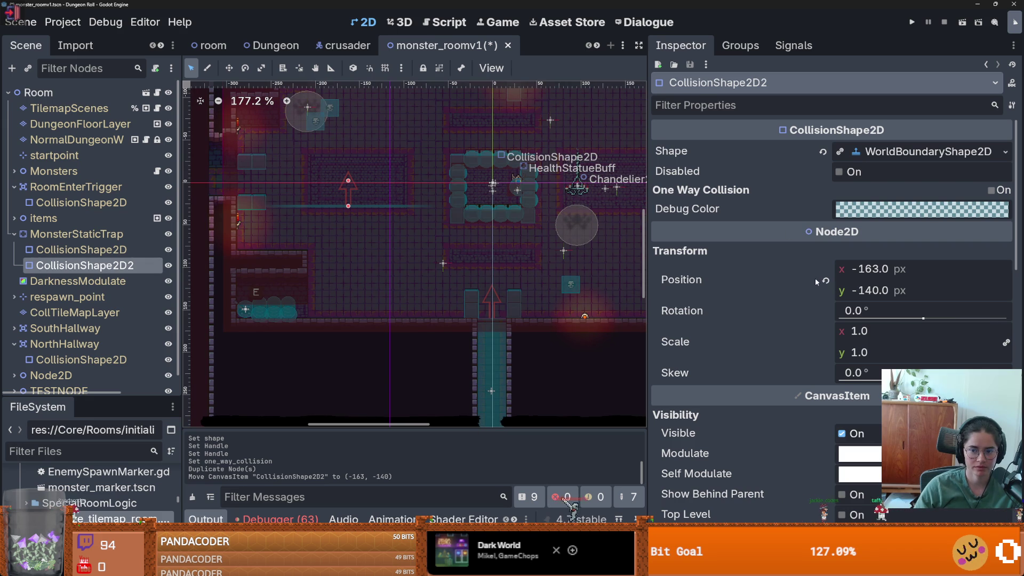
click(852, 303)
text(90)
key(Return)
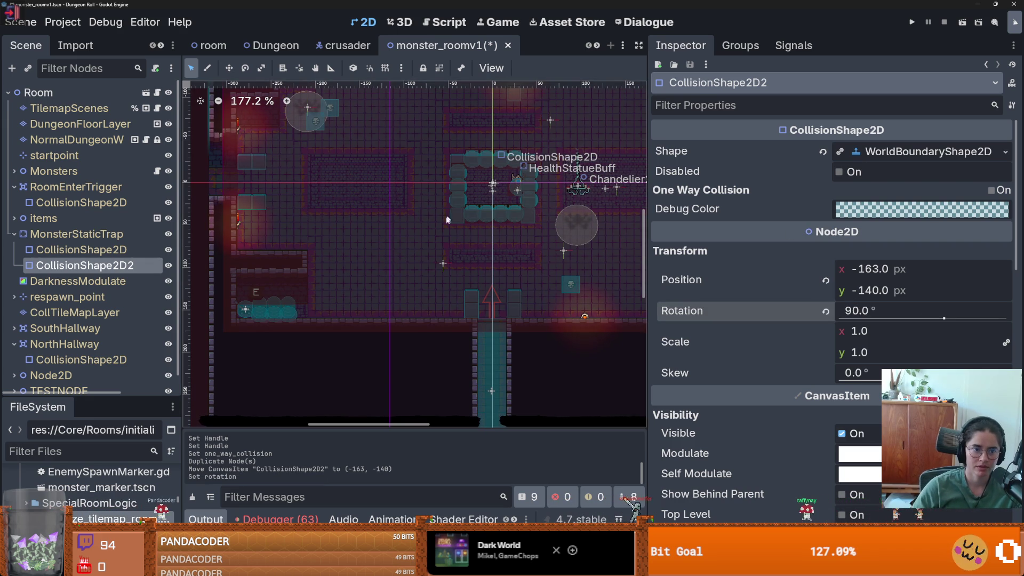
scroll(422, 243, down, 4)
scroll(392, 208, up, 2)
scroll(392, 208, up, 3)
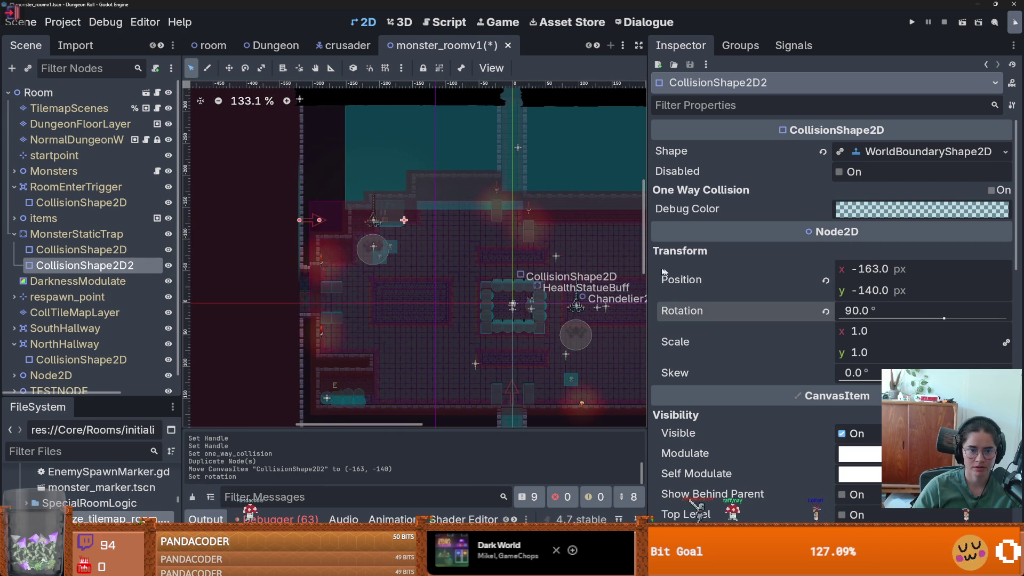
Step: Set the second boundary's distance to -155.07, keeping its original normal, and save the scene
click(907, 152)
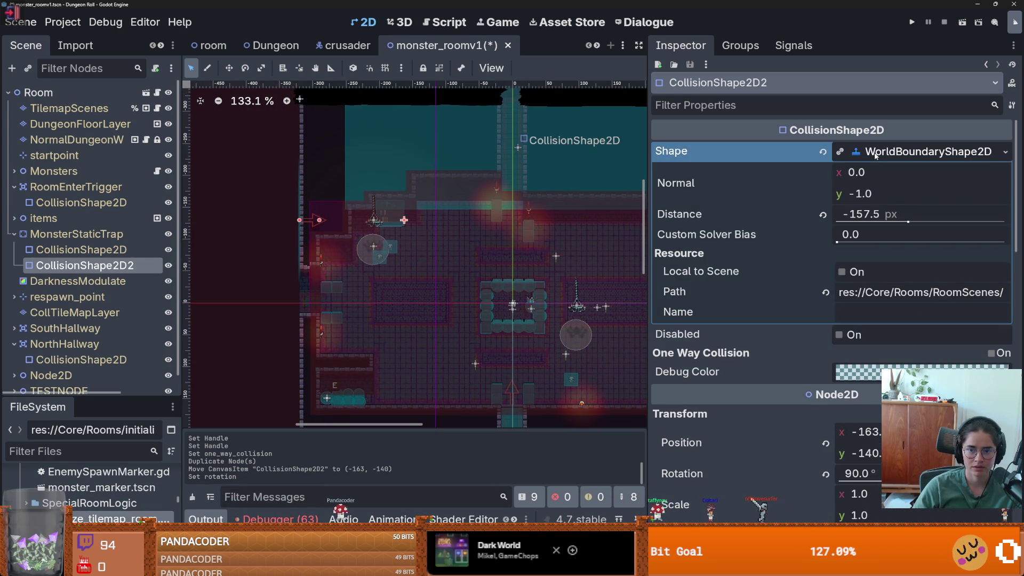
click(907, 152)
scroll(356, 269, up, 2)
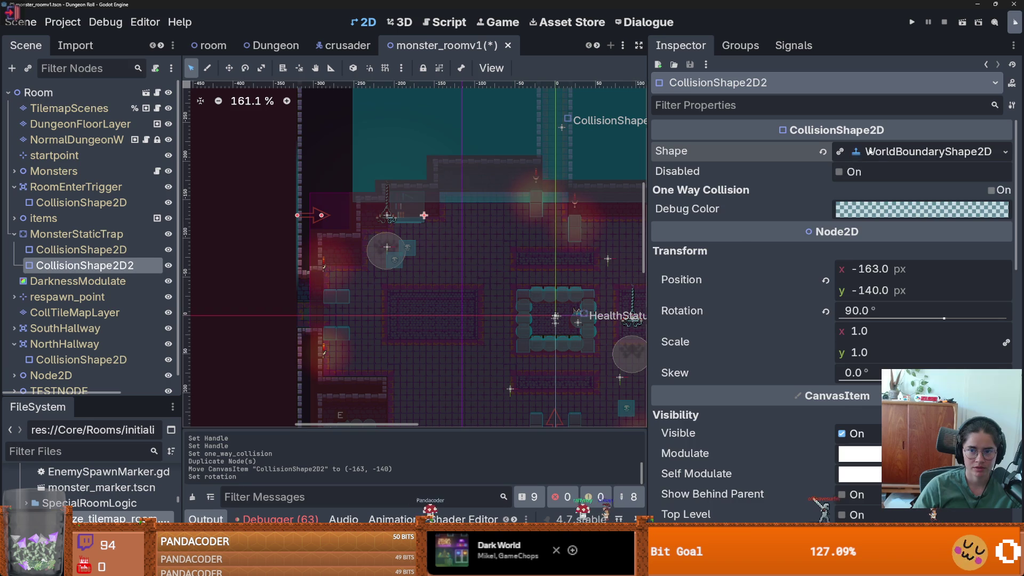
click(896, 151)
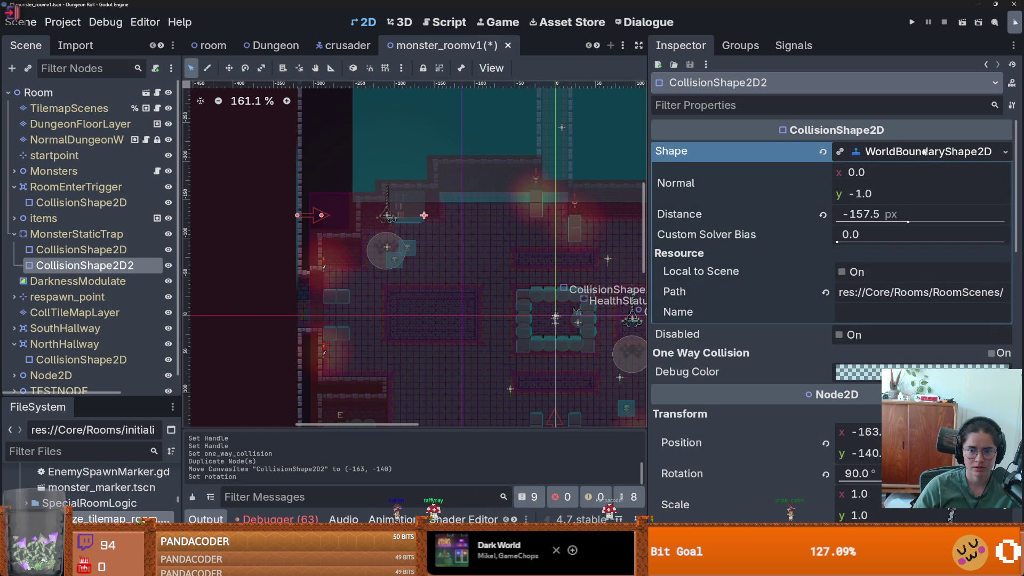
mouse_move(908, 225)
mouse_down()
mouse_move(917, 226)
mouse_move(910, 234)
mouse_up()
mouse_move(893, 198)
mouse_down()
mouse_move(809, 197)
mouse_move(912, 197)
mouse_up()
key(ctrl+z)
scroll(524, 289, down, 4)
scroll(525, 290, up, 3)
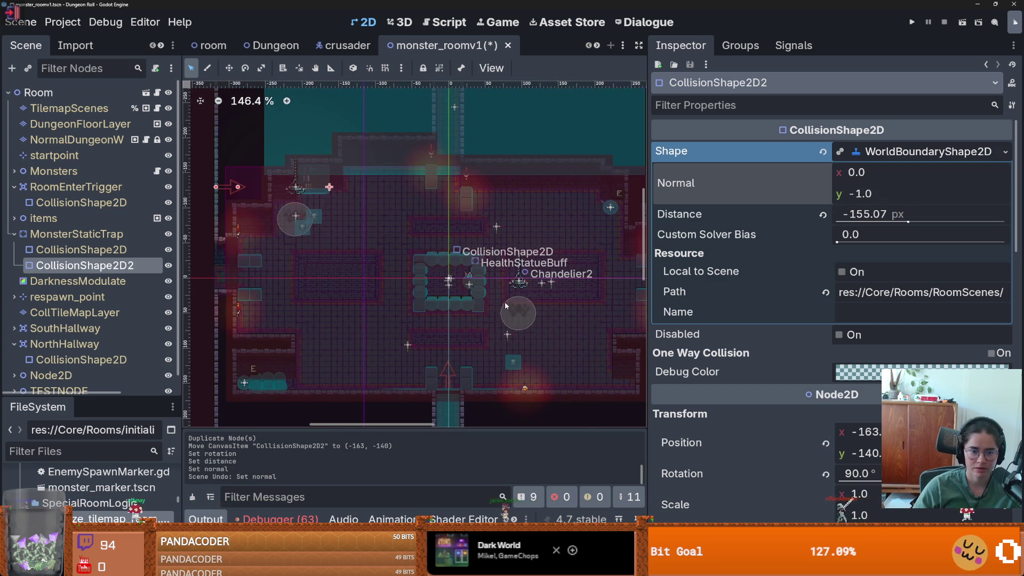
key(ctrl+s)
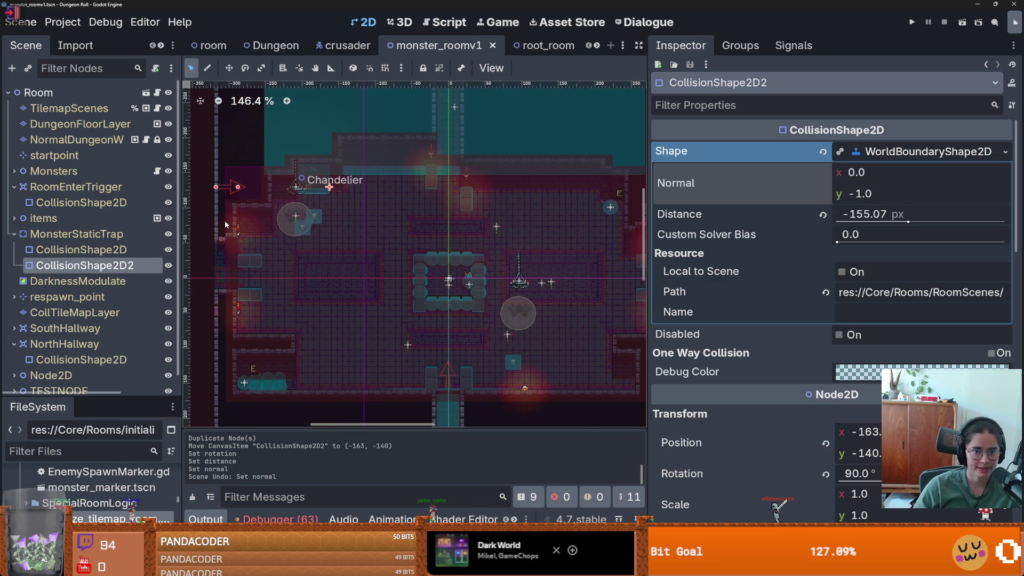
Step: Shift the second boundary down, then add a third copy rotated 180° on the room's right side
drag(215, 180, 215, 282)
key(ctrl+s)
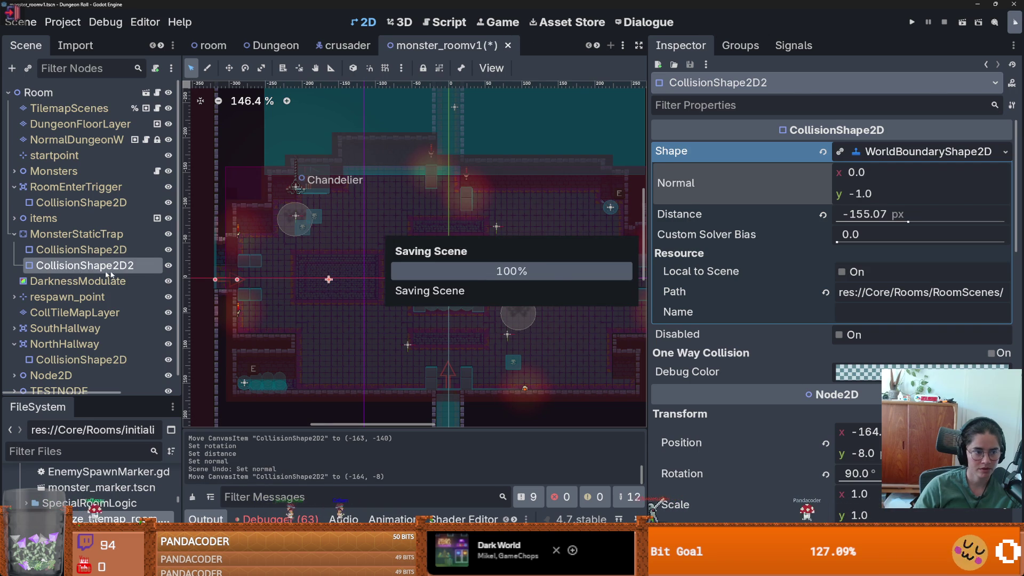
key(ctrl+d)
click(860, 311)
text(180)
key(Return)
scroll(372, 177, up, 5)
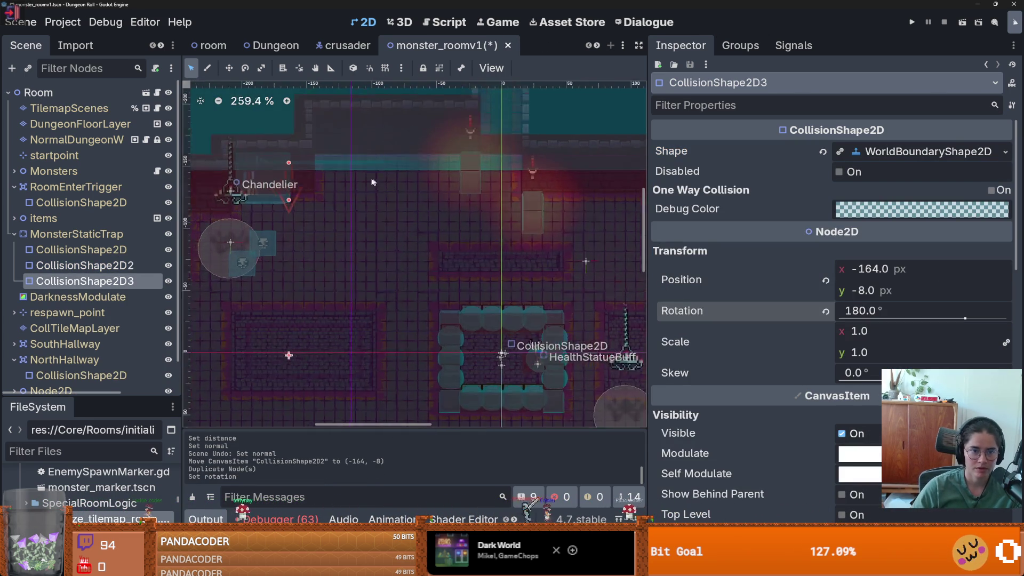
mouse_move(271, 159)
mouse_down()
mouse_move(523, 139)
mouse_move(573, 149)
mouse_move(564, 146)
mouse_up()
scroll(559, 252, down, 6)
scroll(559, 252, up, 2)
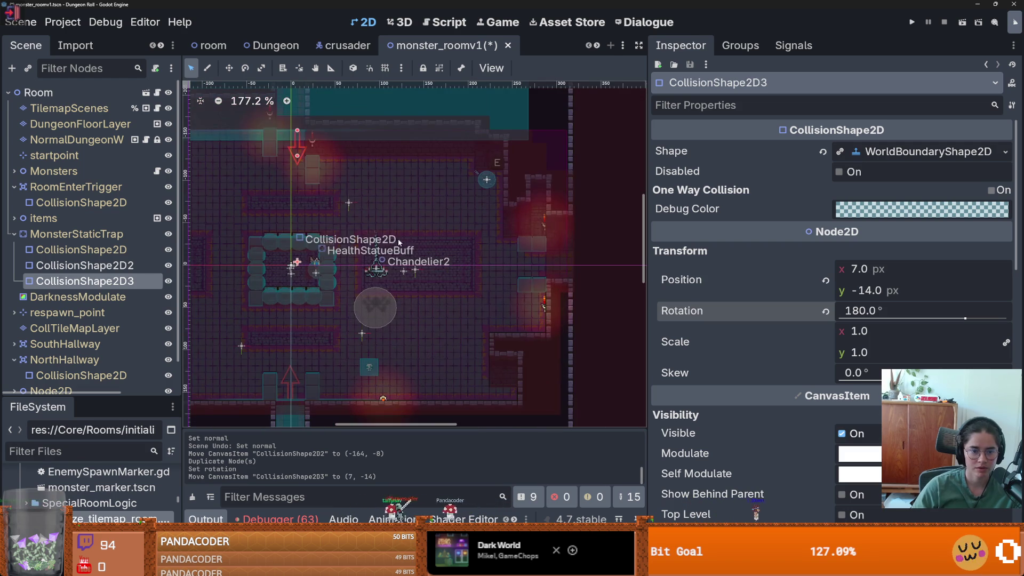
Step: Add a fourth boundary copy rotated 270°, adjust its handle, save, and open initialize_tilemap_room.gd
key(ctrl+d)
click(916, 311)
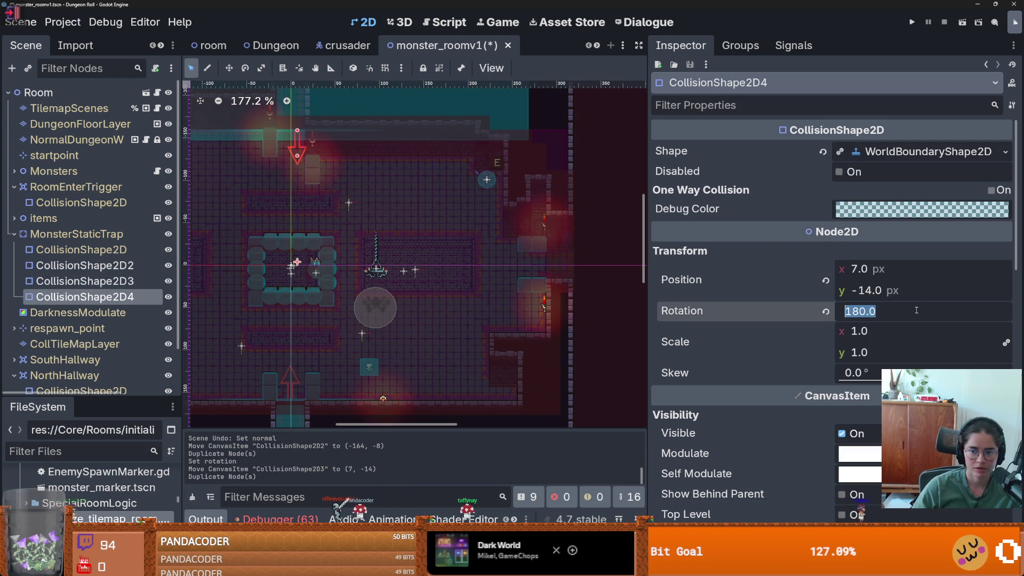
text(28)
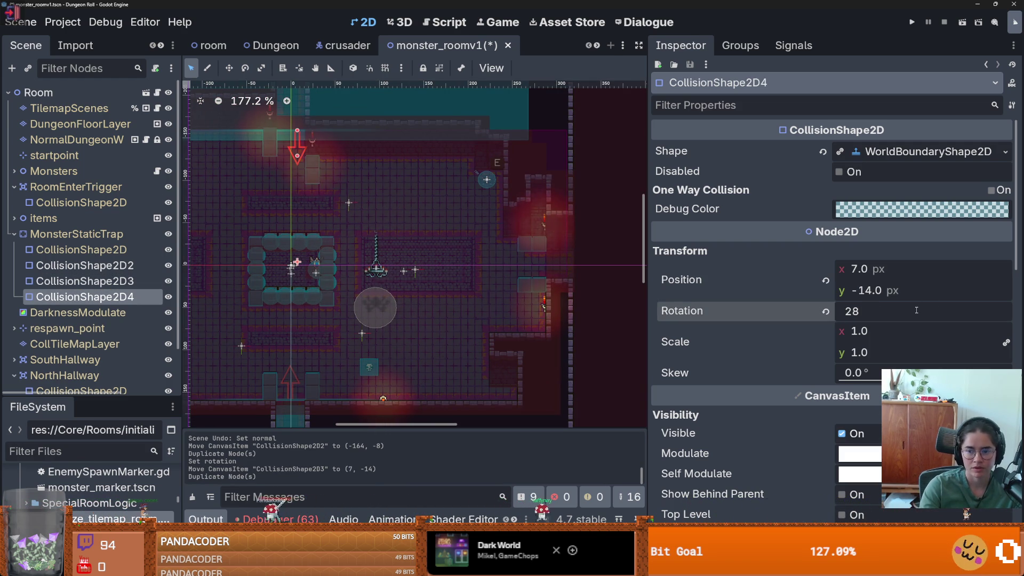
text(0)
key(Return)
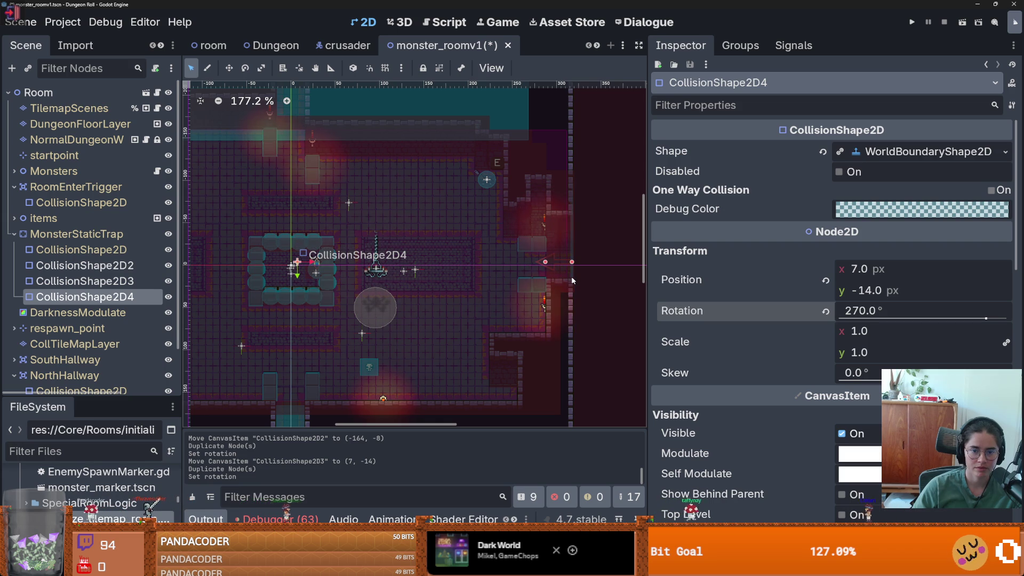
drag(544, 262, 545, 342)
key(ctrl+s)
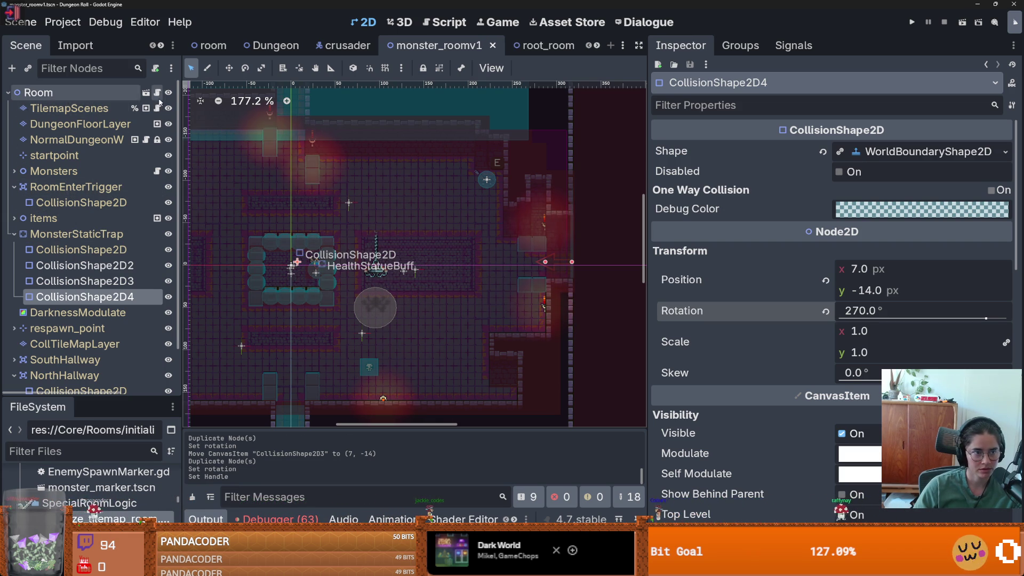
click(146, 139)
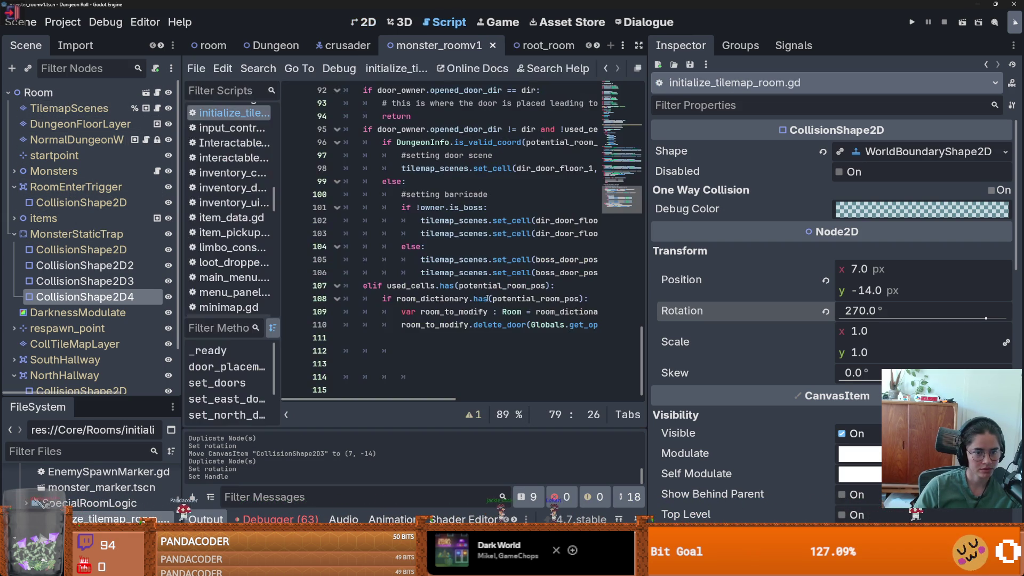
Step: Widen the code area and look through initialize_tilemap_room.gd around line 78
drag(647, 239, 910, 240)
scroll(451, 240, up, 10)
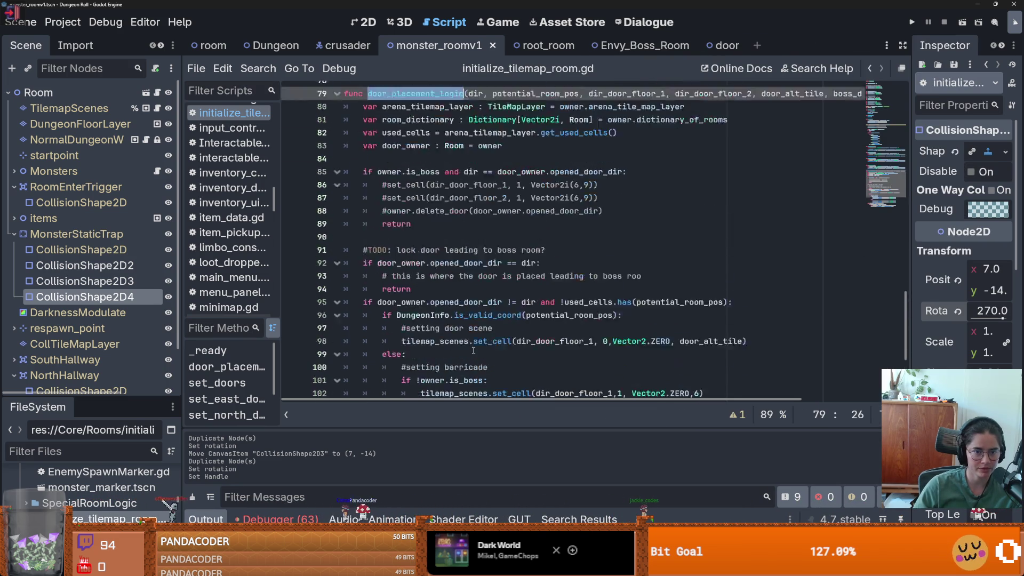
click(450, 299)
scroll(451, 301, up, 2)
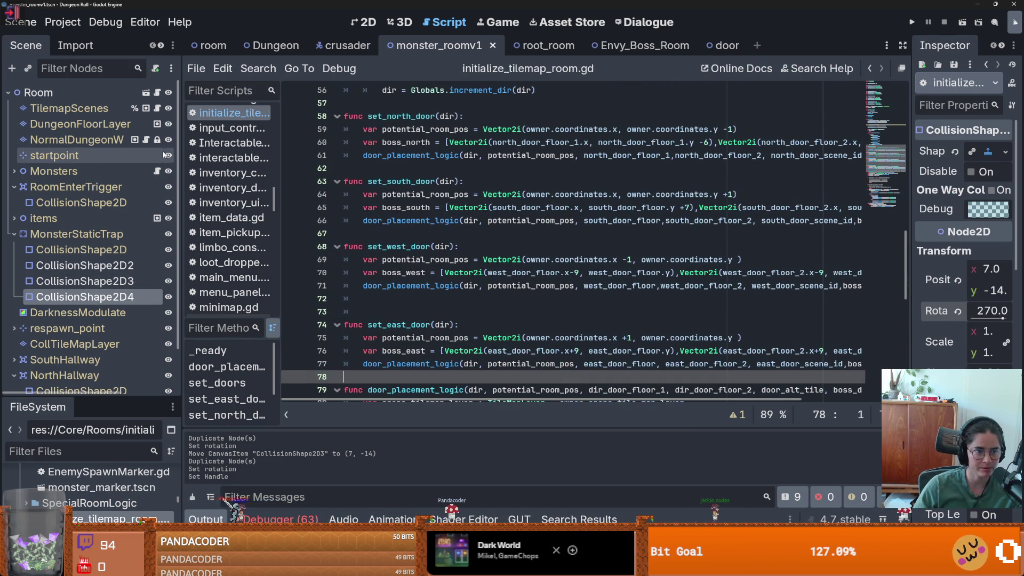
scroll(388, 345, down, 11)
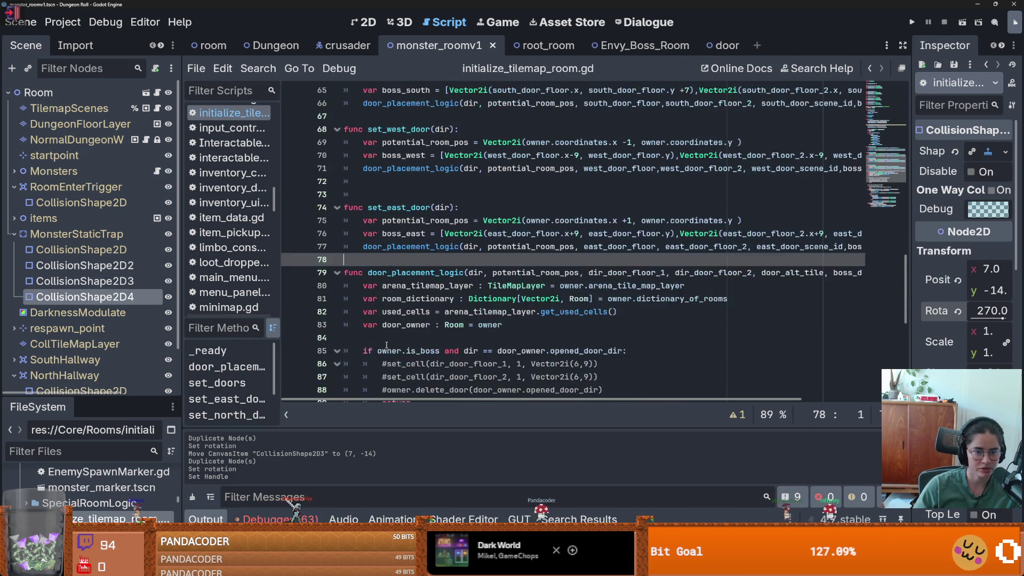
scroll(388, 345, down, 1)
scroll(389, 344, up, 12)
scroll(388, 344, up, 17)
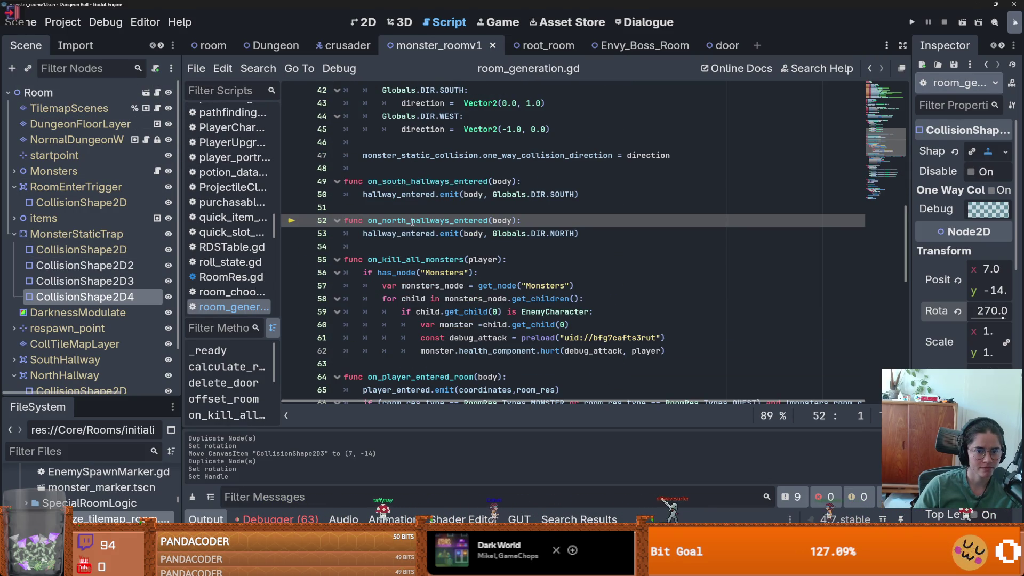
scroll(402, 296, up, 5)
drag(474, 194, 486, 194)
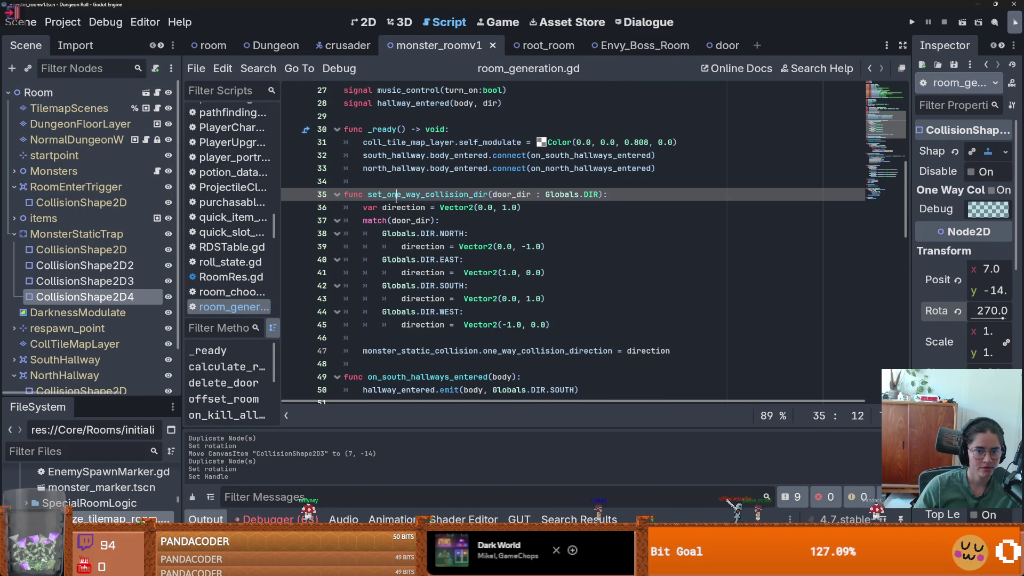
Step: Find set_one_way_collision_dir across the project, delete its call on line 100, and save
click(255, 69)
click(283, 157)
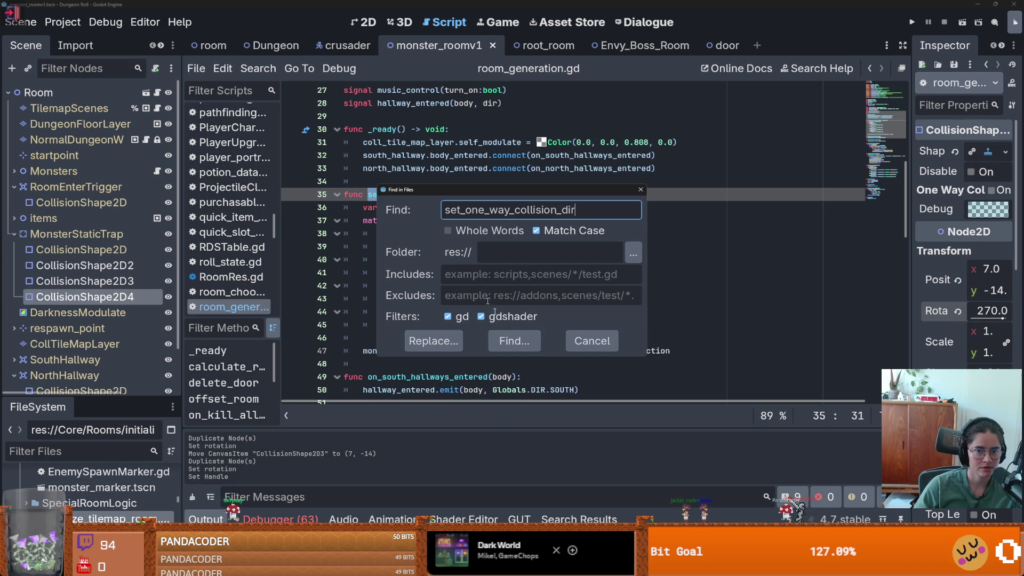
click(514, 340)
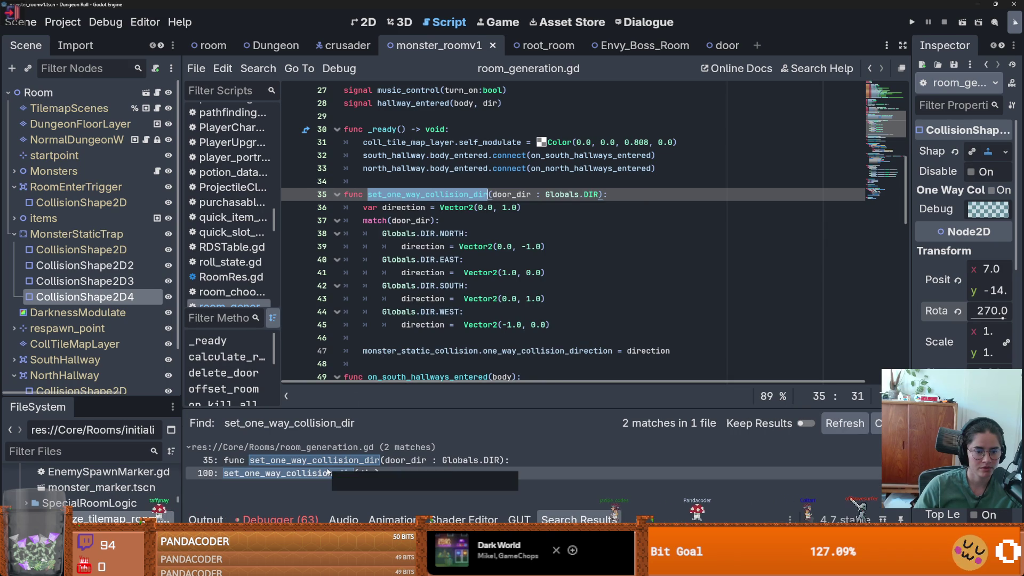
click(320, 473)
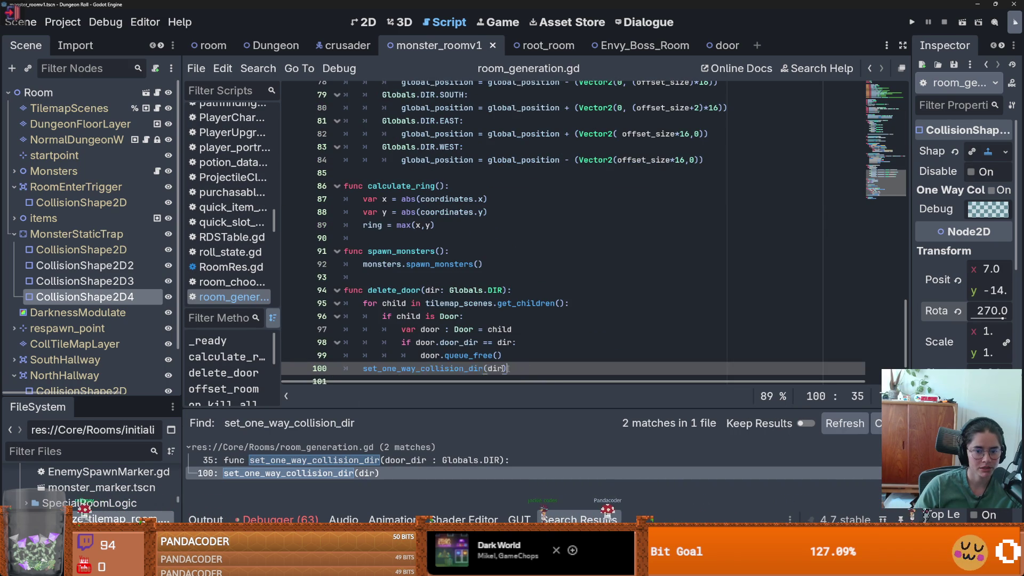
key(BackSpace)
key(ctrl+s)
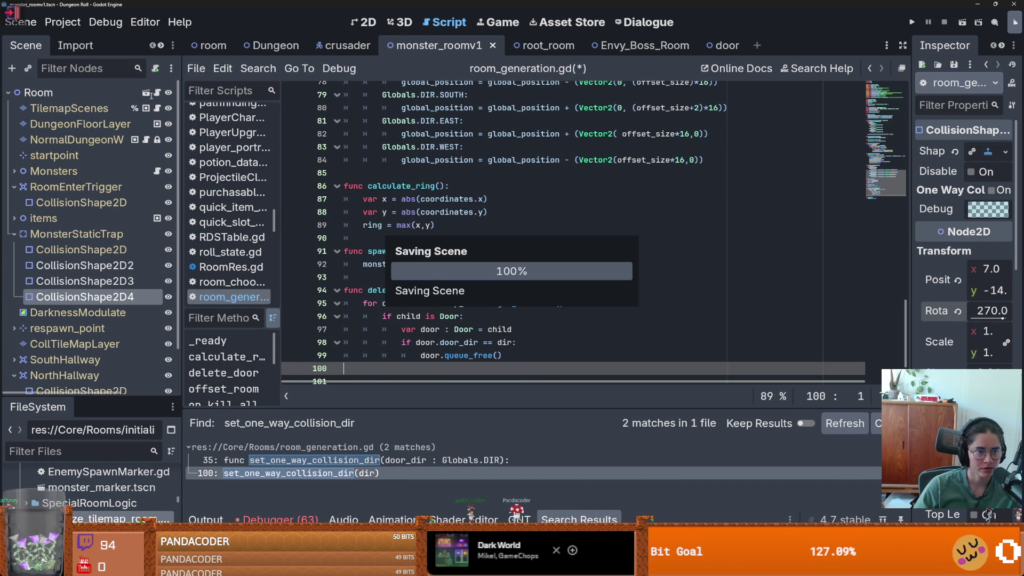
Step: Uncomment monsters.gd lines 64–66 and 149–150 for monster_static_trap, save, and launch the game
click(157, 170)
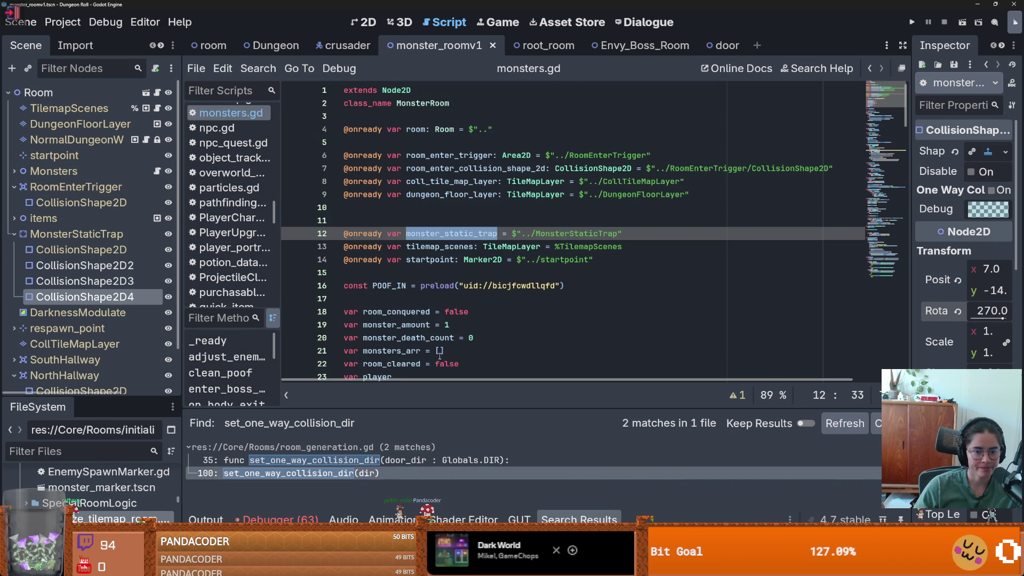
scroll(440, 355, down, 15)
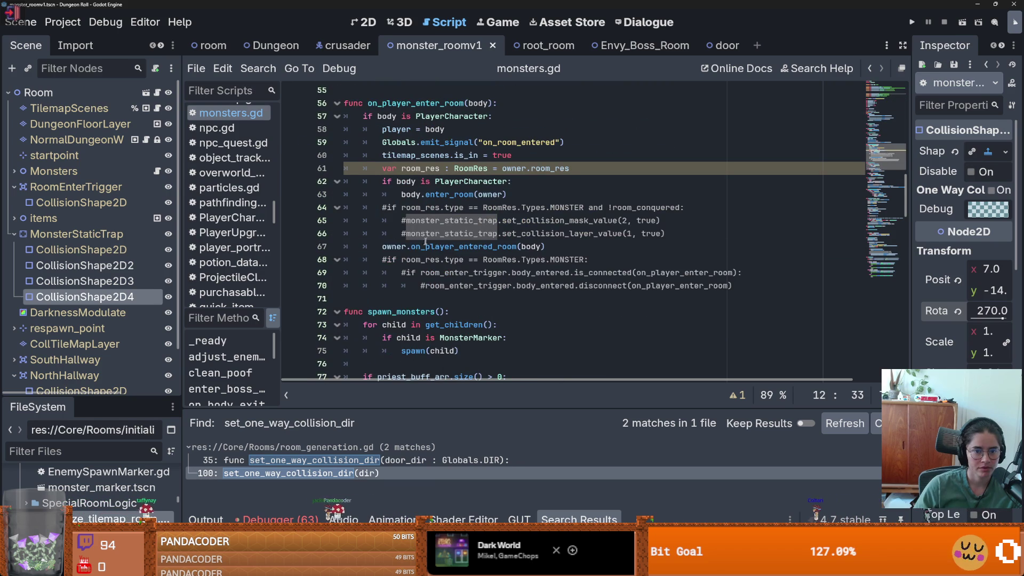
drag(680, 234, 339, 209)
key(ctrl+k)
double_click(433, 219)
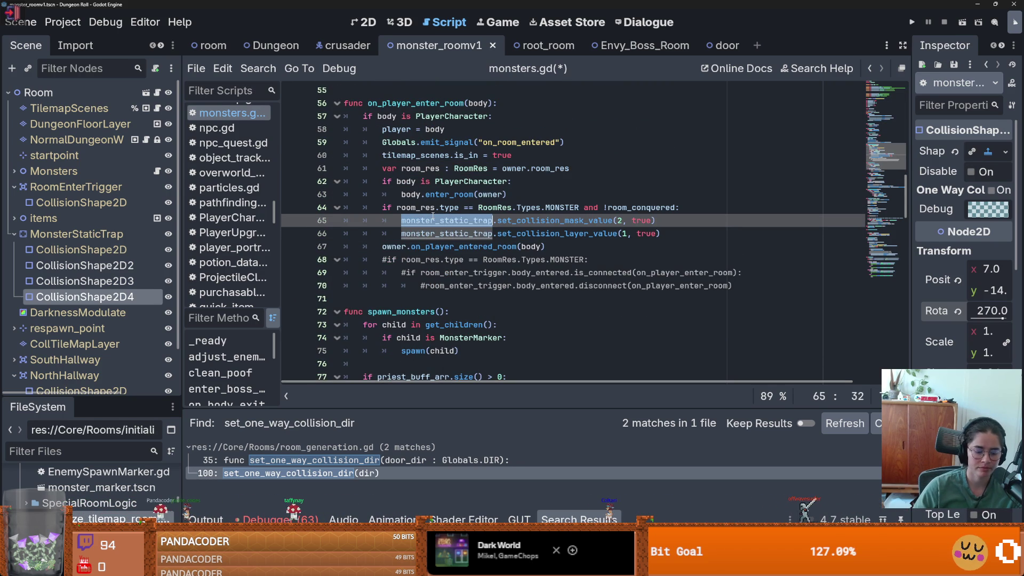
key(ctrl+f)
key(Return)
key(Return)
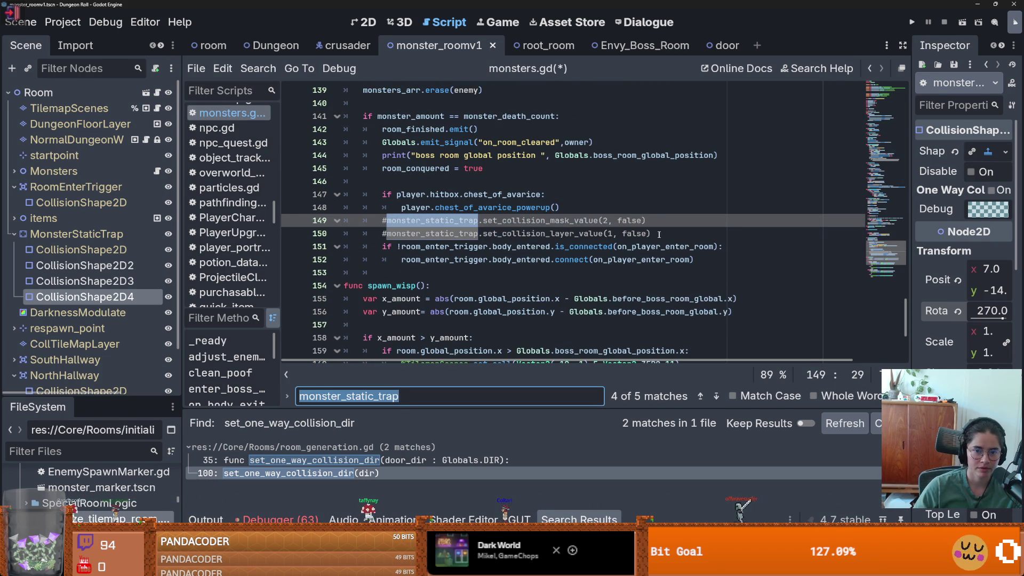
drag(659, 234, 404, 220)
key(ctrl+k)
key(ctrl+s)
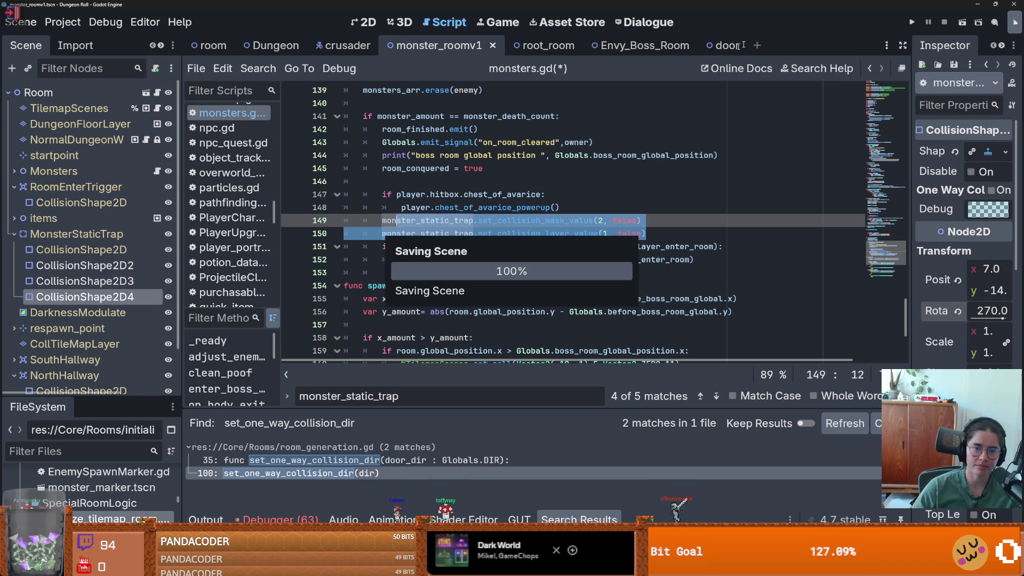
click(912, 21)
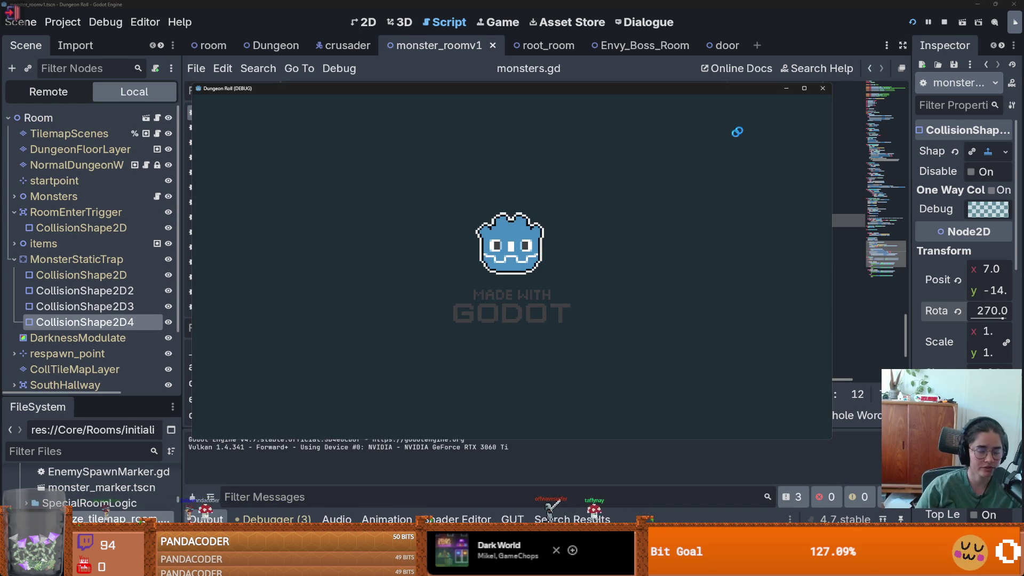
Step: Maximize the game, walk the knight through the left door to the room cards, then stop the run
click(804, 89)
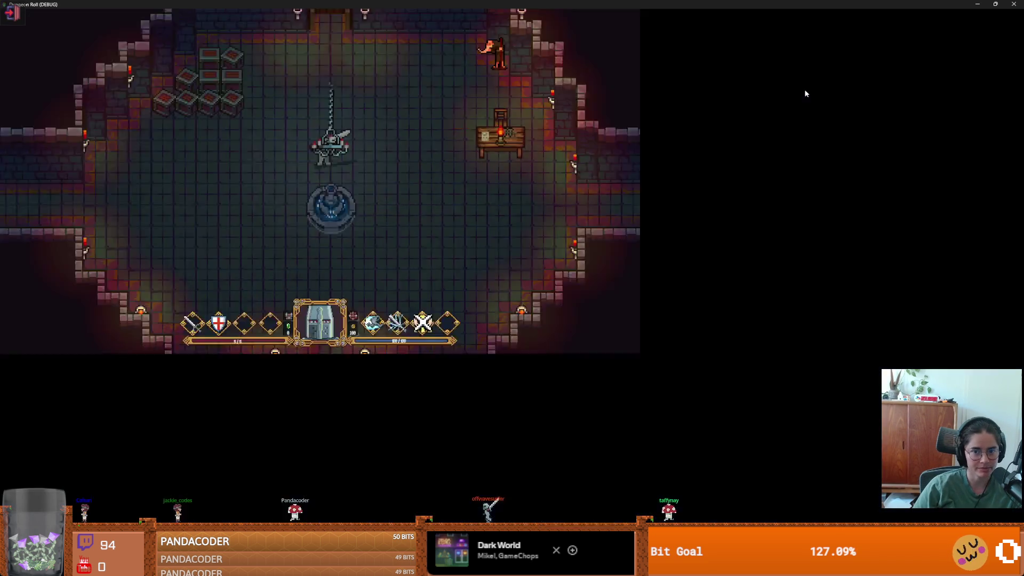
key(a)
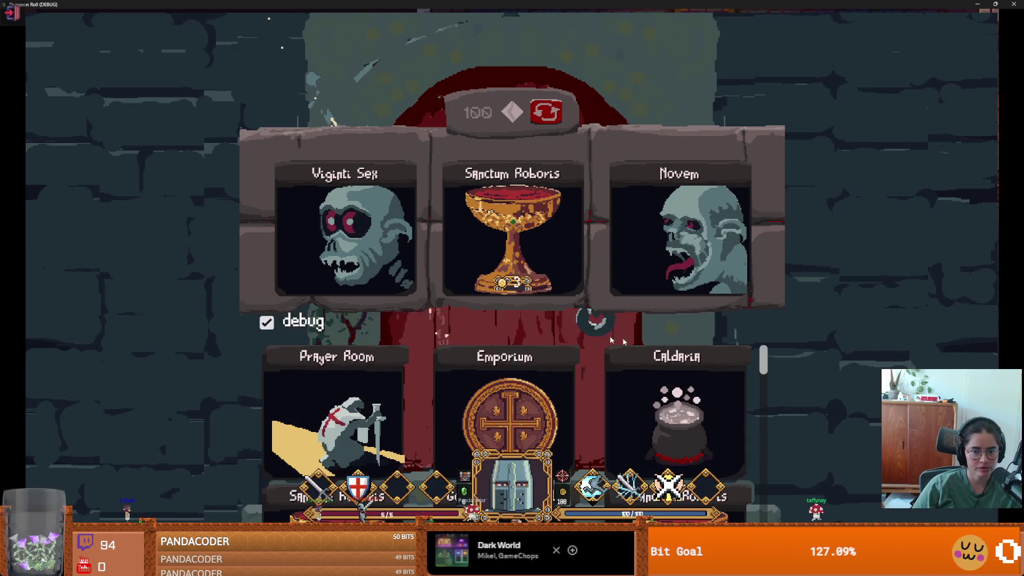
key(alt+F4)
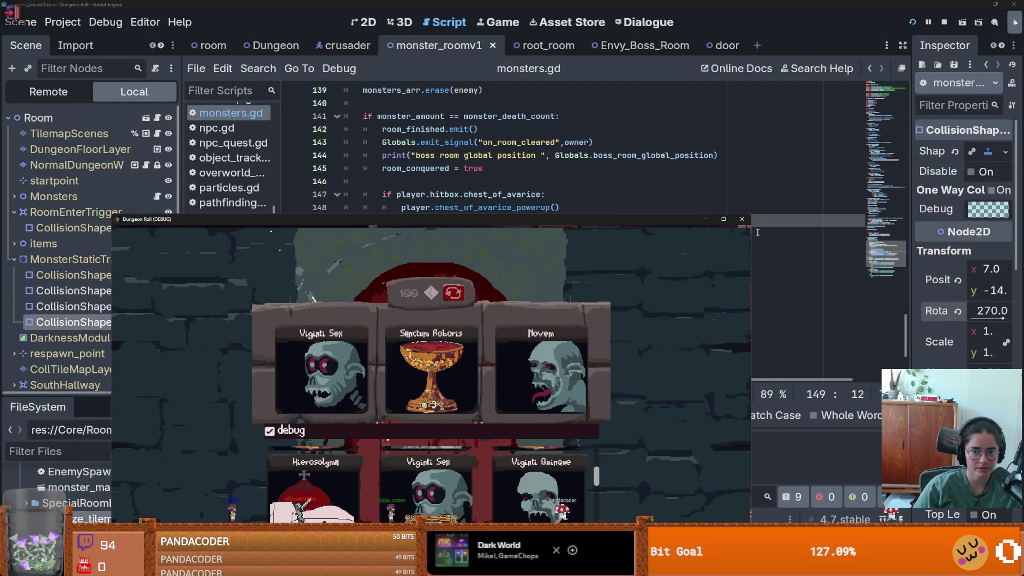
drag(136, 398, 136, 231)
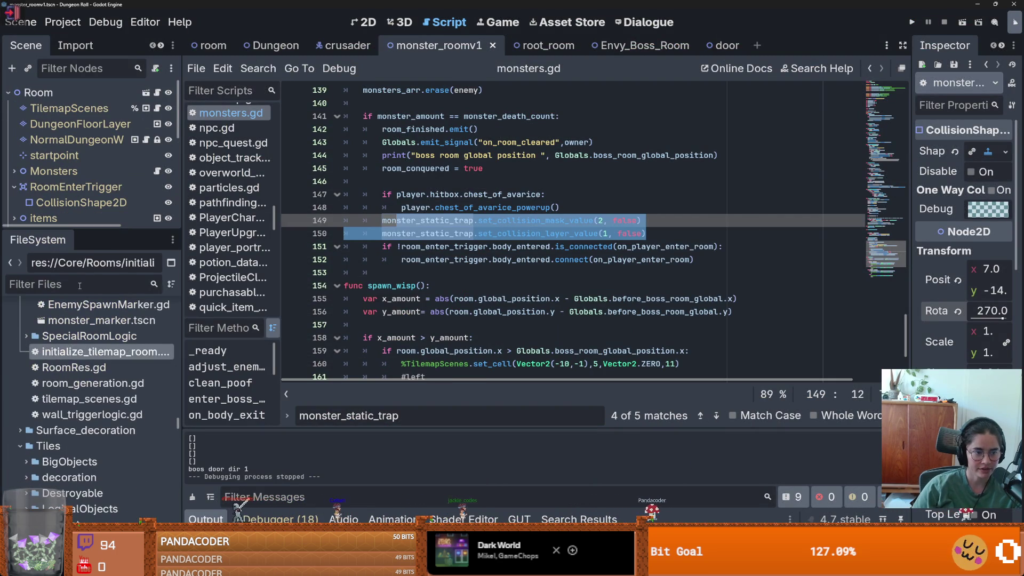
Step: Filter FileSystem by 'monster', enable Rds Always on monster_roomv1.tres, and save it
click(80, 284)
text(monste)
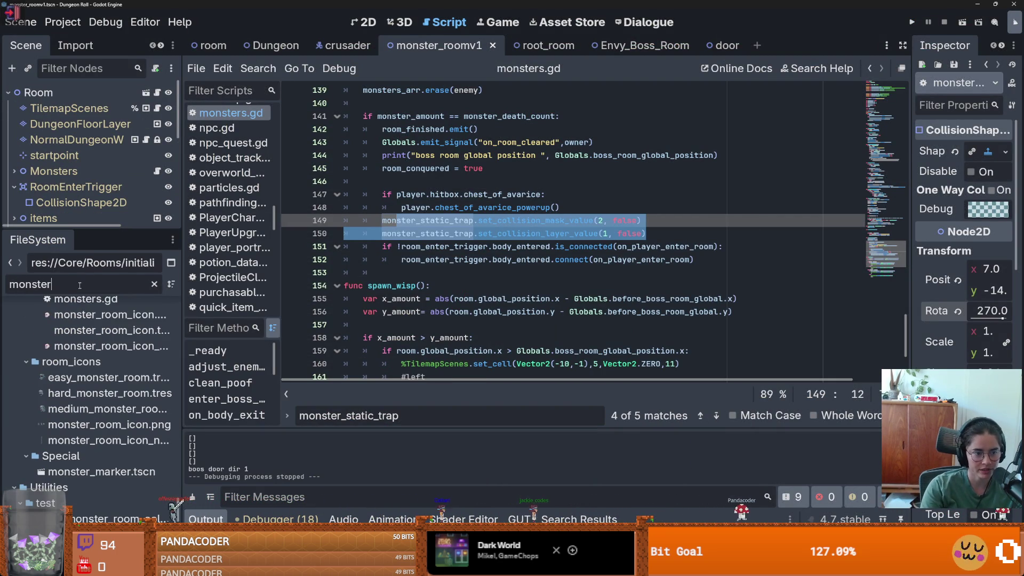
text(r)
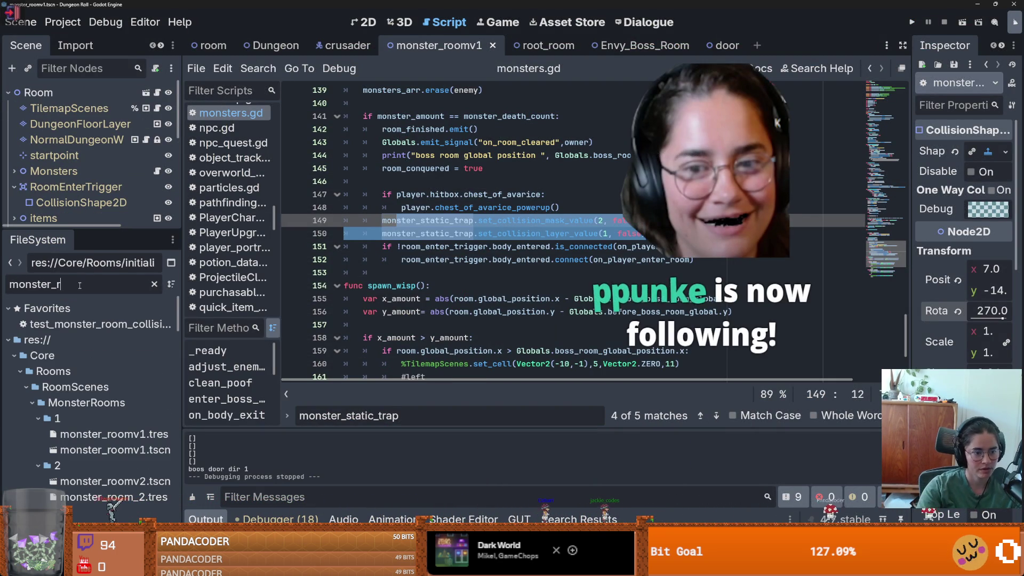
click(116, 449)
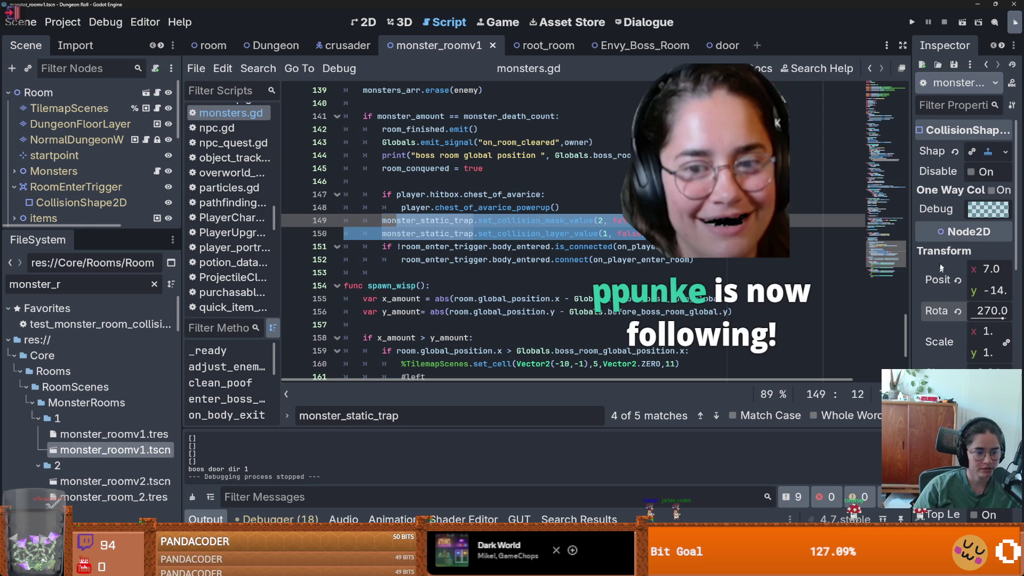
drag(909, 219, 703, 219)
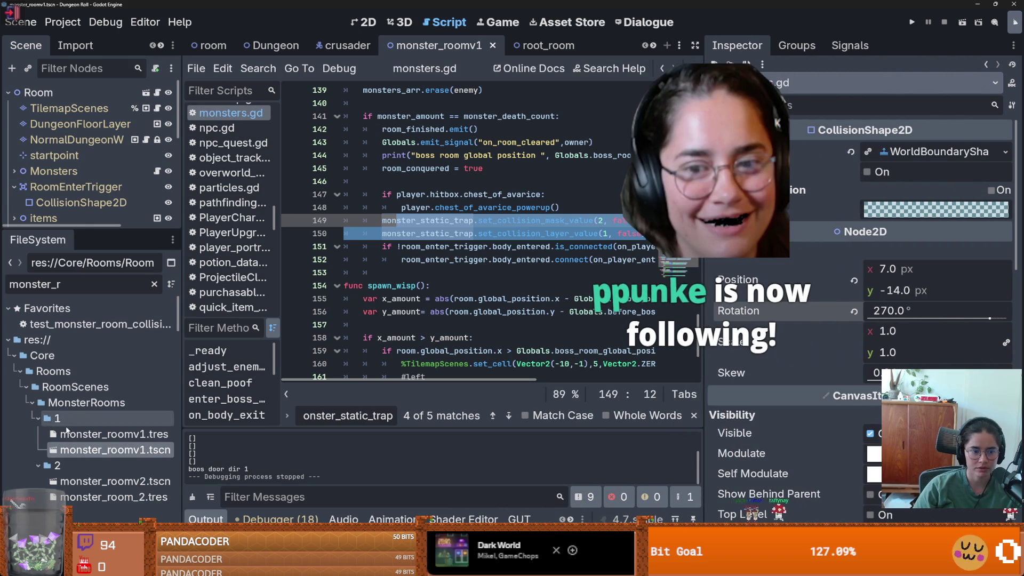
click(89, 434)
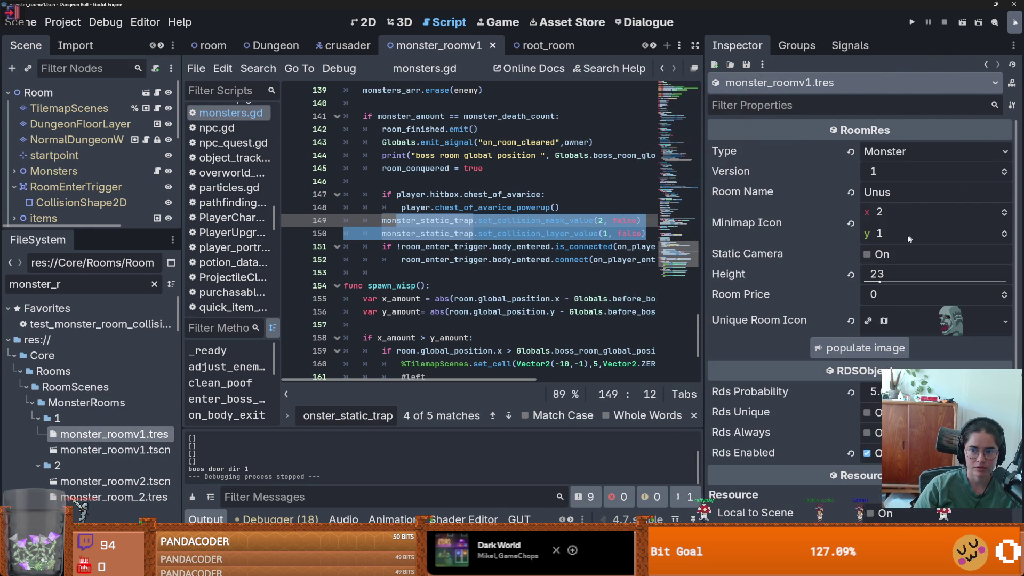
click(867, 432)
key(ctrl+s)
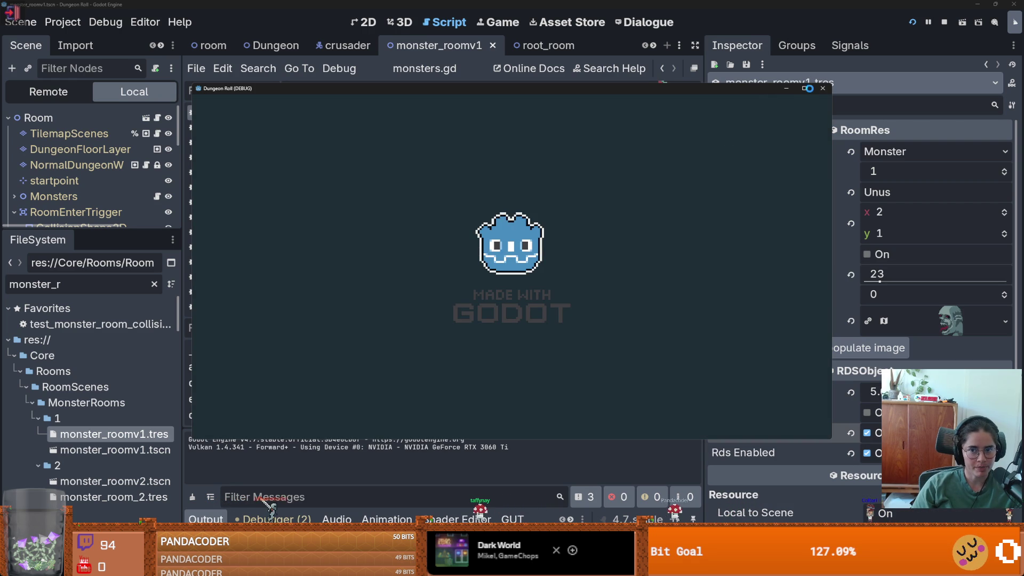
Step: Maximize the game, pick the Unus room card, then pause and restart in a new start room
click(803, 87)
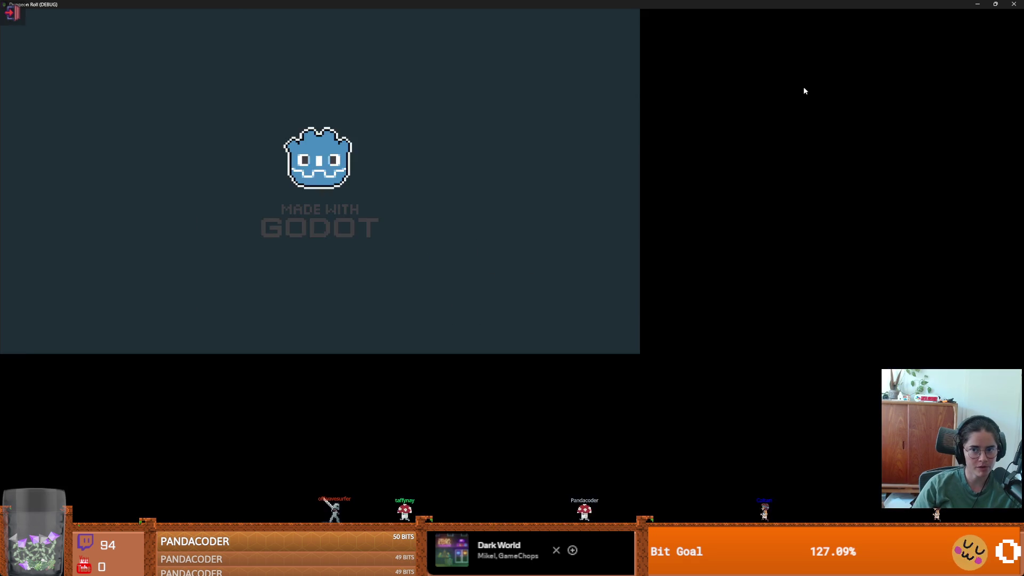
key(a)
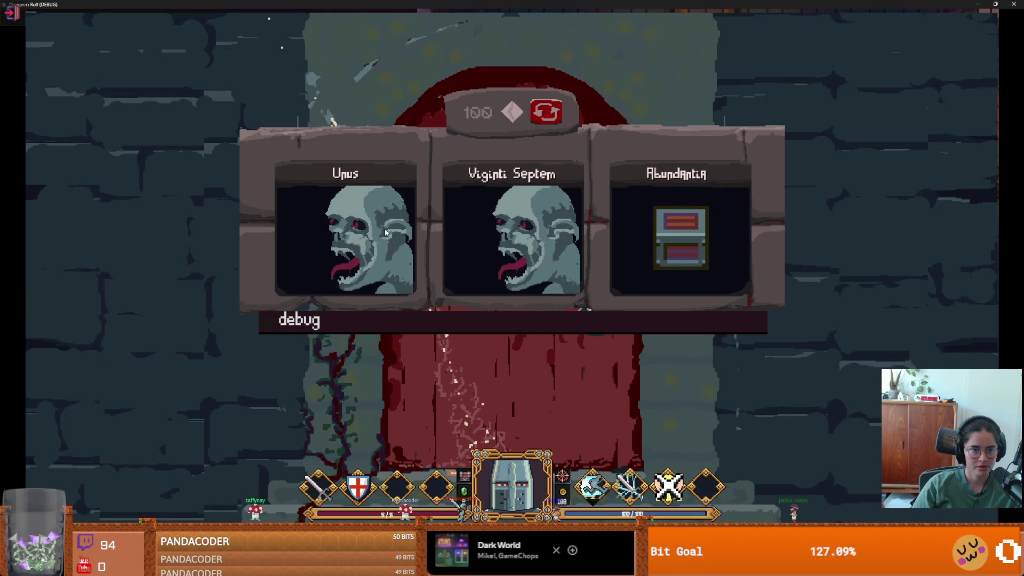
click(385, 233)
key(s)
key(a)
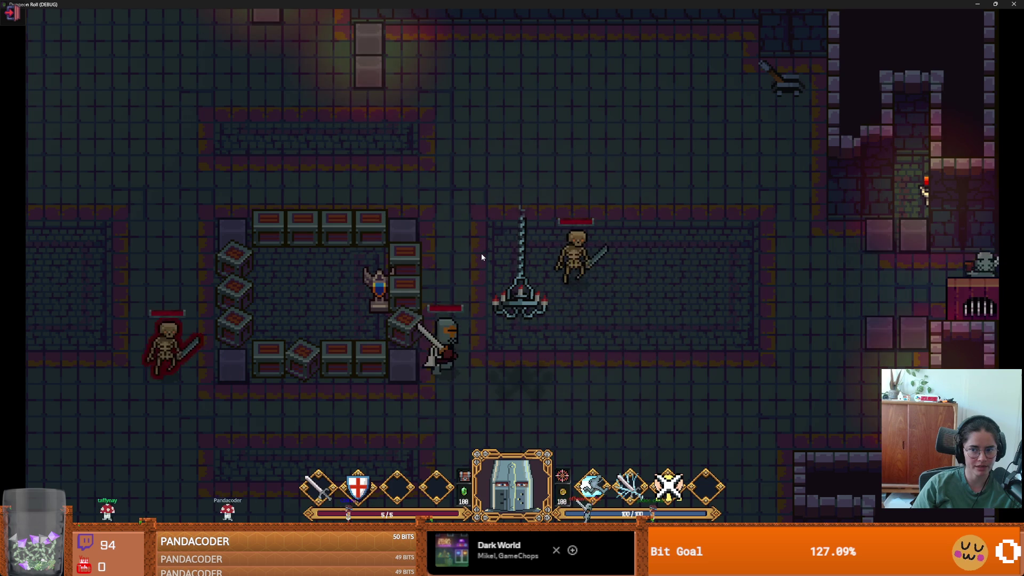
key(Escape)
click(543, 251)
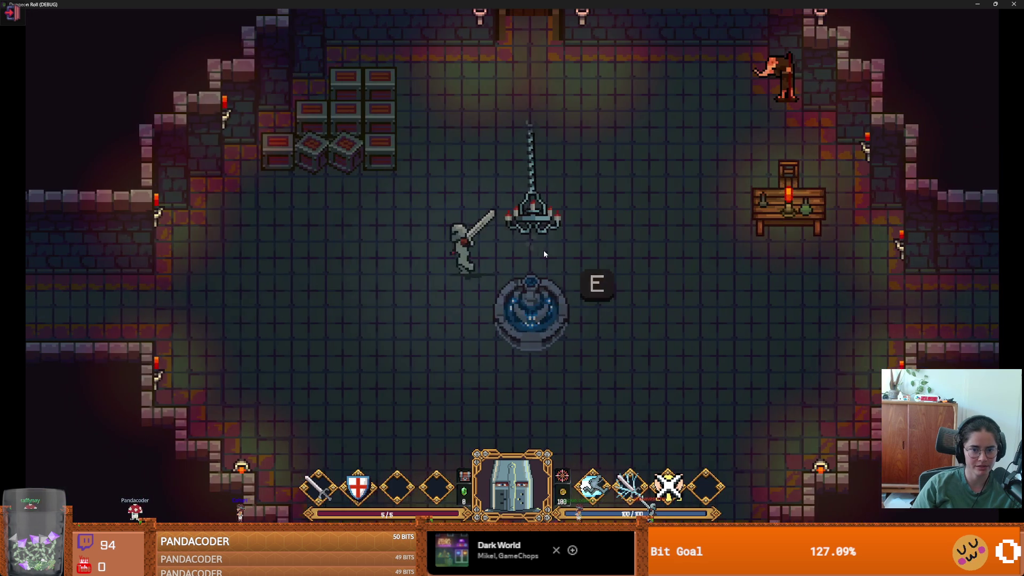
Step: Walk the knight through the bottom door into the room below to test the trap, then stop the game
key(s)
key(d)
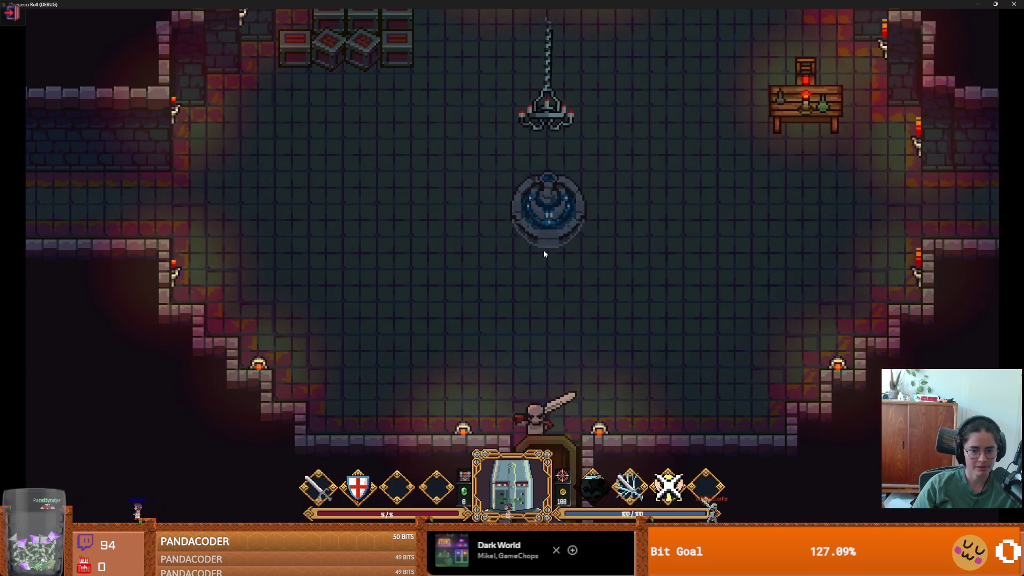
key(e)
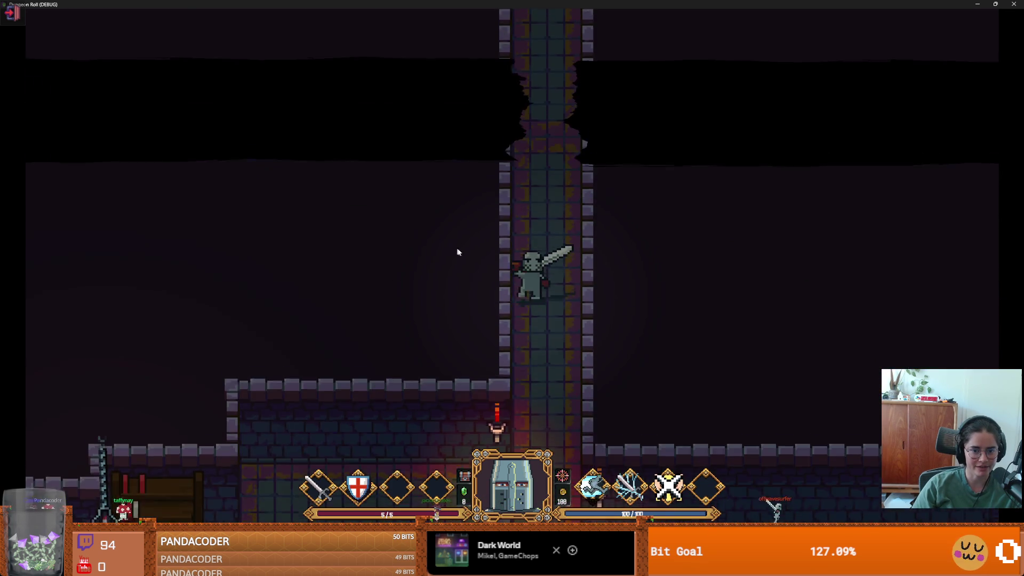
key(s)
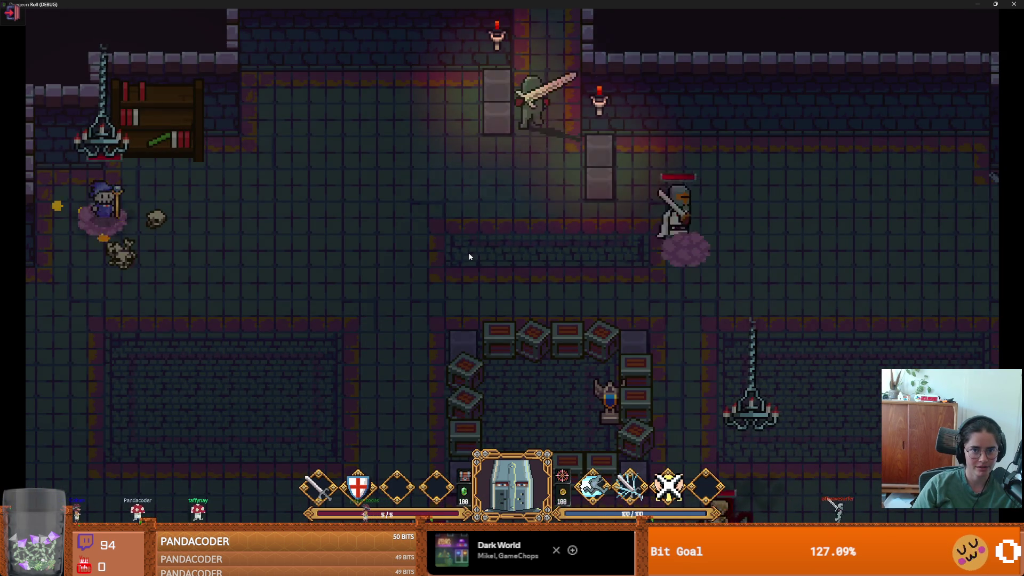
key(w)
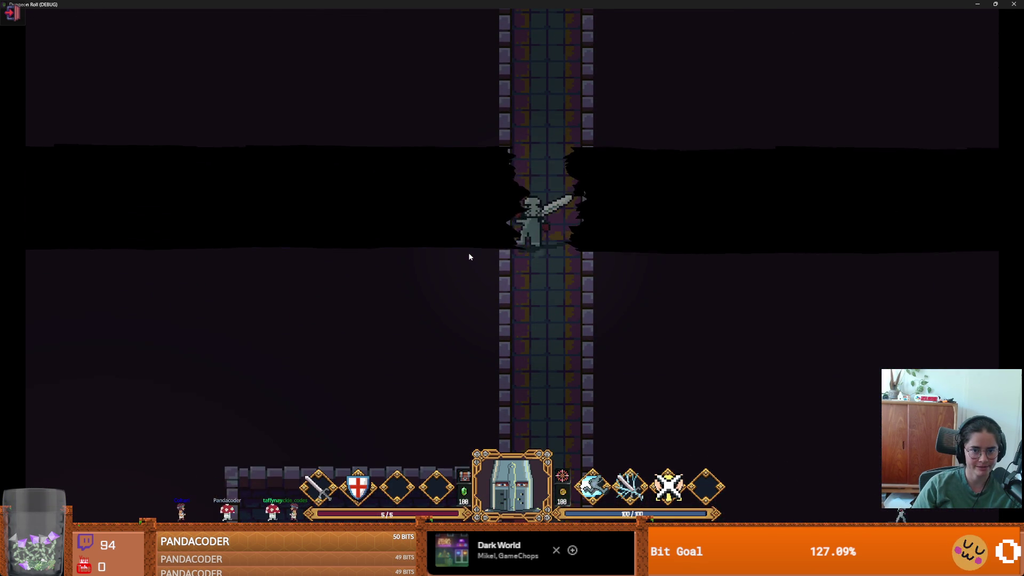
key(s)
key(w)
key(s)
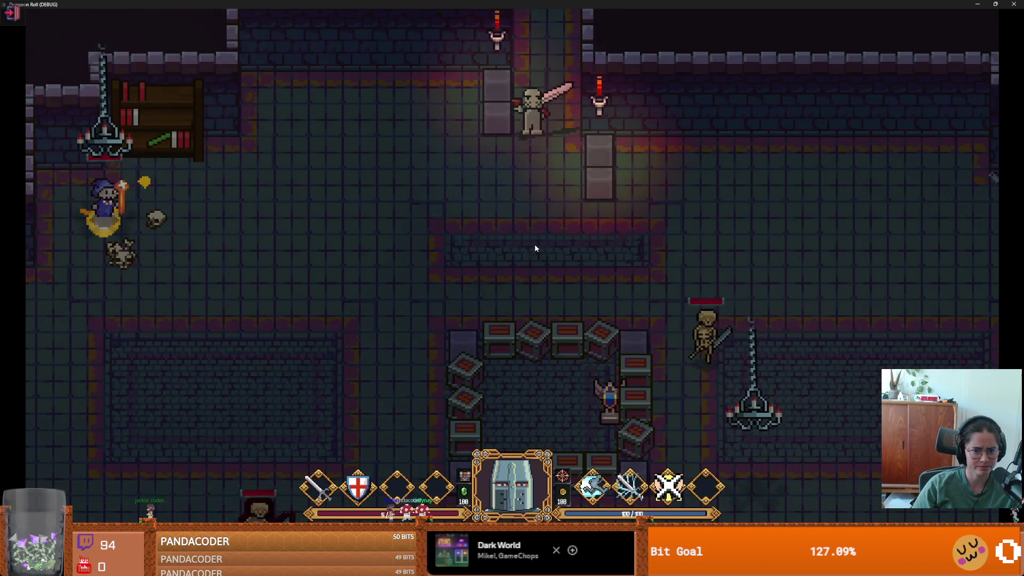
key(F8)
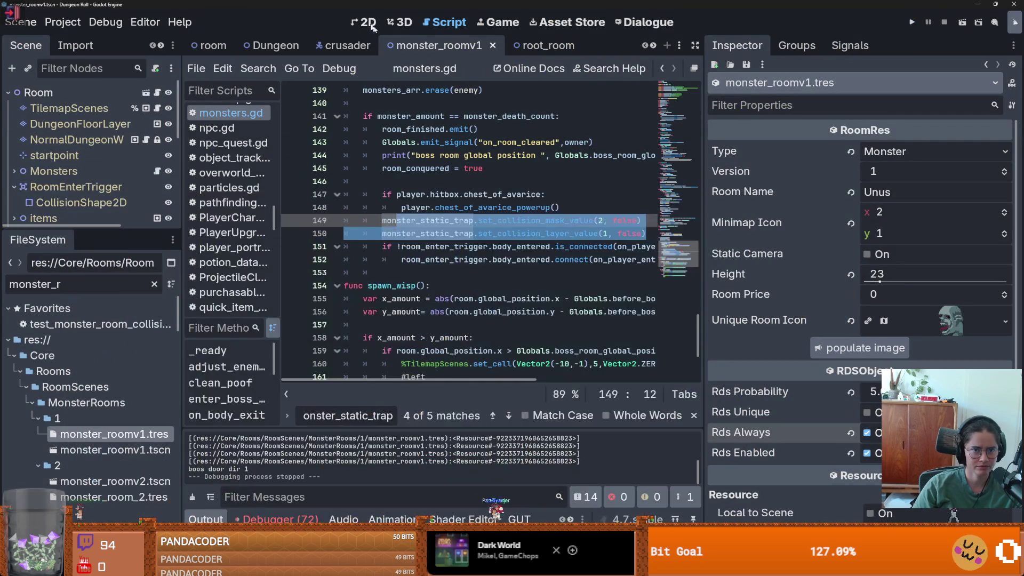
Step: In the 2D view, drag the trap's first boundary shape up to position 3, -157
click(374, 24)
scroll(403, 208, down, 3)
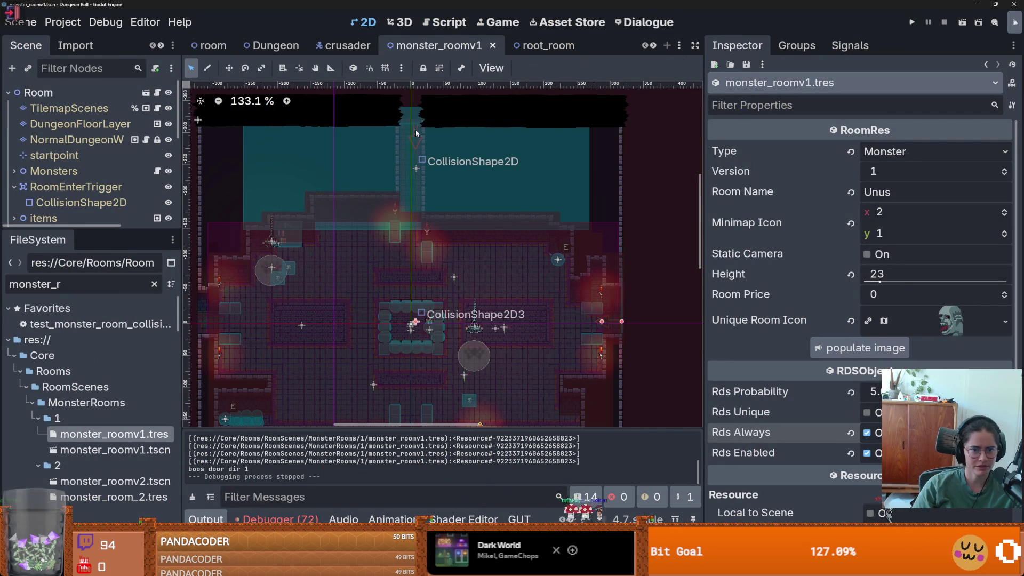
scroll(415, 267, down, 3)
scroll(357, 301, up, 3)
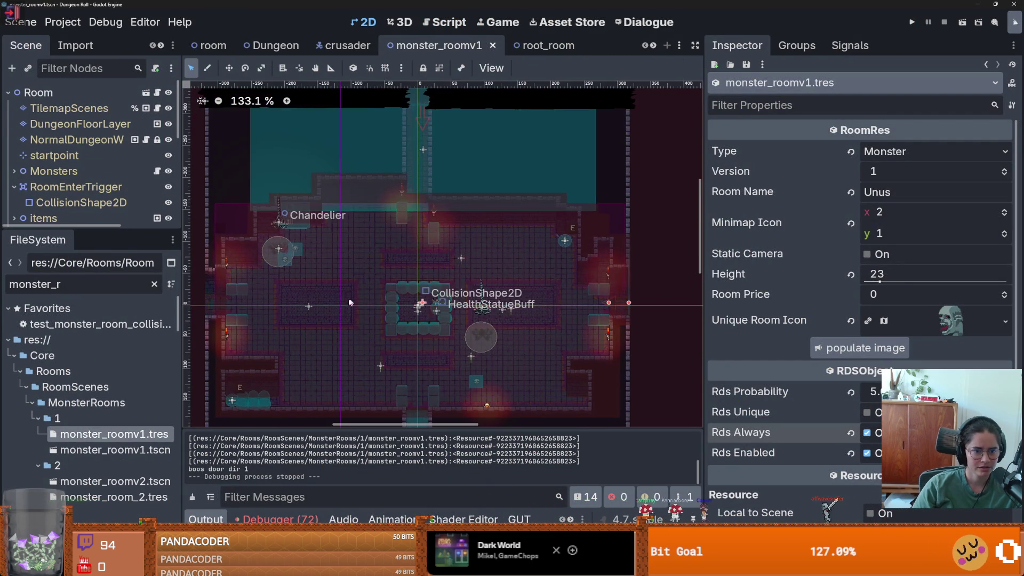
scroll(419, 251, down, 5)
scroll(327, 237, up, 3)
scroll(327, 237, down, 2)
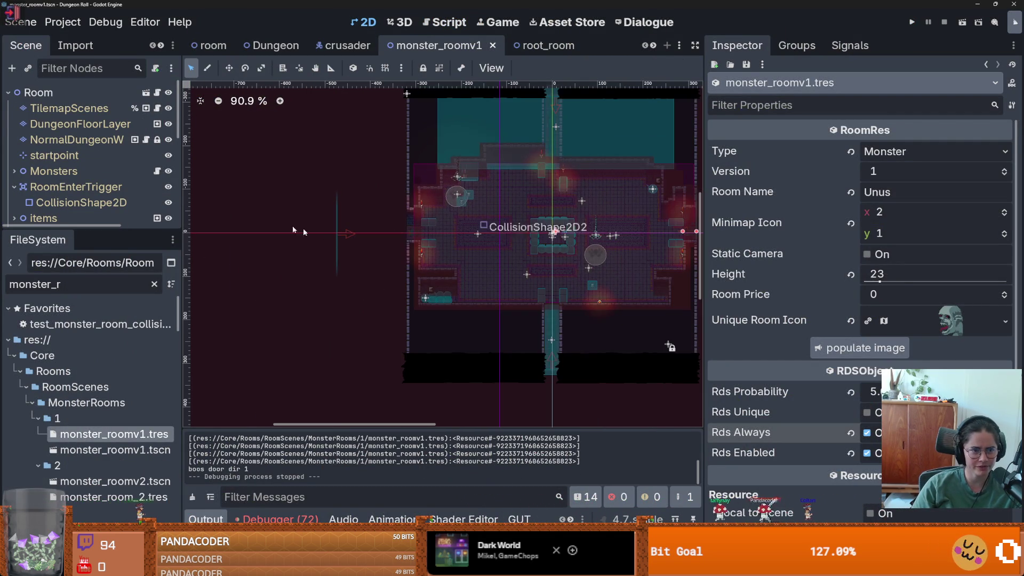
click(495, 288)
scroll(495, 289, down, 2)
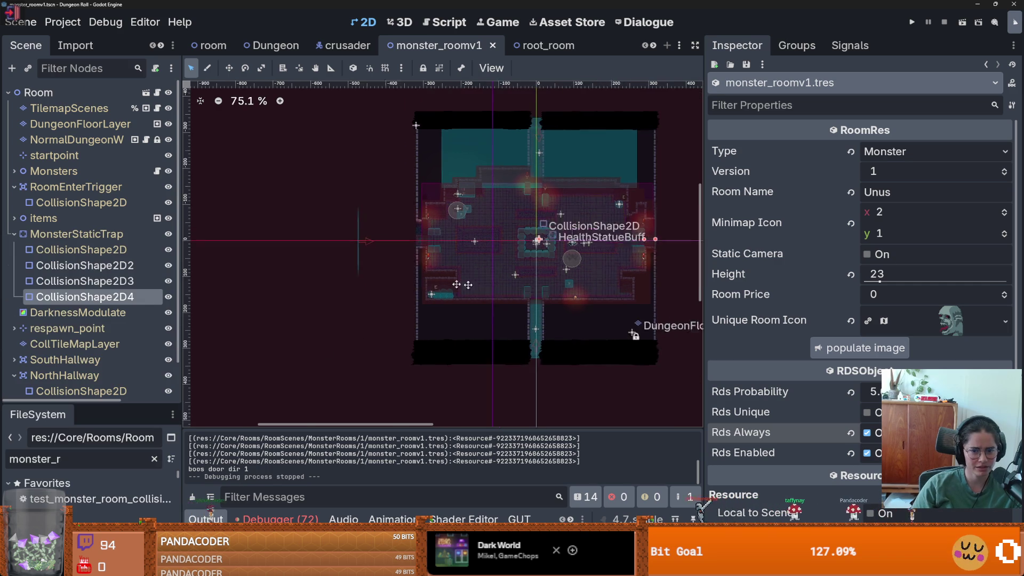
scroll(413, 283, up, 6)
scroll(432, 354, down, 2)
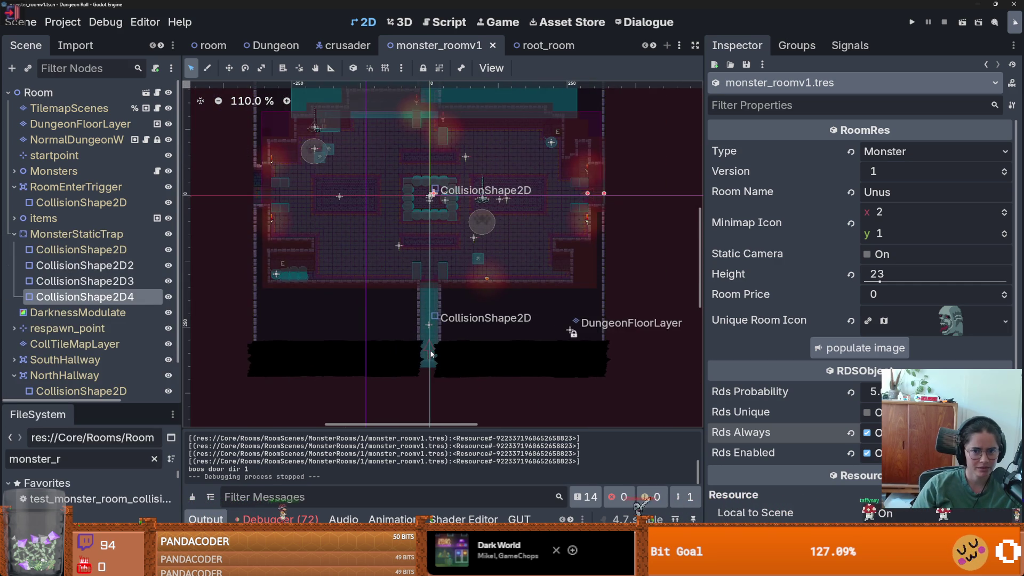
scroll(445, 273, up, 3)
scroll(501, 287, right, 3)
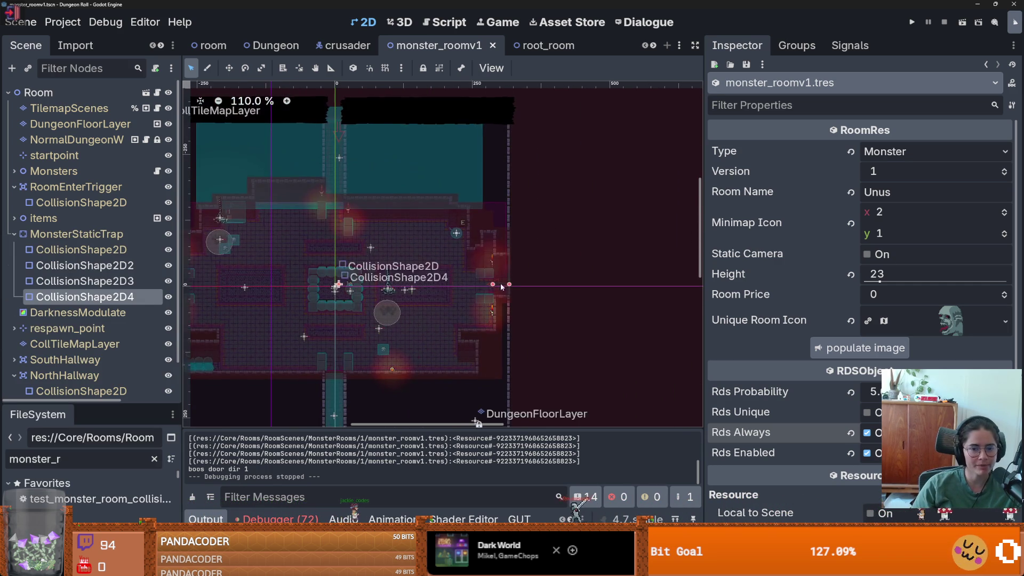
scroll(501, 287, down, 3)
scroll(501, 287, left, 4)
click(458, 208)
scroll(459, 208, down, 2)
scroll(431, 330, up, 1)
drag(433, 339, 435, 266)
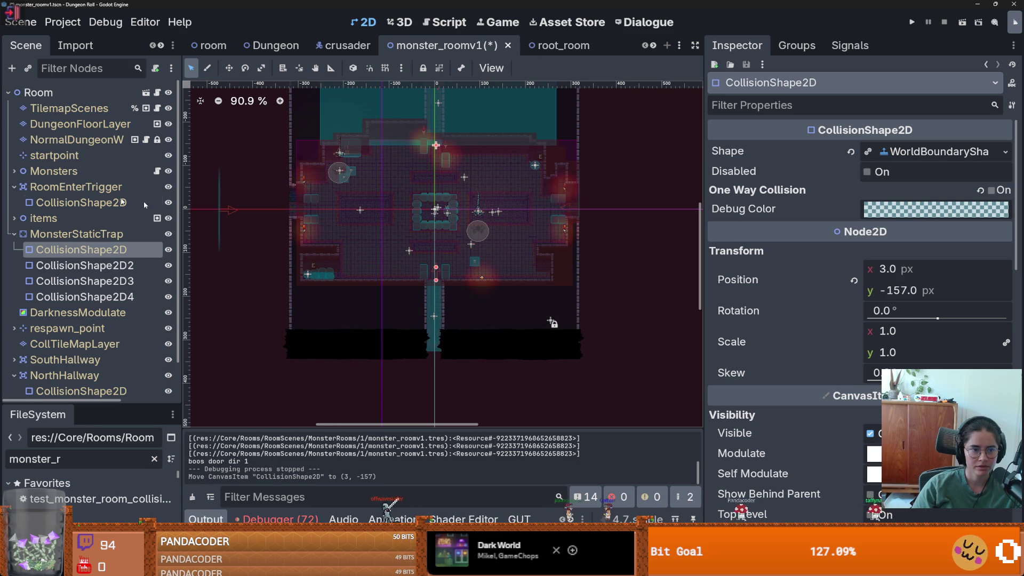
Step: Make the second boundary's WorldBoundaryShape2D unique and move it to the right
click(231, 216)
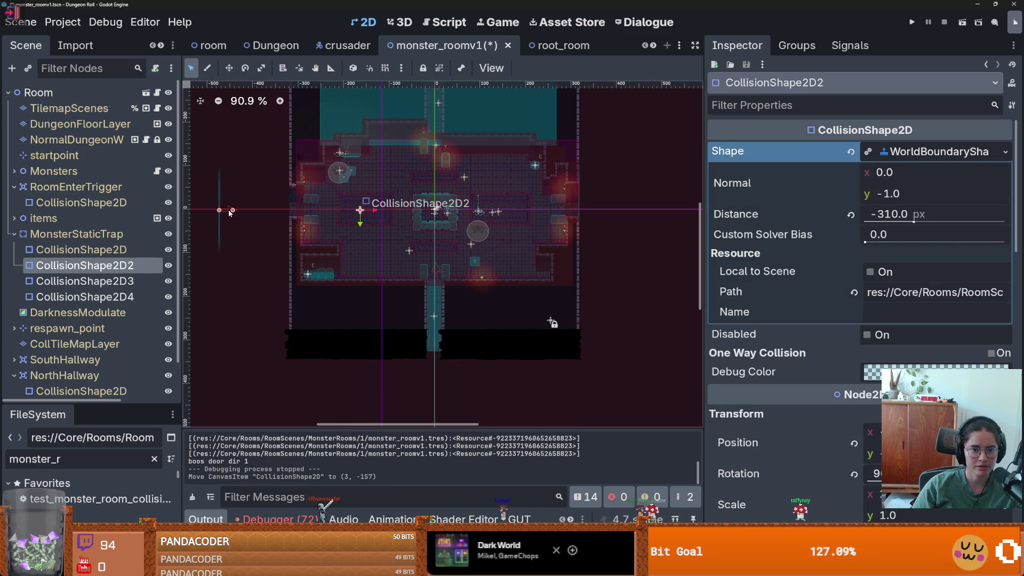
drag(221, 211, 276, 213)
key(ctrl+z)
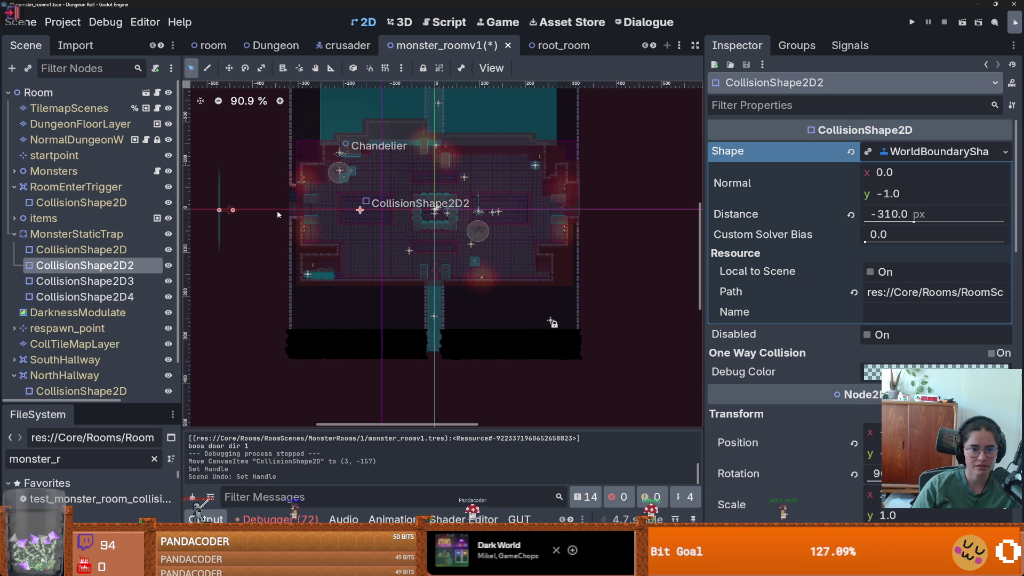
click(1005, 151)
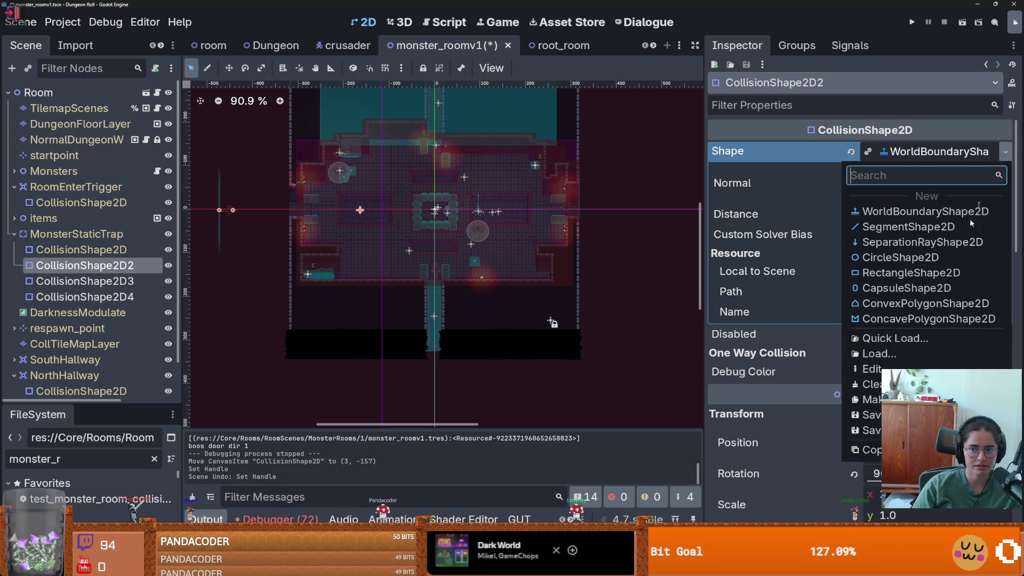
click(864, 399)
drag(360, 209, 431, 211)
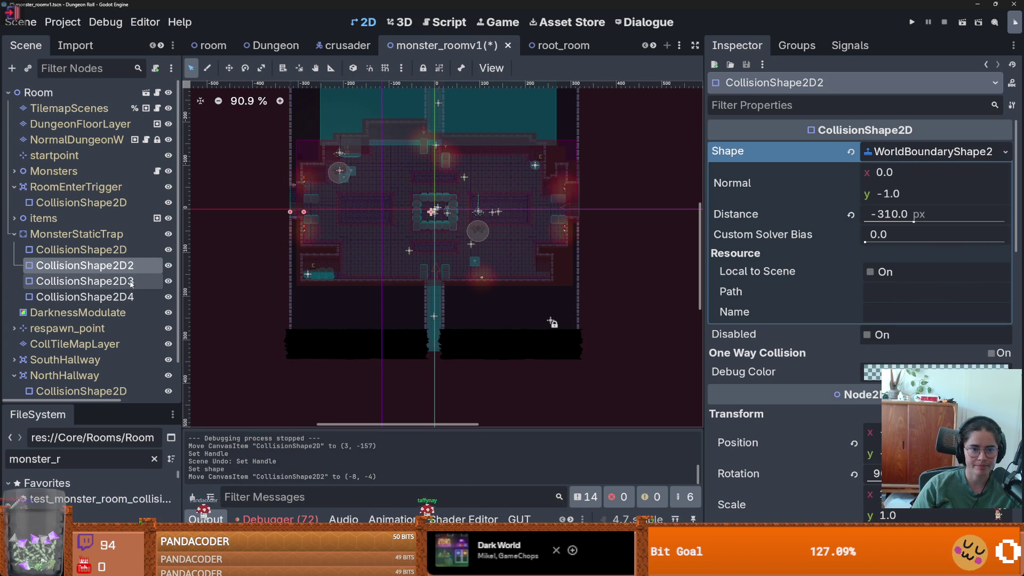
Step: Make the third boundary's shape unique, set its handle, and save monster_roomv1
click(85, 281)
click(1005, 151)
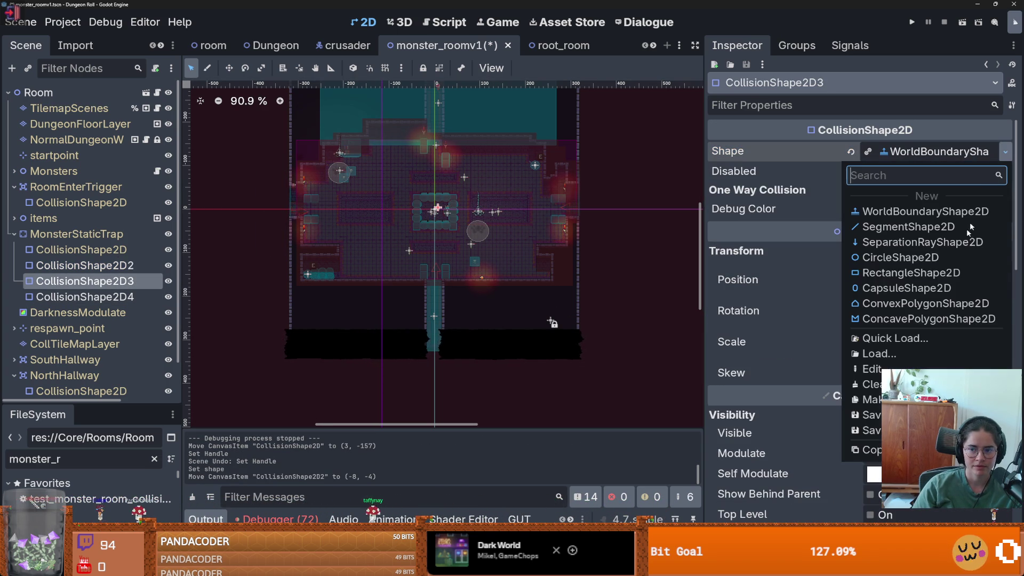
click(864, 400)
scroll(446, 114, up, 3)
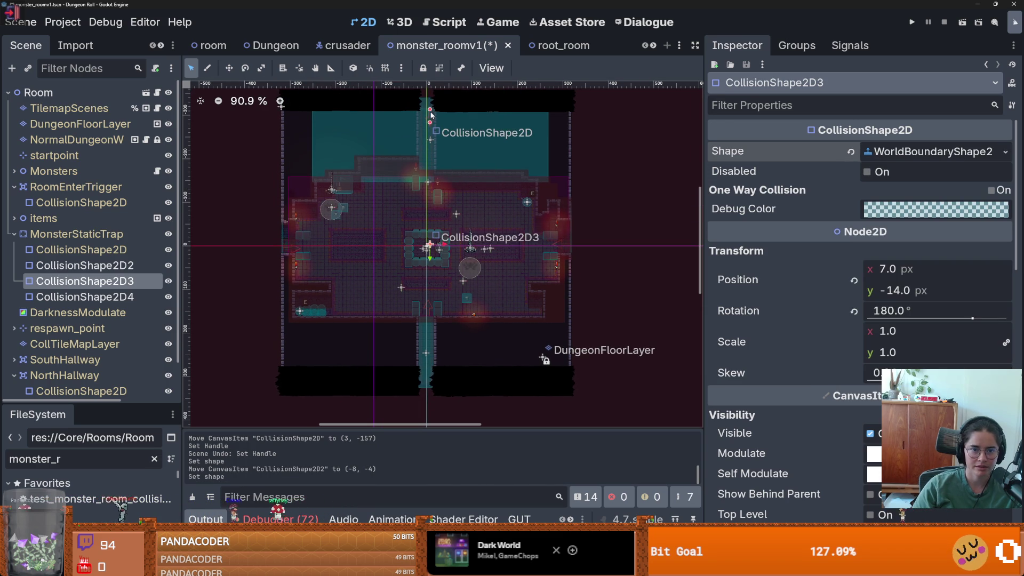
click(432, 181)
key(ctrl+s)
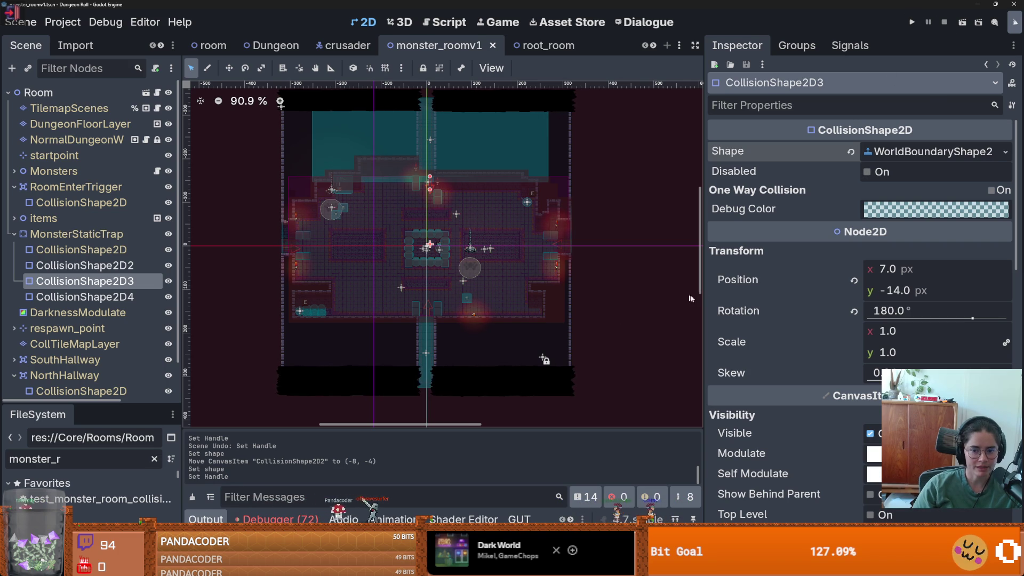
click(944, 22)
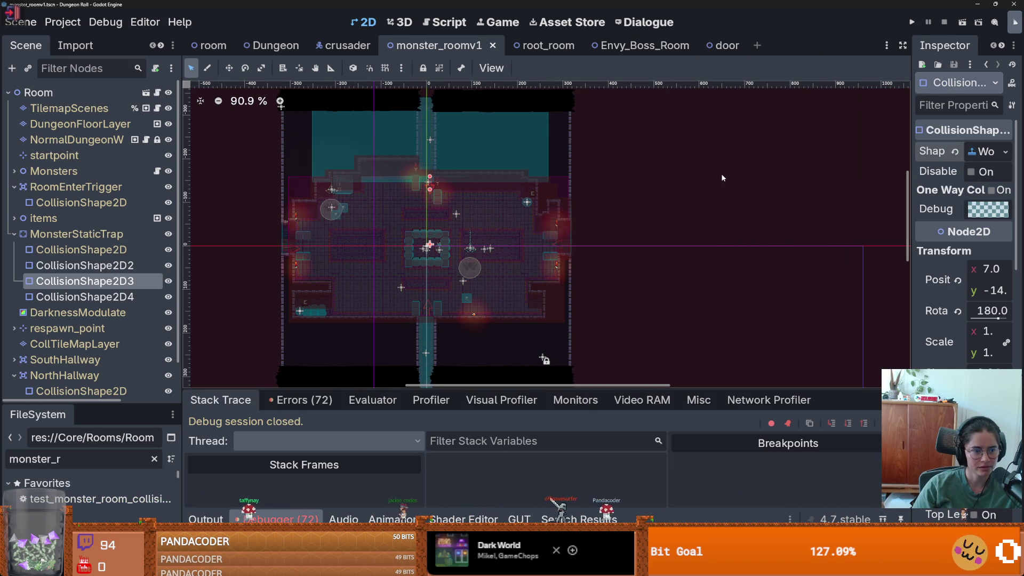
Step: Run all GUT tests so both pass, close the test game window, and switch to GitHub Desktop
click(520, 519)
click(213, 420)
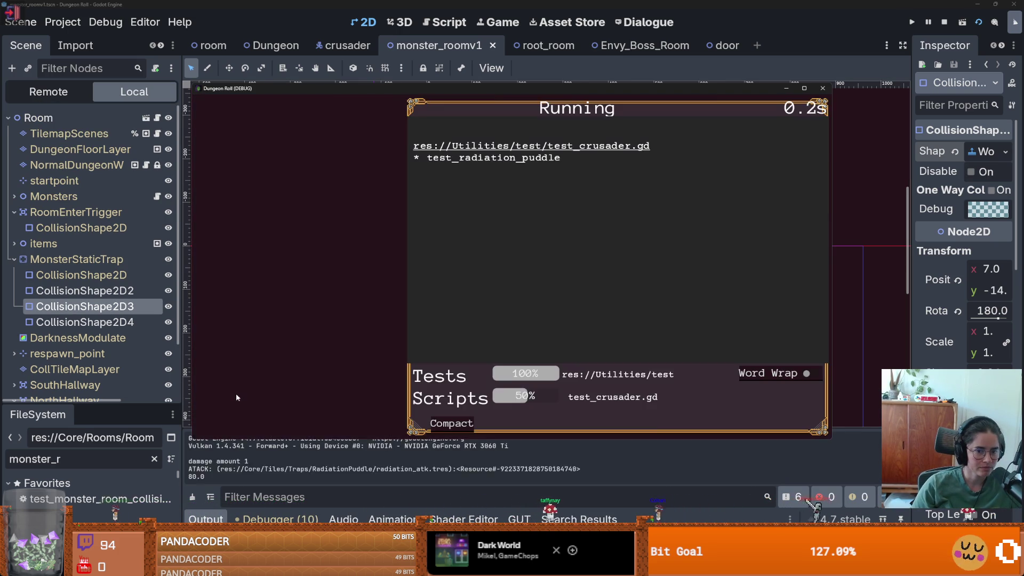
mouse_move(596, 109)
mouse_down()
mouse_move(447, 354)
mouse_move(772, 377)
mouse_move(761, 340)
mouse_up()
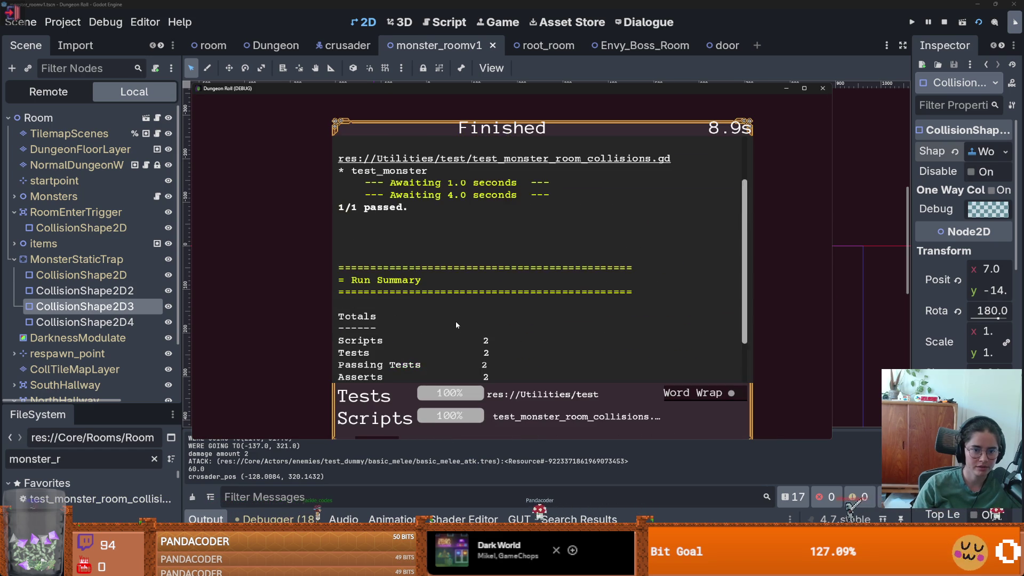
click(822, 90)
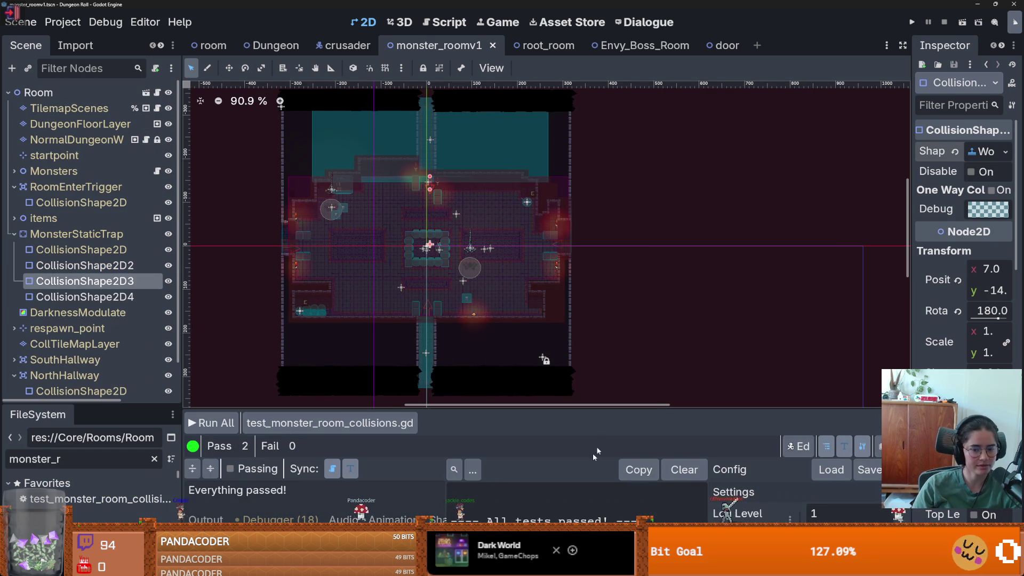
key(alt+Tab)
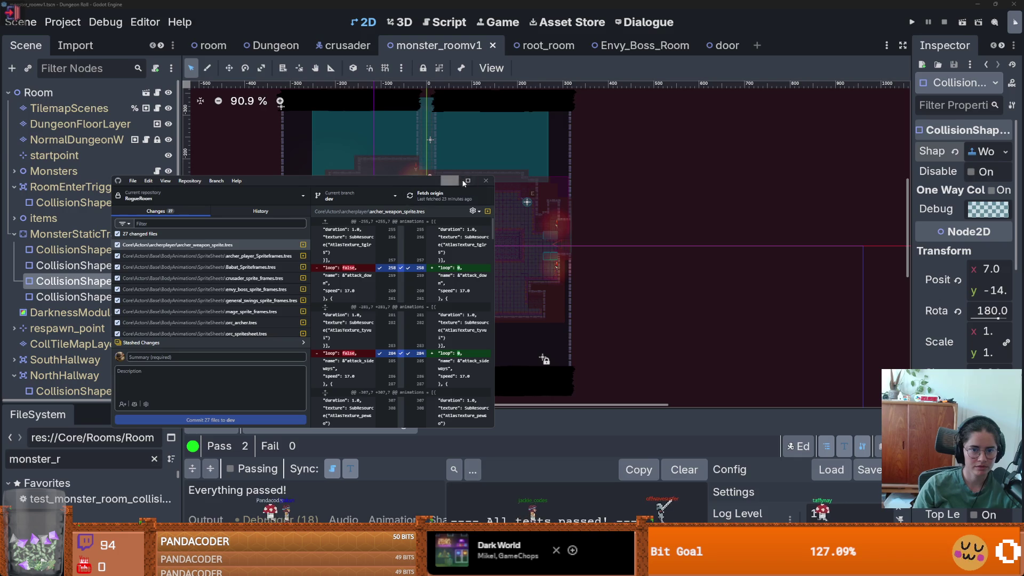
Step: Begin the commit summary with 'world boundary for' and review the crusader.tscn, orc_archer.tres and general_swings_sprite_frames.tres diffs
click(467, 181)
text(world boundary for roo m)
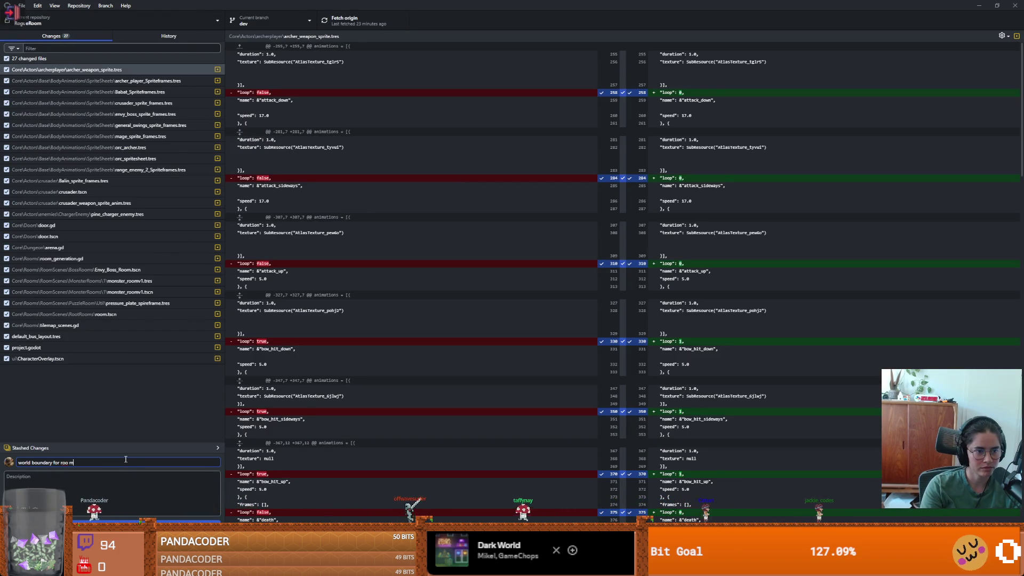
click(98, 192)
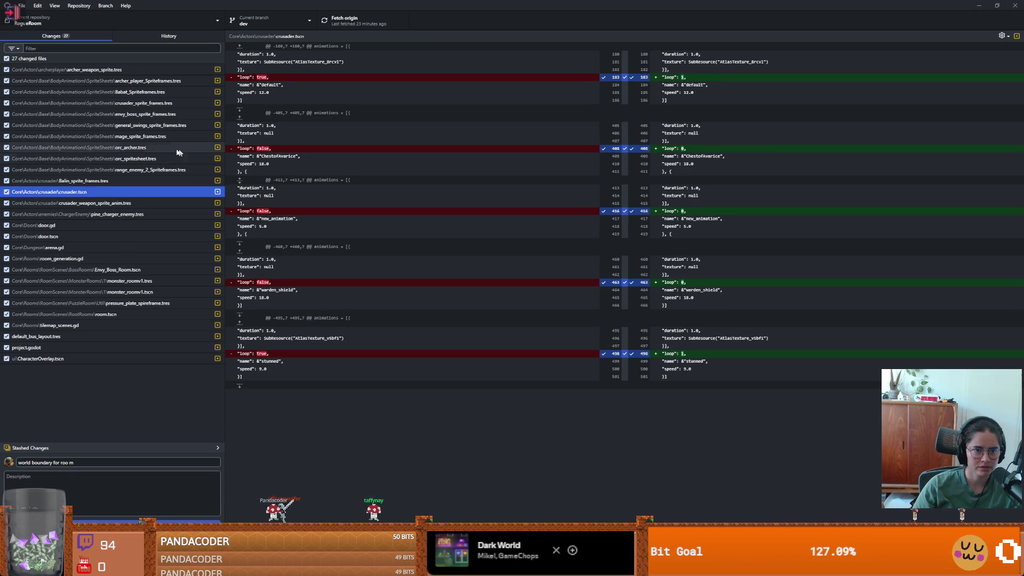
click(144, 148)
click(153, 126)
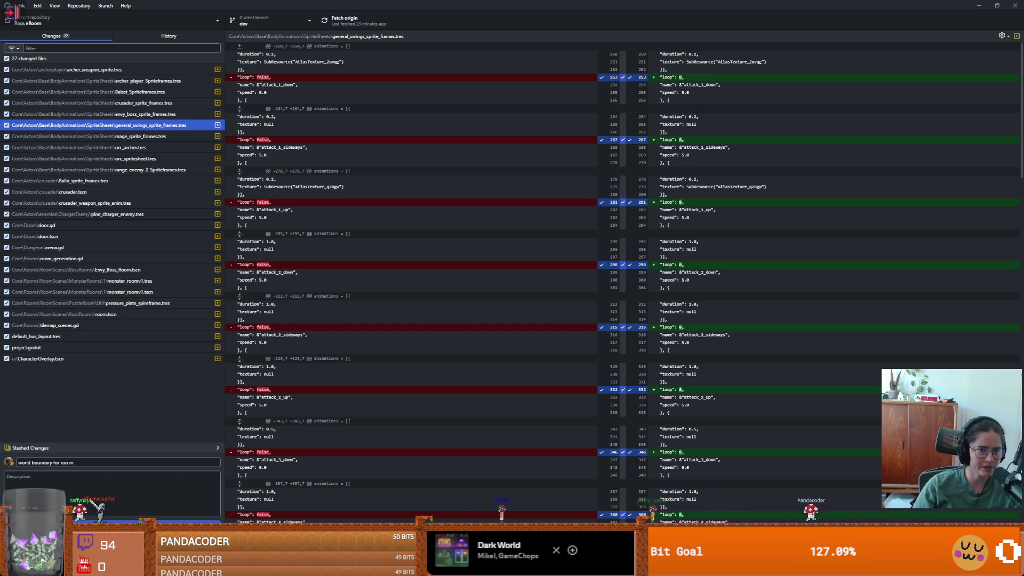
Step: Restore and reposition GitHub Desktop, then minimize it to return to Godot
key(super+Down)
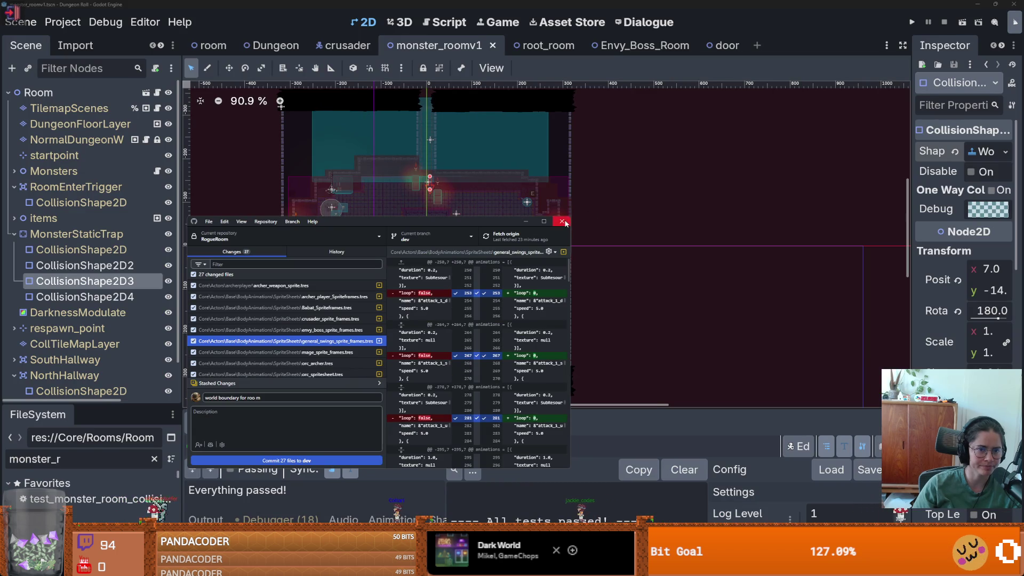
click(544, 223)
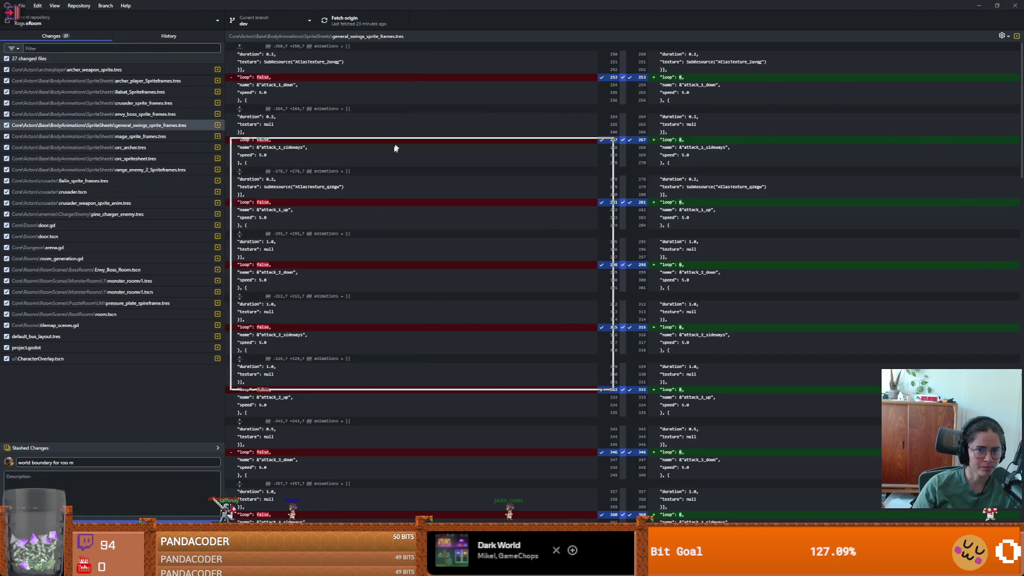
drag(860, 5, 548, 165)
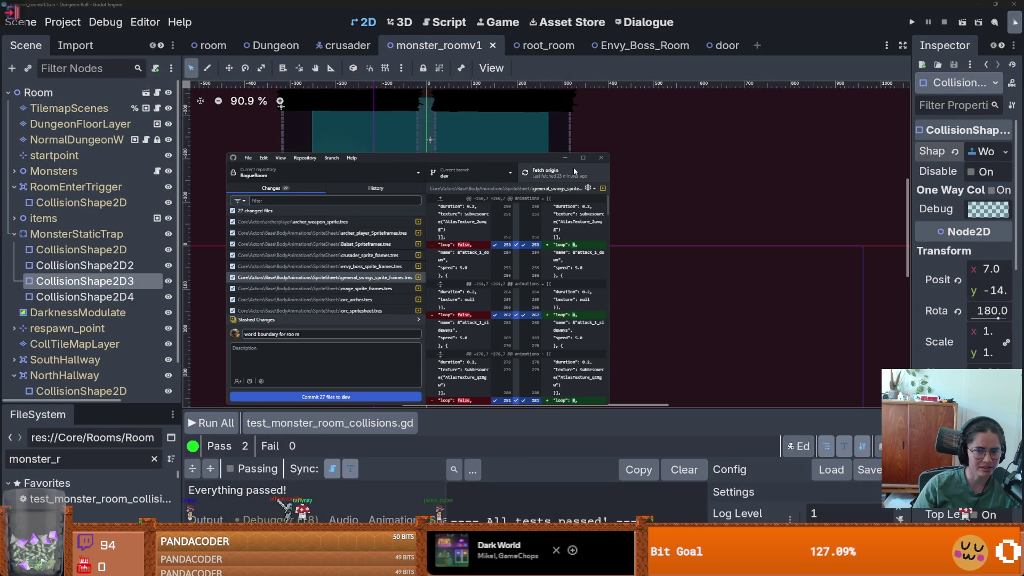
click(565, 157)
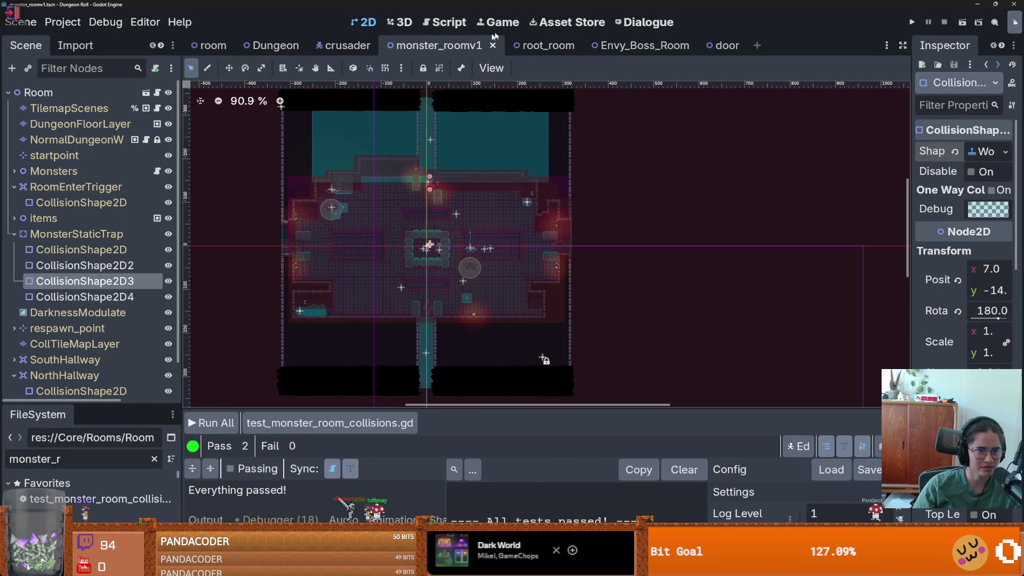
Step: Open body_animations.tscn and select BodySprite2D to view its SpriteFrames, then return to GitHub Desktop
click(348, 45)
click(126, 122)
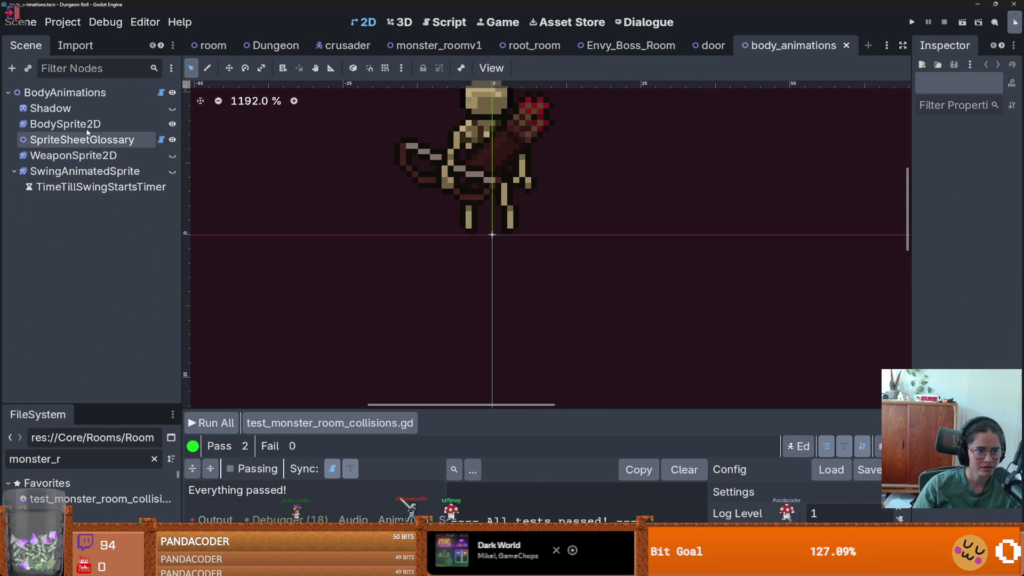
click(88, 130)
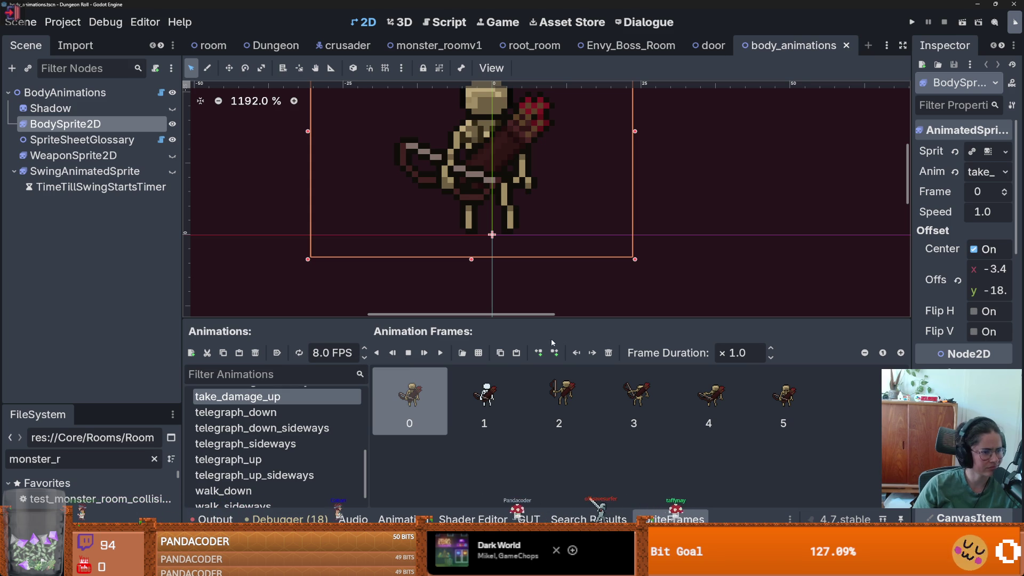
key(alt+Tab)
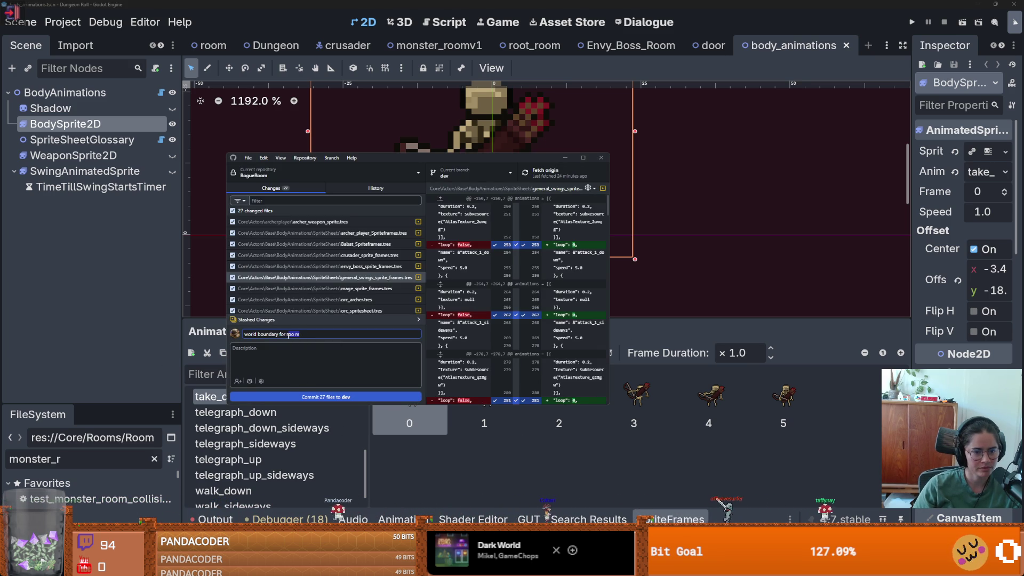
Step: Finish the summary 'world boundary for room collision', commit all 27 files to dev, and push to origin
text(om collisio)
text(n)
click(347, 397)
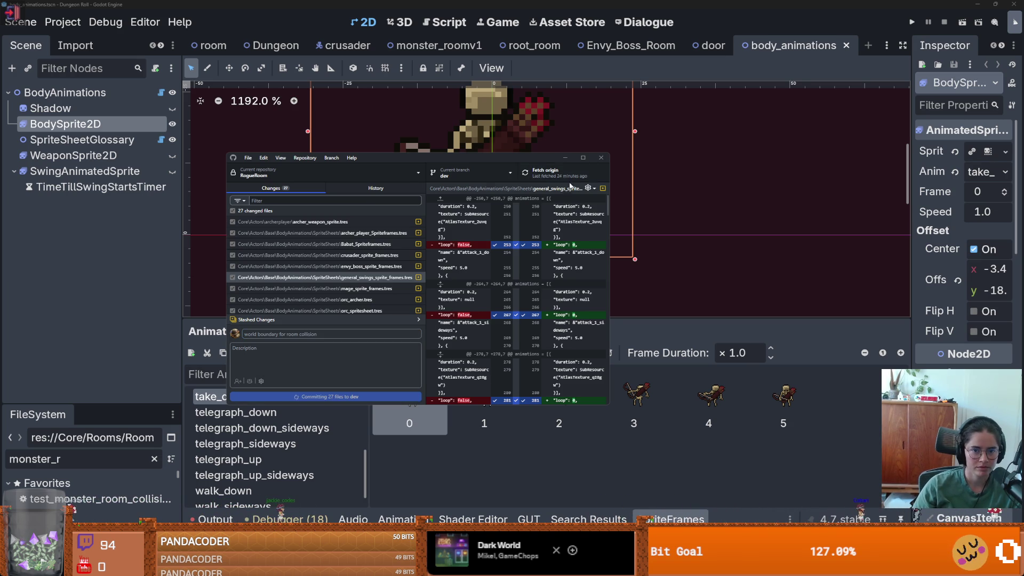
click(571, 176)
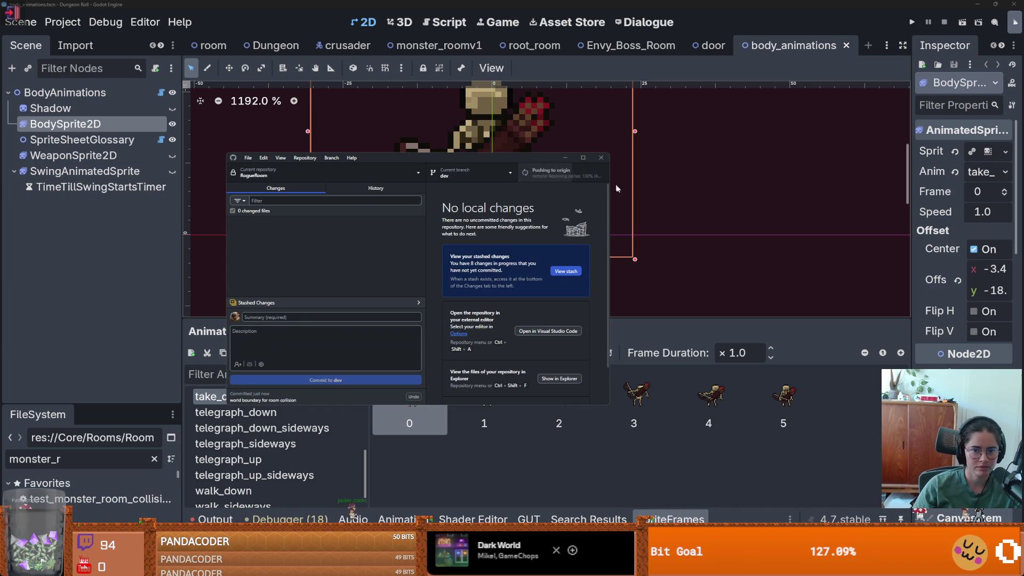
click(666, 189)
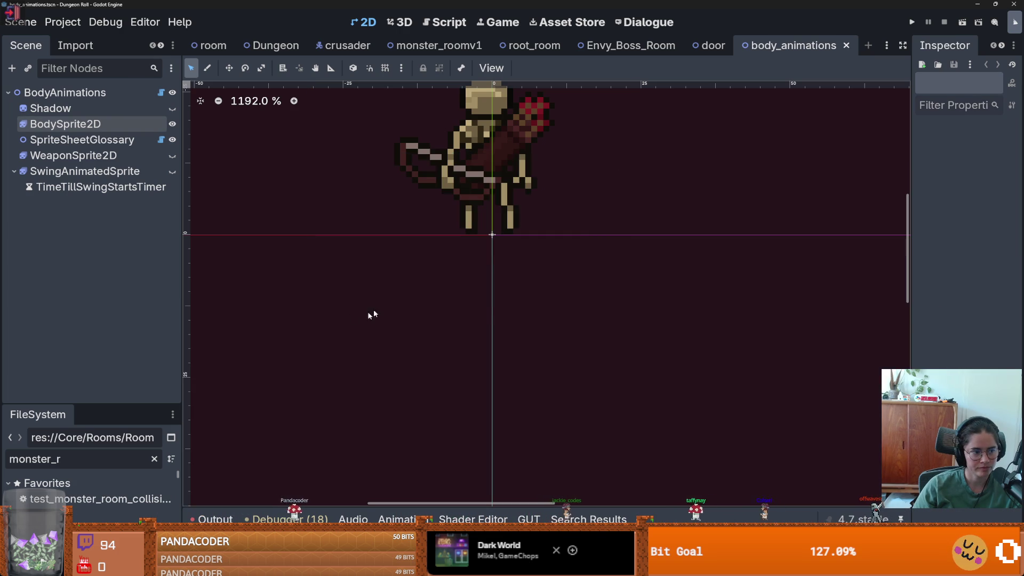
Step: Save the scene and widen the left panels to give the file browser more room
key(ctrl+s)
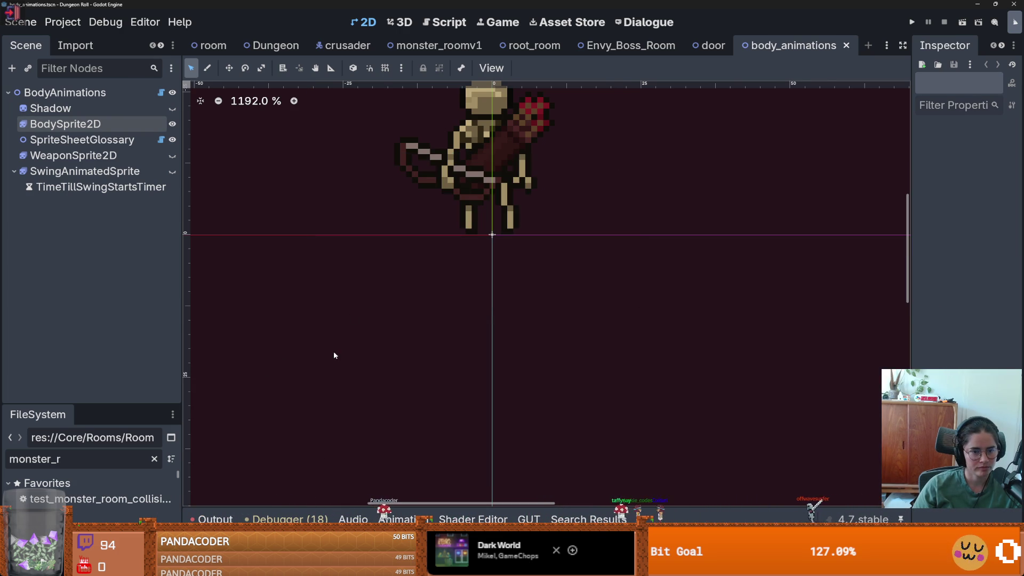
scroll(388, 418, down, 3)
scroll(470, 364, up, 4)
drag(470, 365, 488, 377)
drag(181, 340, 223, 339)
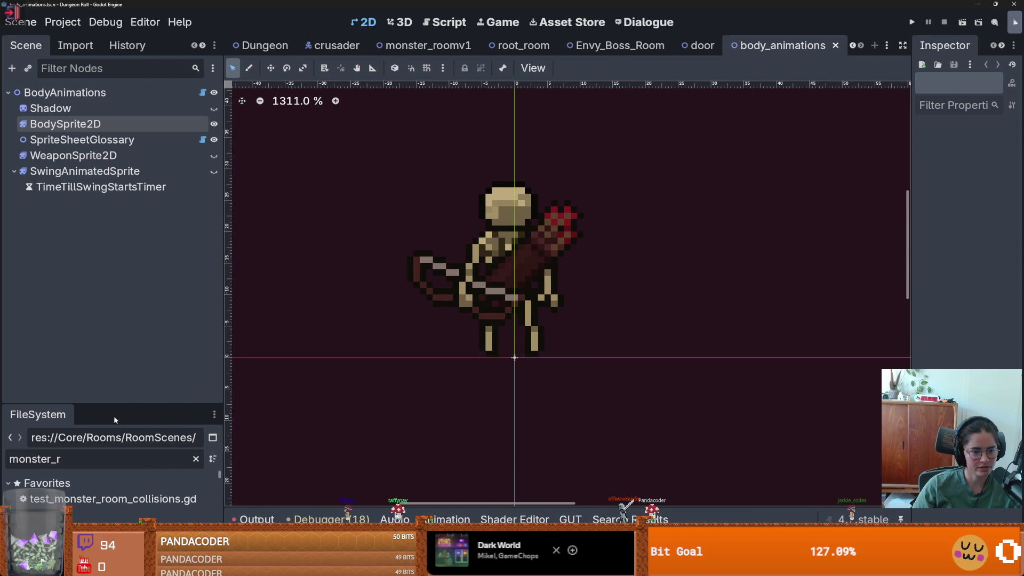
drag(142, 404, 142, 241)
scroll(141, 423, down, 2)
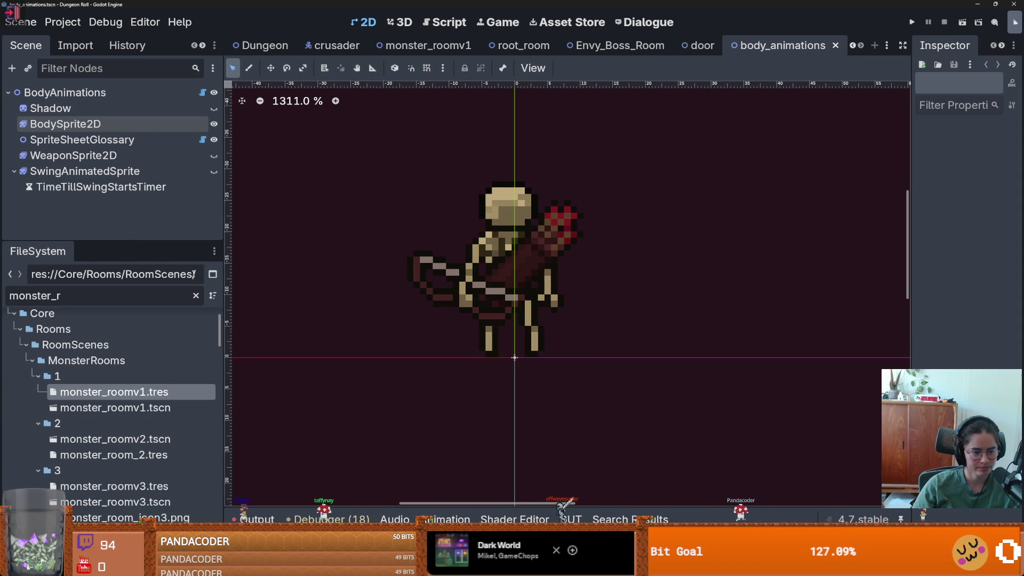
scroll(142, 423, up, 2)
Step: Clear the monster_r file filter and open test_monster_room_collisions.gd from Favorites
click(196, 295)
scroll(219, 347, up, 10)
drag(225, 338, 226, 363)
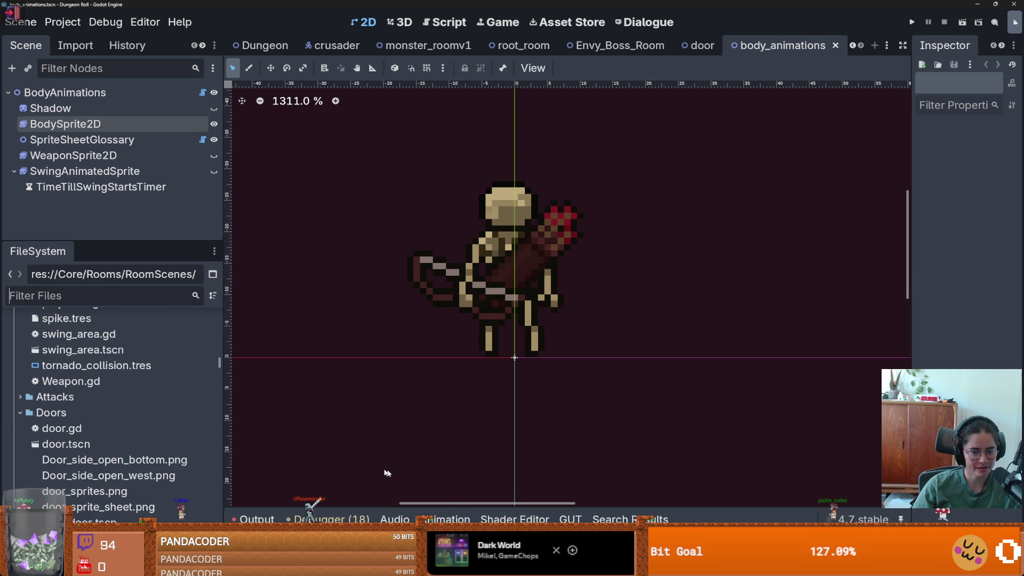
scroll(160, 426, down, 3)
scroll(119, 360, up, 20)
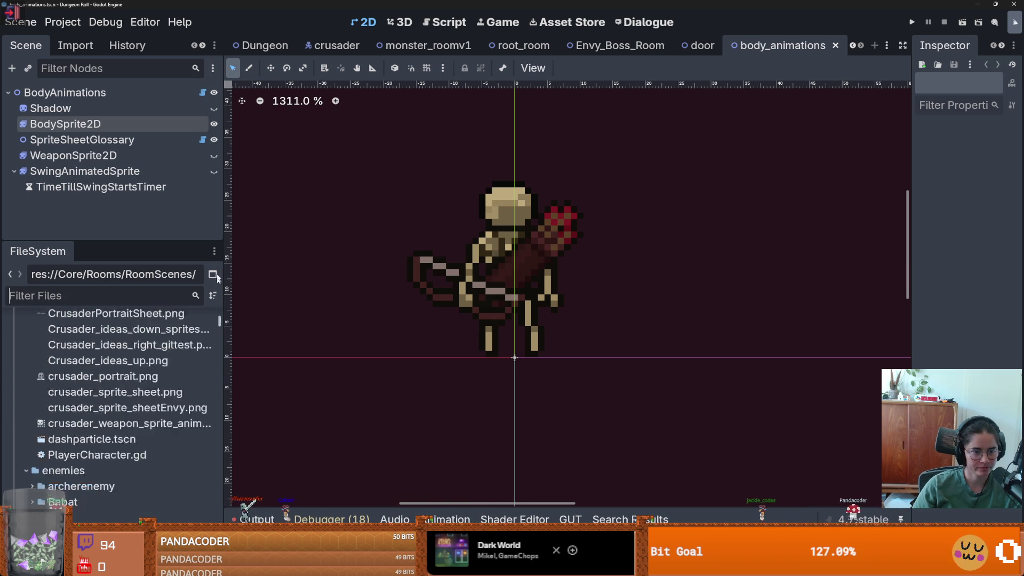
double_click(47, 320)
double_click(113, 445)
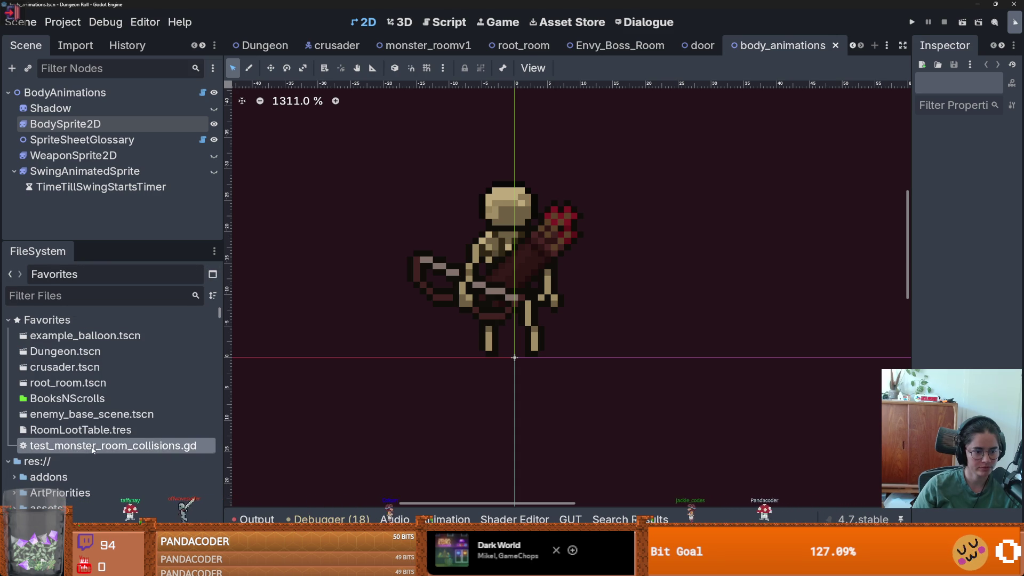
click(532, 338)
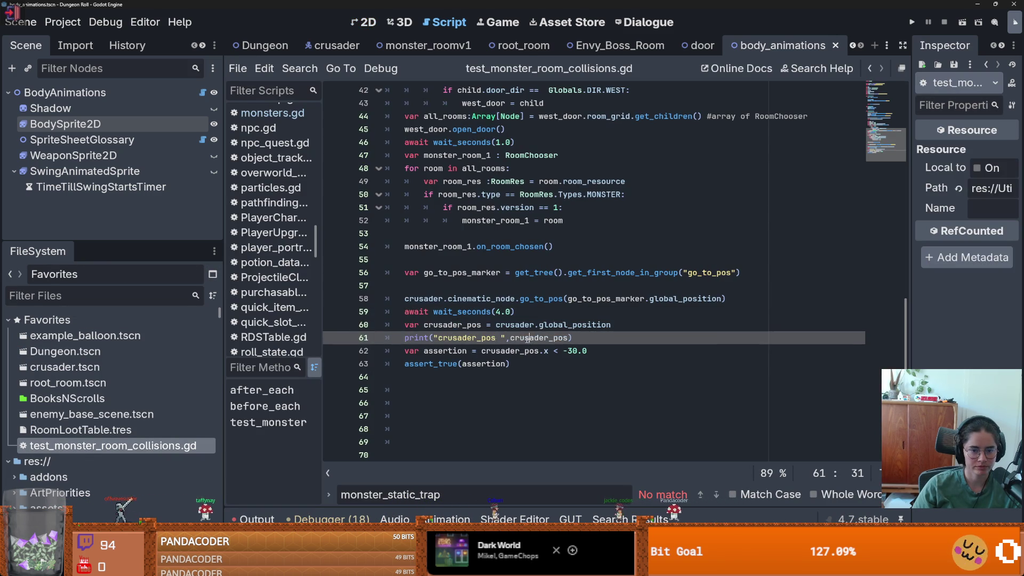
Step: Review the test_monster_room_collisions.gd code between lines 34 and 52
scroll(460, 383, up, 3)
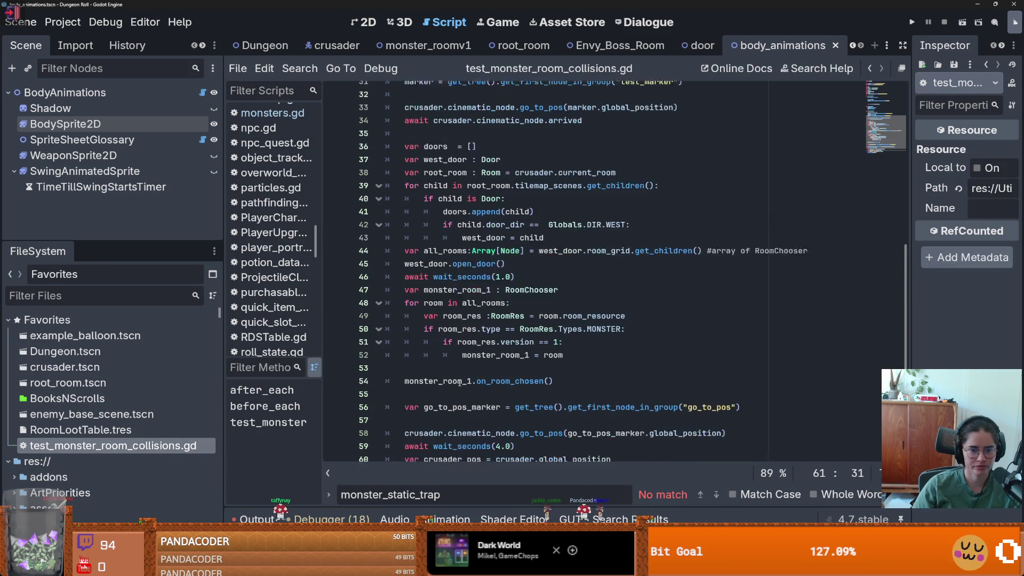
scroll(460, 380, down, 1)
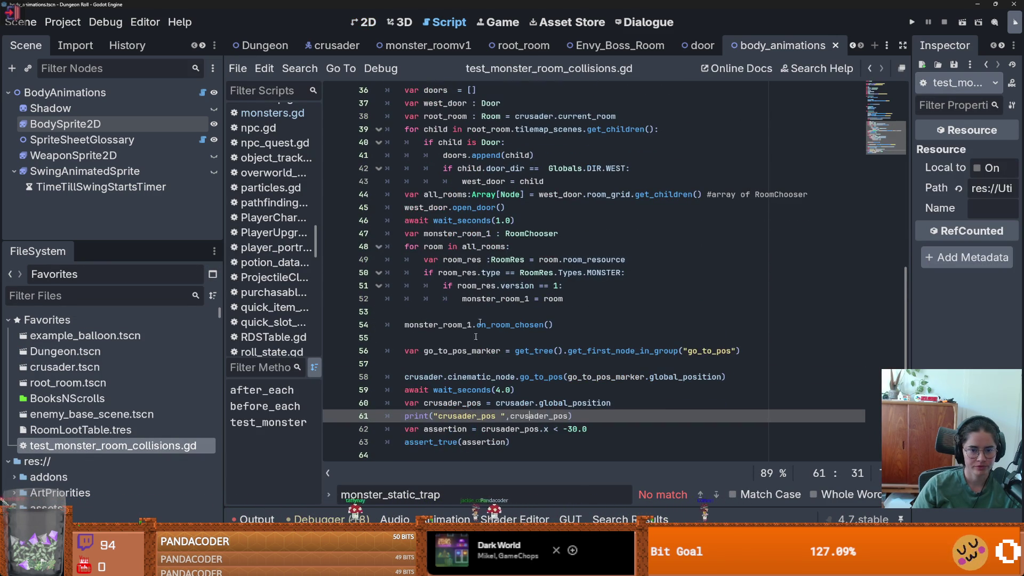
click(454, 260)
drag(405, 233, 563, 298)
click(564, 298)
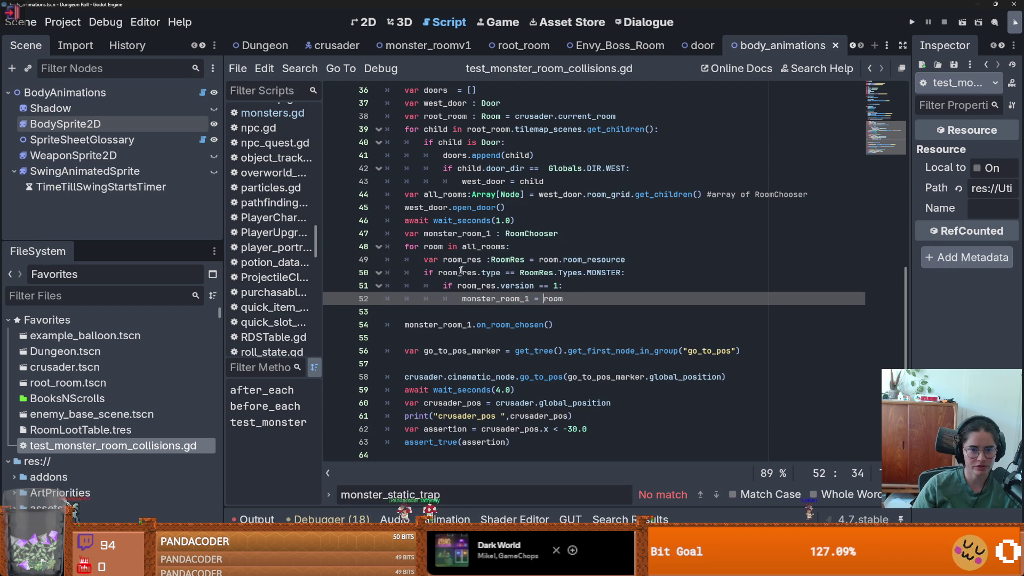
scroll(437, 291, up, 2)
scroll(437, 290, up, 3)
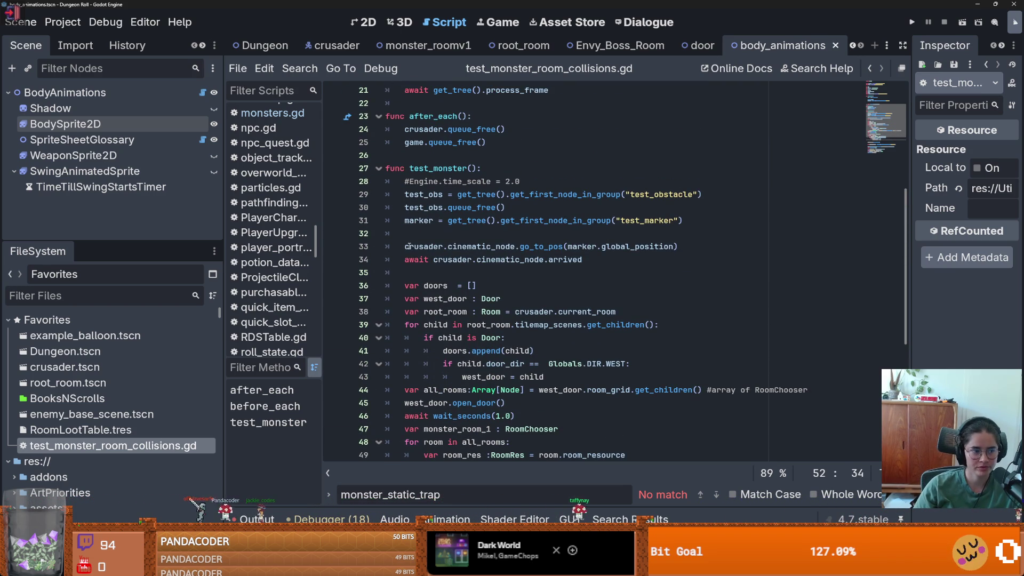
mouse_move(408, 246)
click(409, 272)
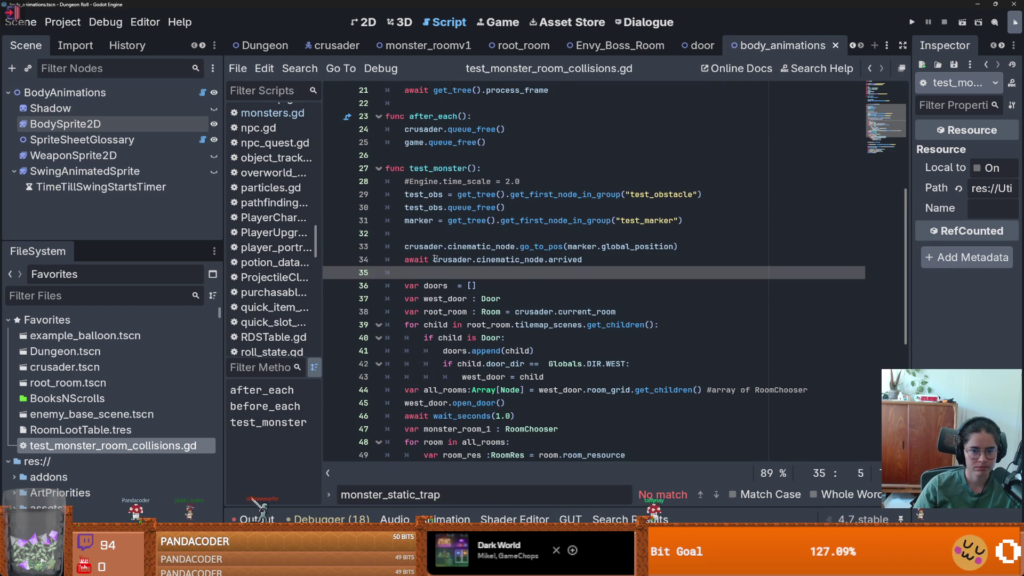
drag(414, 259, 579, 259)
scroll(452, 228, down, 1)
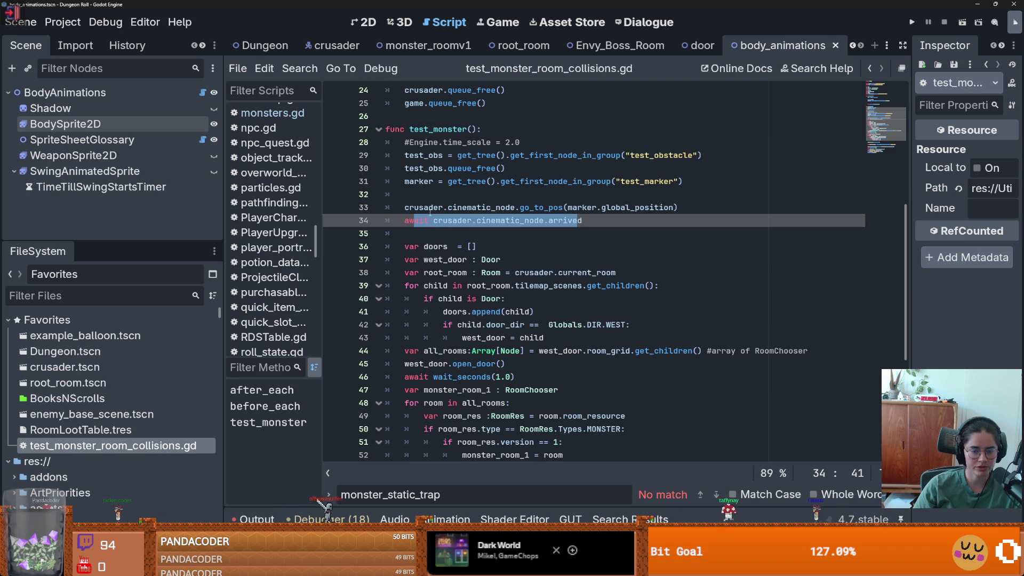
click(414, 225)
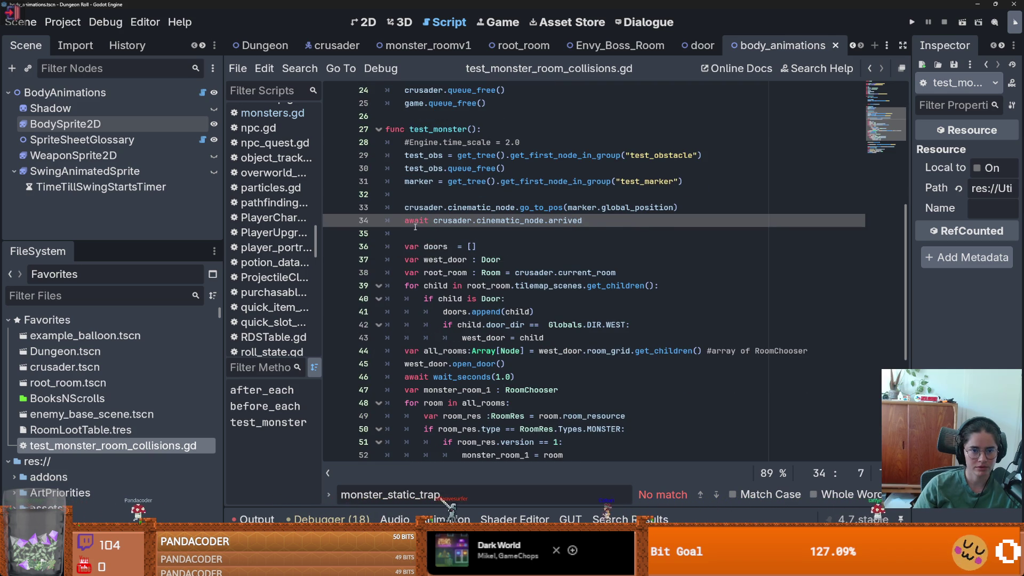
Step: Check the marker and go_to_pos lines 31-33, then open the GUT documentation from About GUT
scroll(414, 227, up, 6)
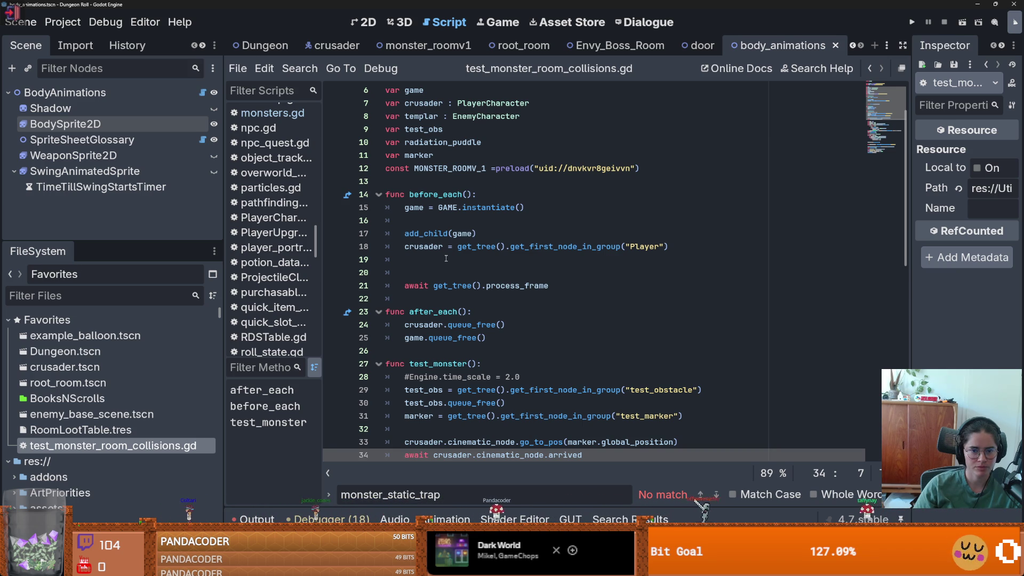
scroll(404, 270, down, 3)
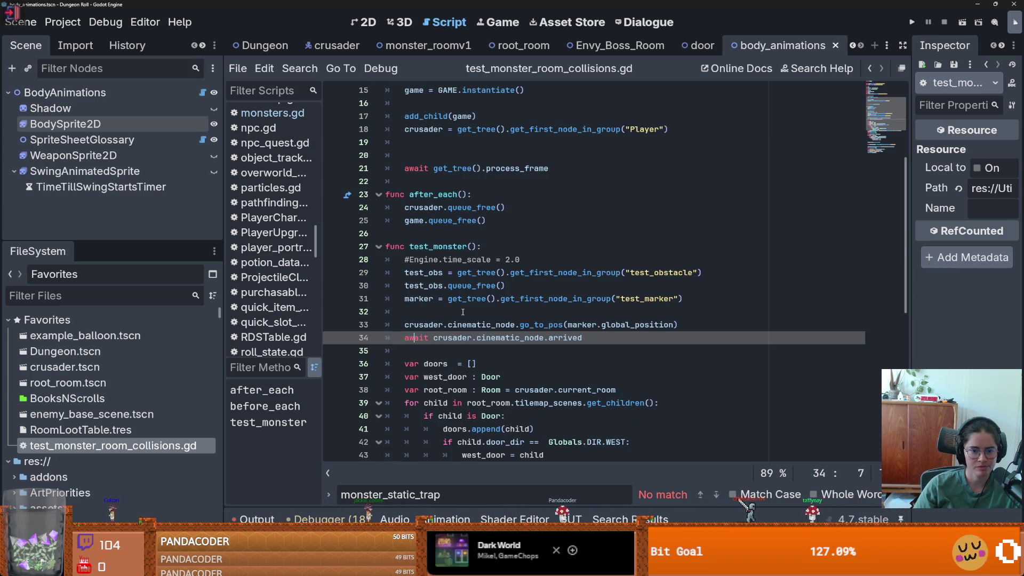
click(405, 270)
click(408, 285)
double_click(411, 297)
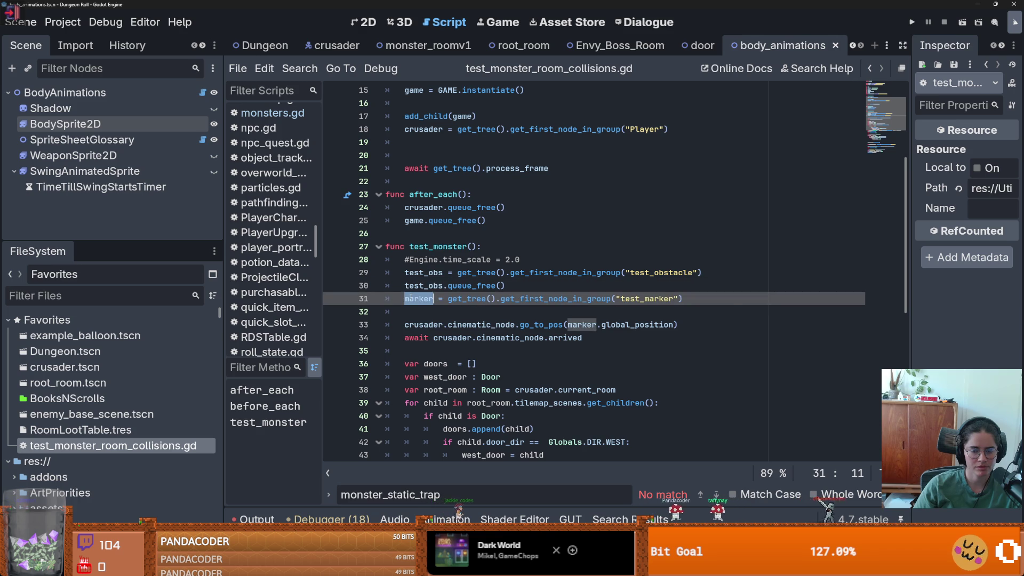
scroll(412, 297, down, 1)
click(423, 284)
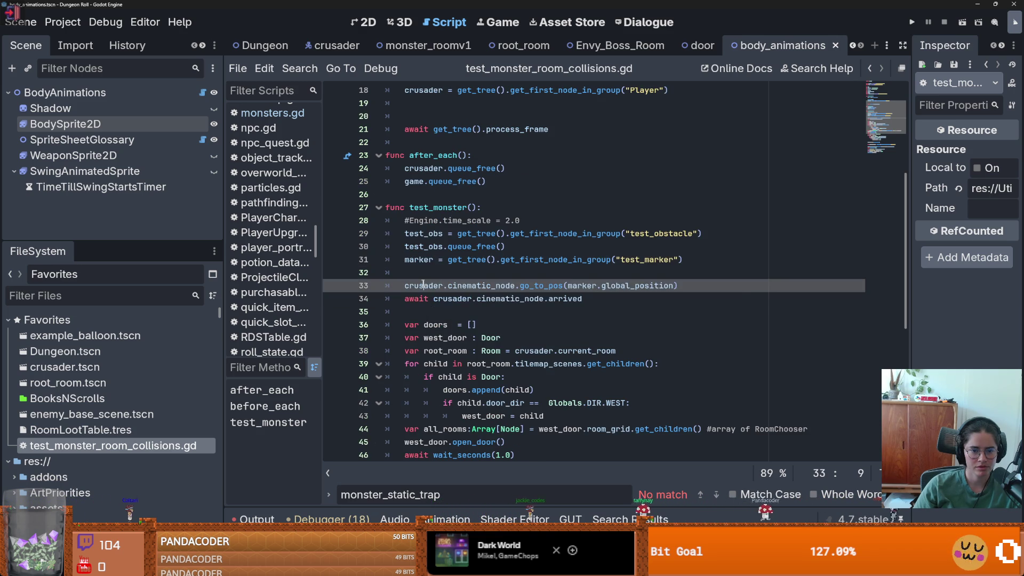
click(422, 276)
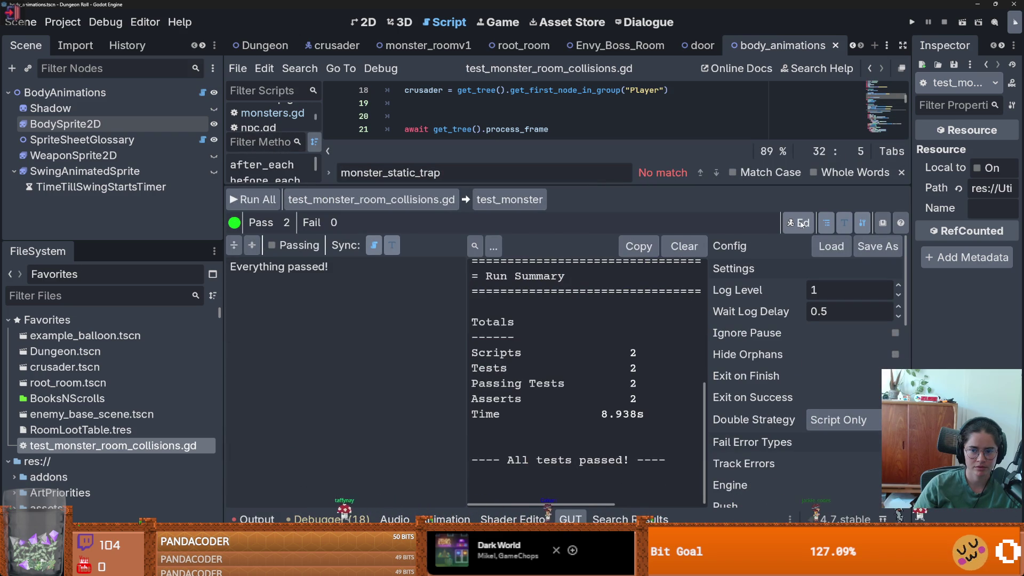
click(900, 224)
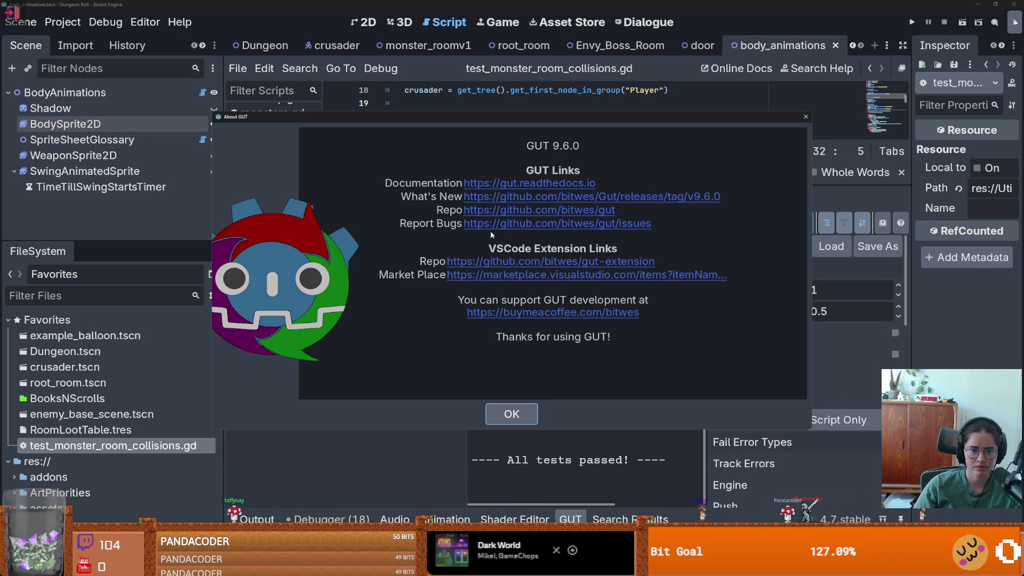
click(493, 184)
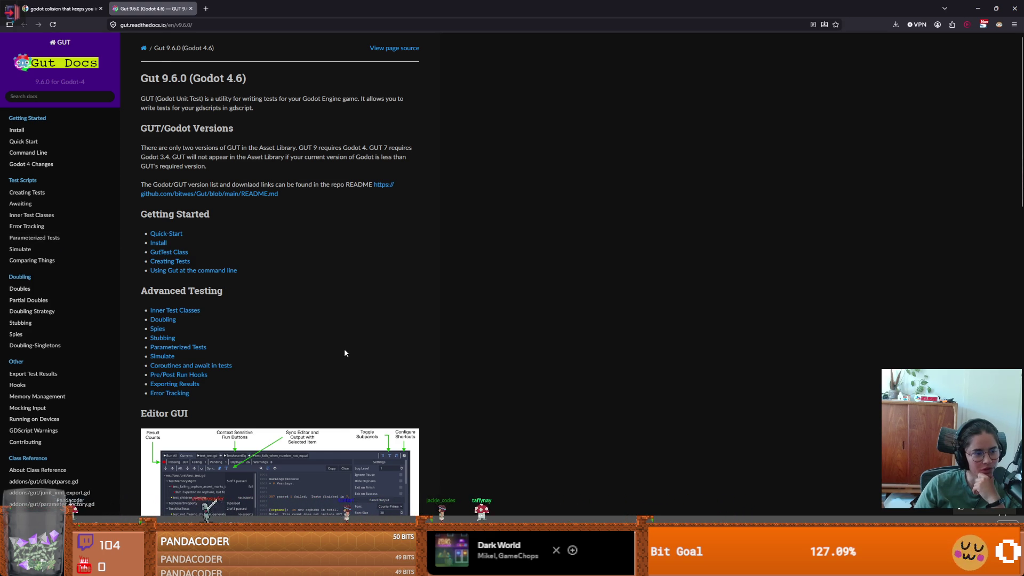
Step: Scroll the GUT 9.6.0 docs home page down to the Editor GUI and GUT GUI sections
scroll(88, 330, down, 1)
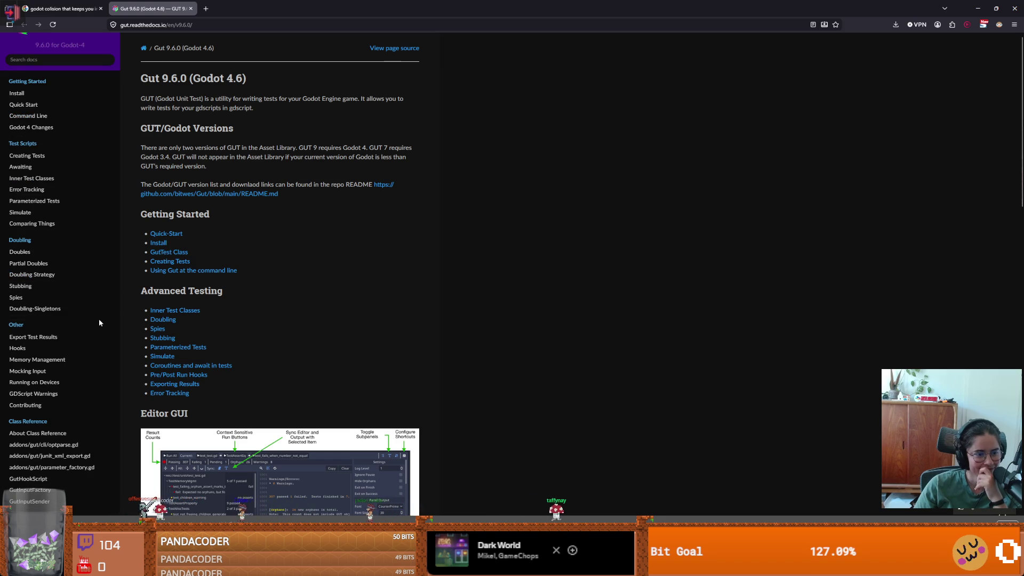
scroll(99, 318, down, 1)
scroll(214, 315, down, 2)
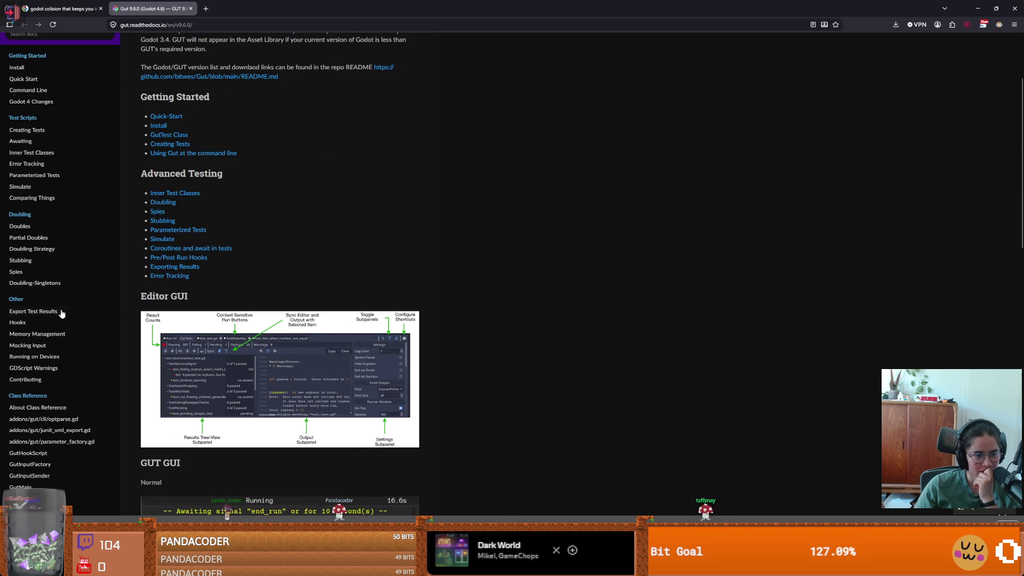
scroll(74, 317, down, 4)
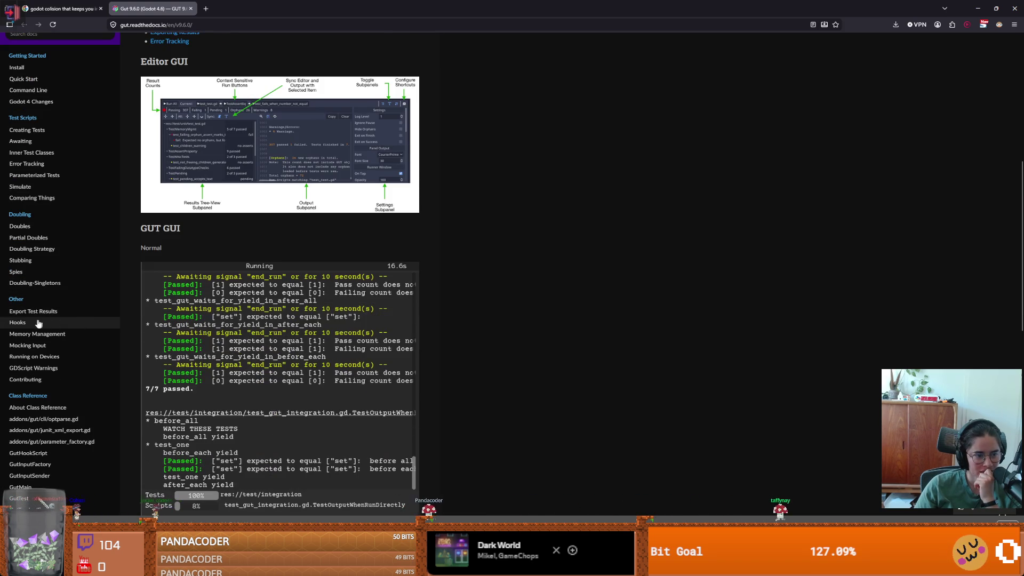
scroll(40, 322, up, 3)
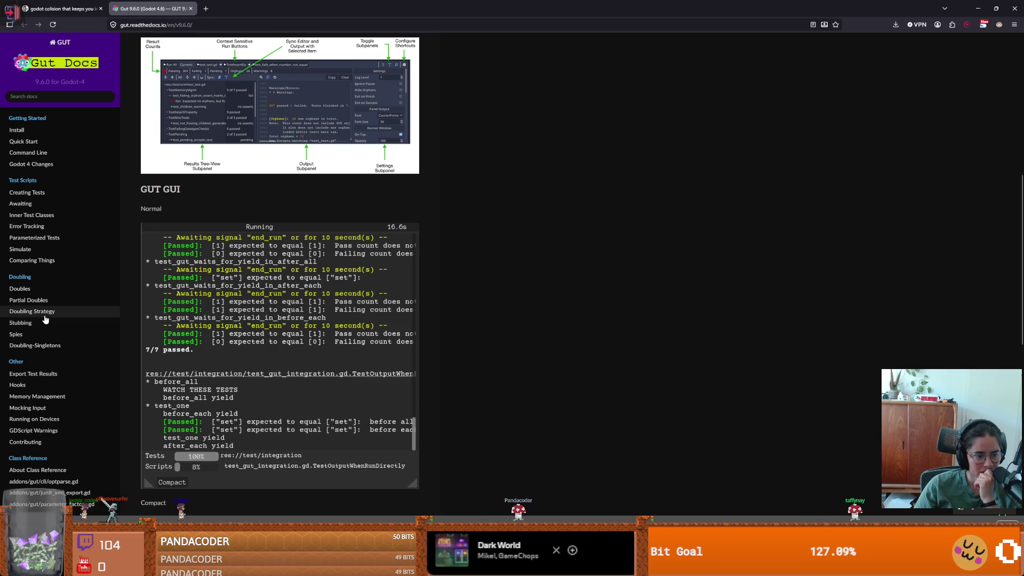
scroll(45, 319, up, 1)
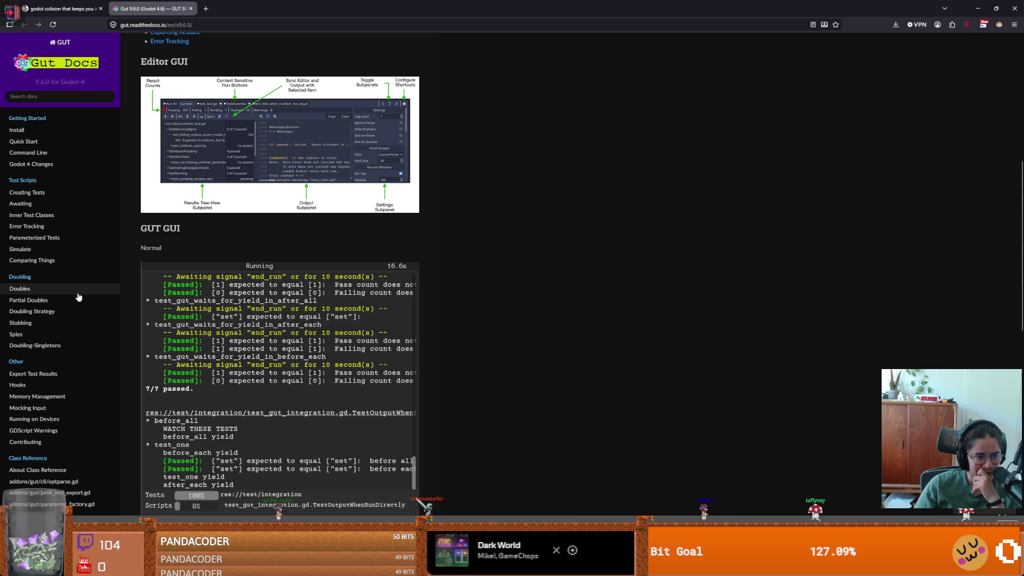
scroll(78, 297, down, 1)
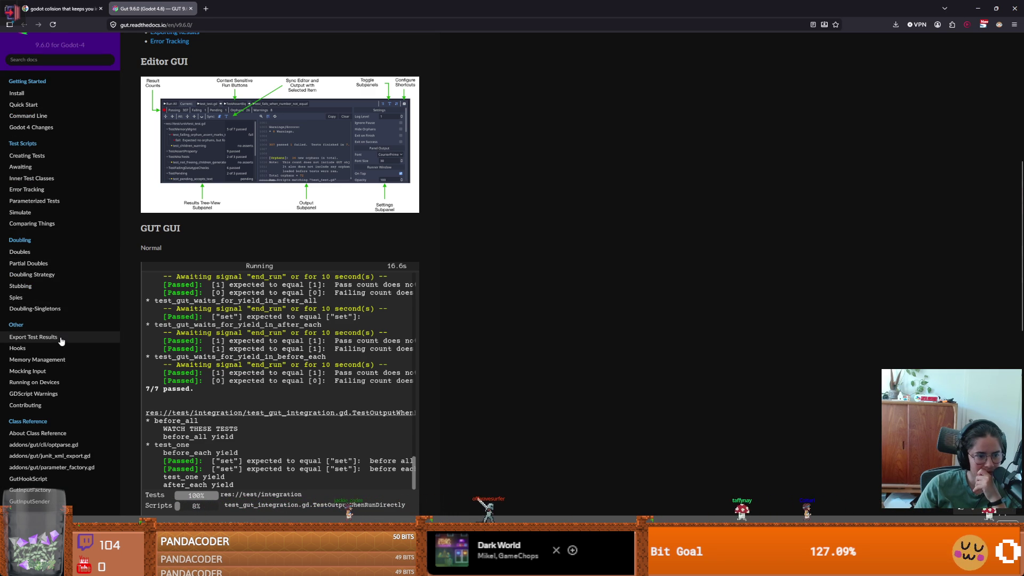
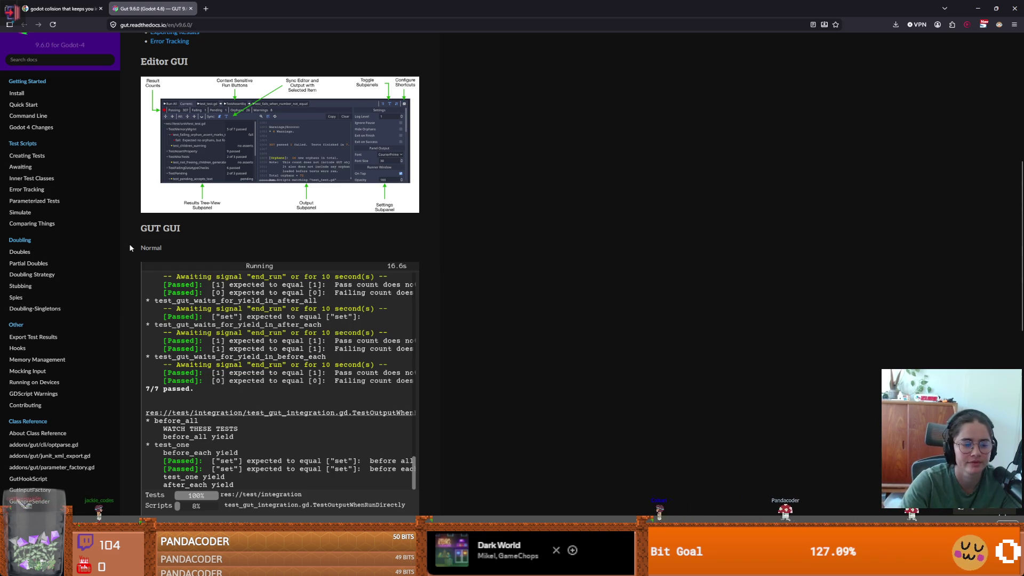
Step: Search the GUT docs for 'multiple' and open the Doubles result
scroll(47, 411, up, 1)
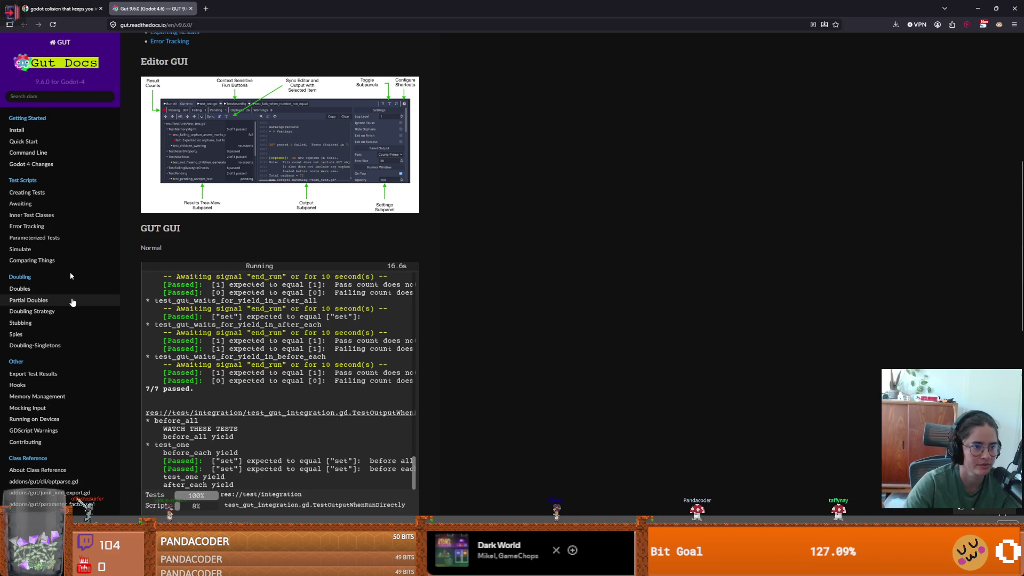
click(64, 95)
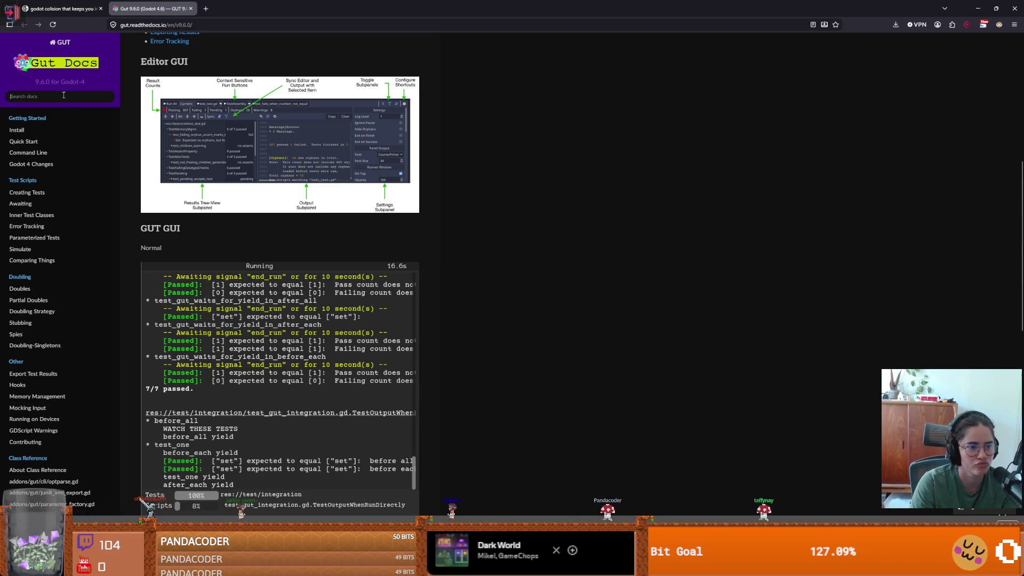
text(multiple)
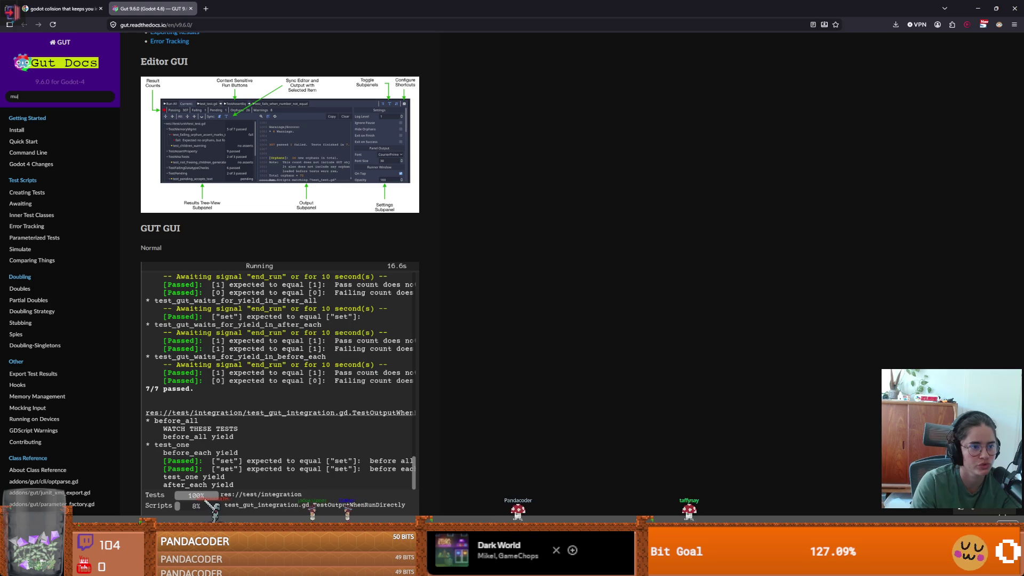
key(Return)
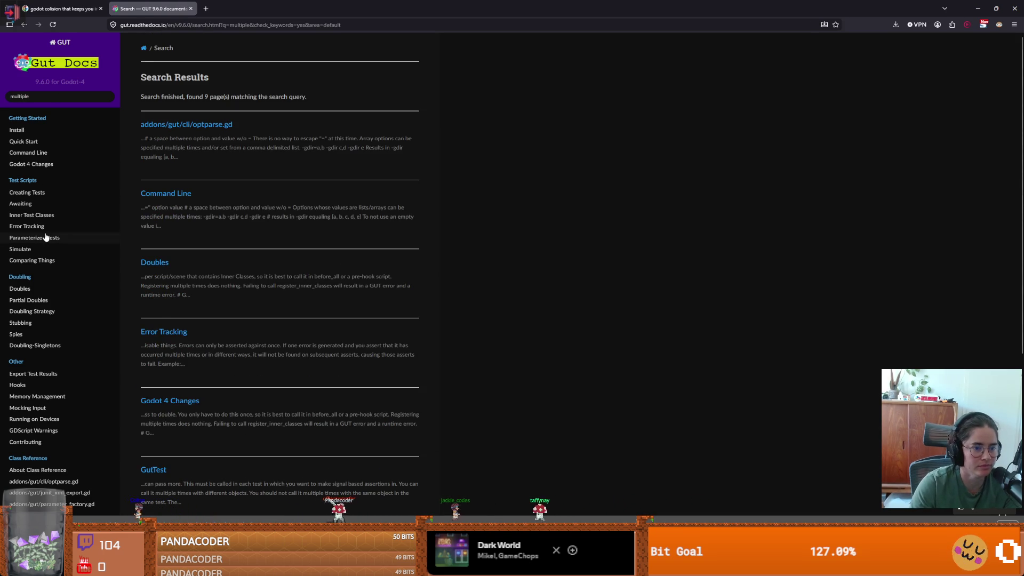
click(152, 262)
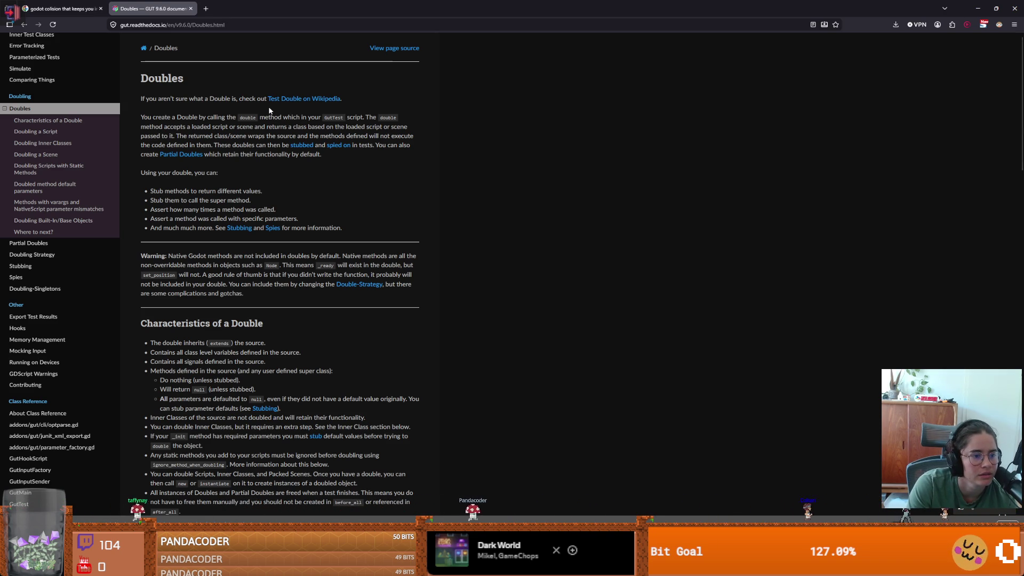
Step: Browse to the Simulate page and read its GDScript example test
scroll(69, 137, up, 2)
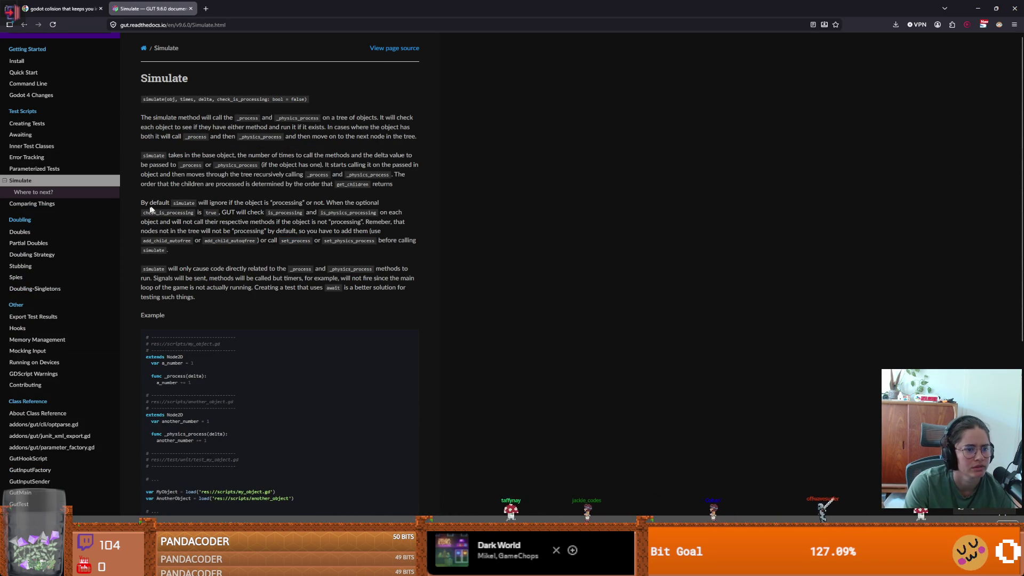
scroll(292, 203, down, 2)
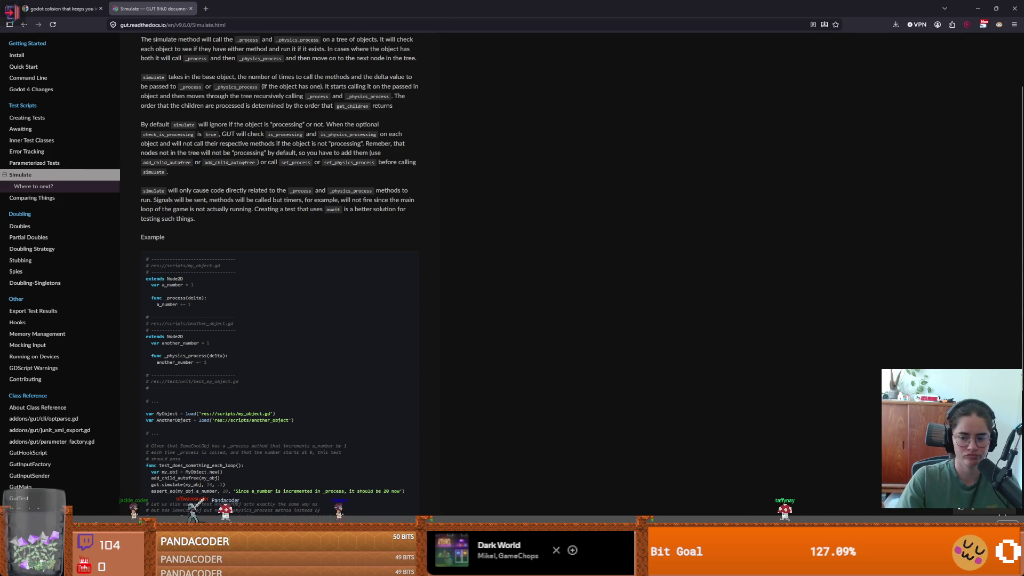
key(alt+Tab)
Step: Dismiss the GUT popup, enlarge the script view, and highlight before_each on line 14
key(Escape)
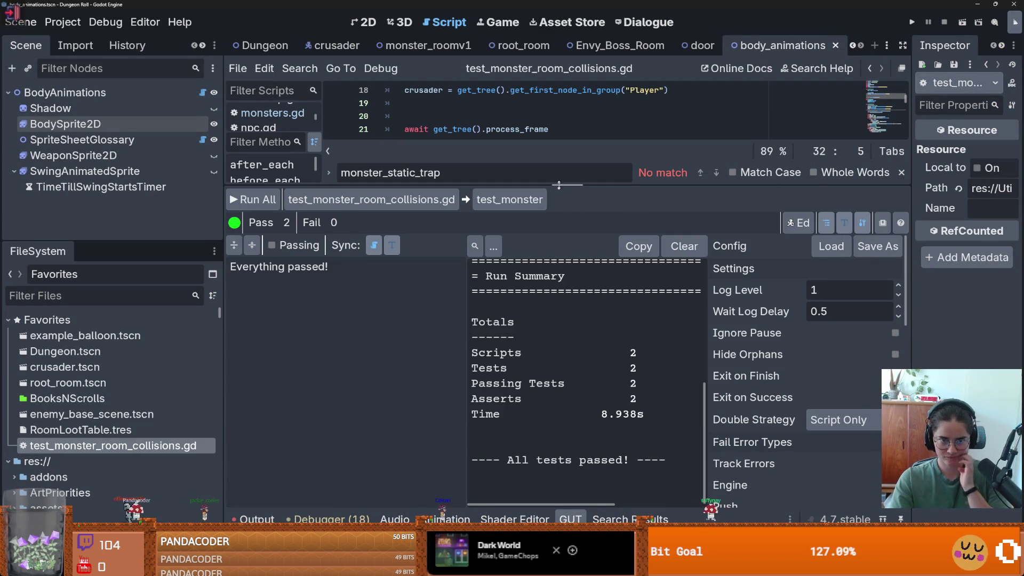
drag(558, 185, 558, 379)
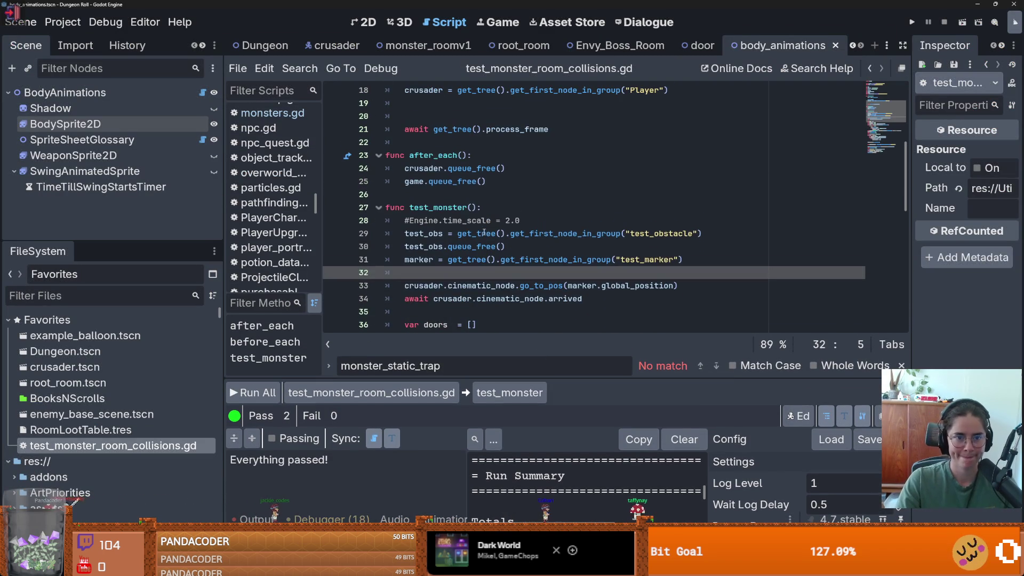
click(453, 206)
scroll(452, 206, up, 3)
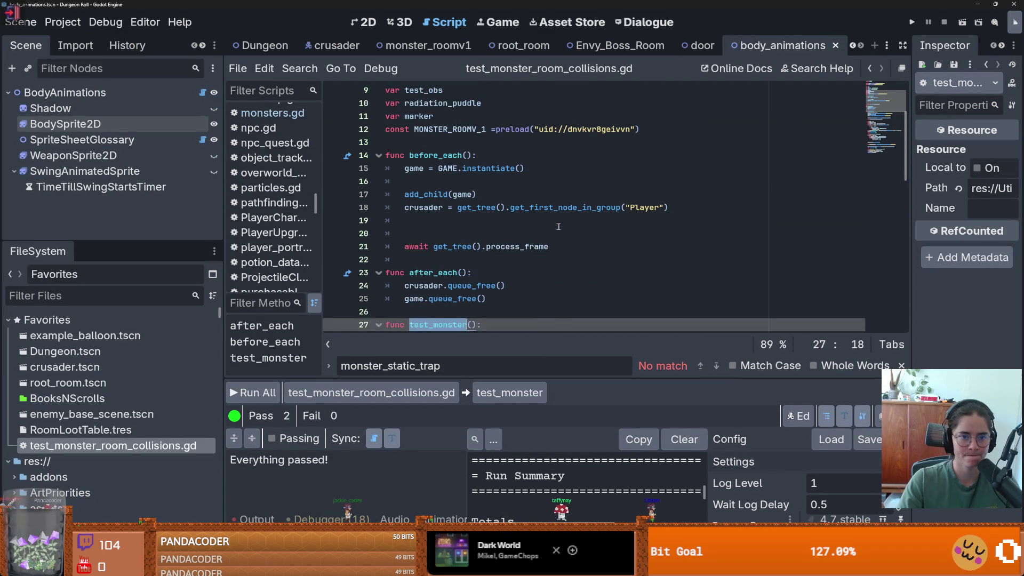
click(450, 219)
drag(472, 156, 404, 156)
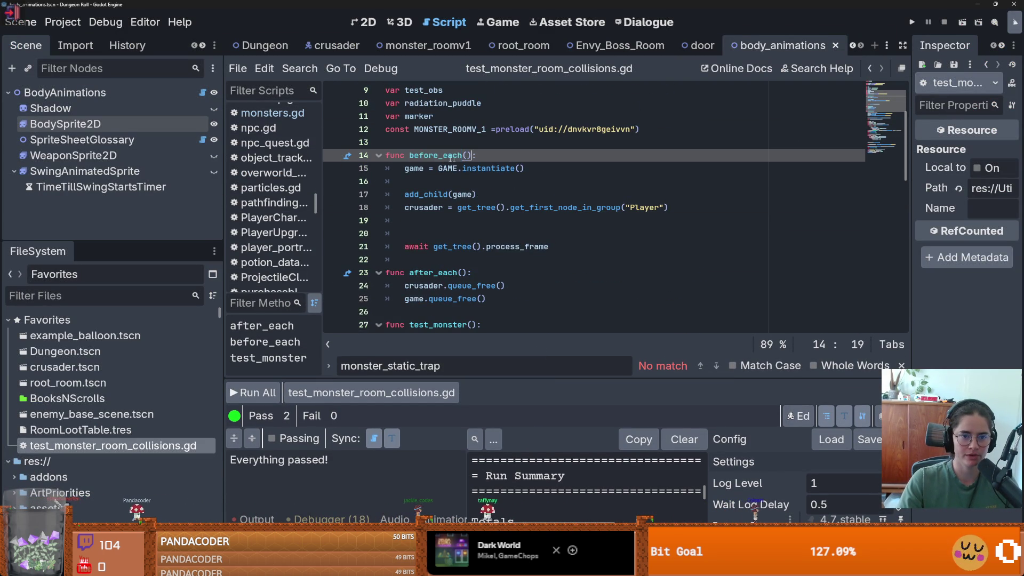
double_click(431, 155)
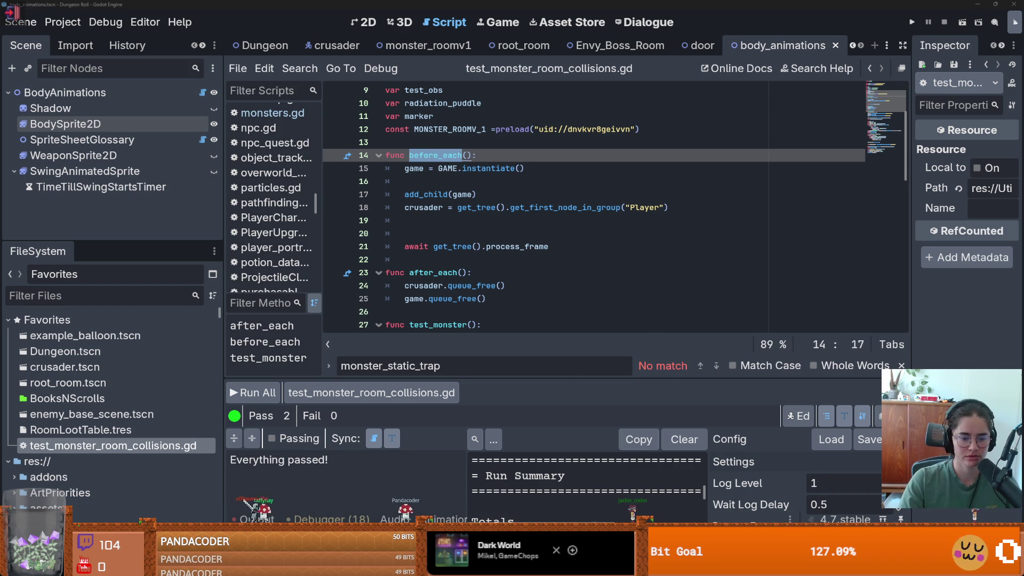
key(alt+Tab)
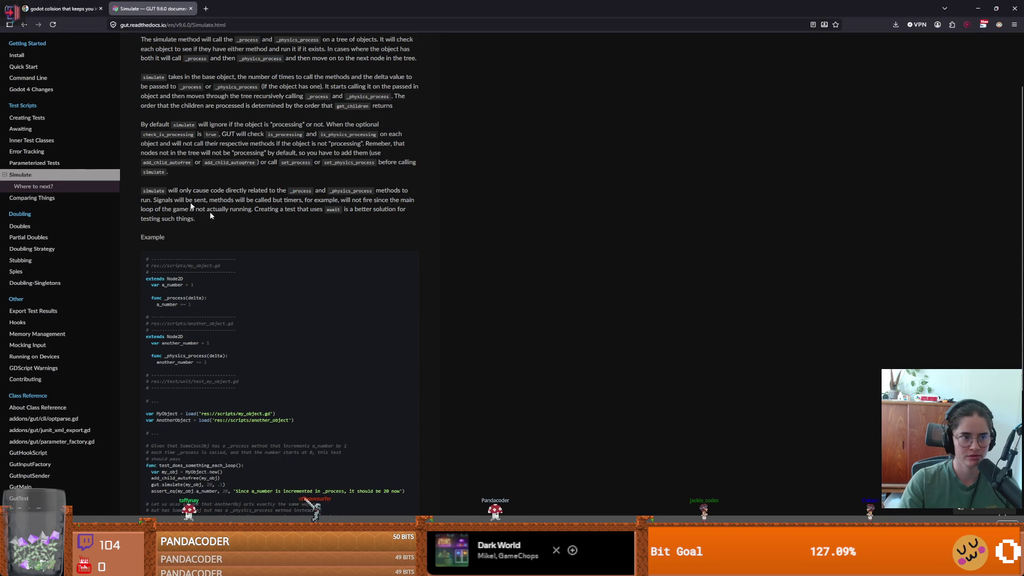
Step: Search the docs for 'before_each', refine it to 'before_each()', and open Quick Start in a new tab
key(slash)
text(before_each)
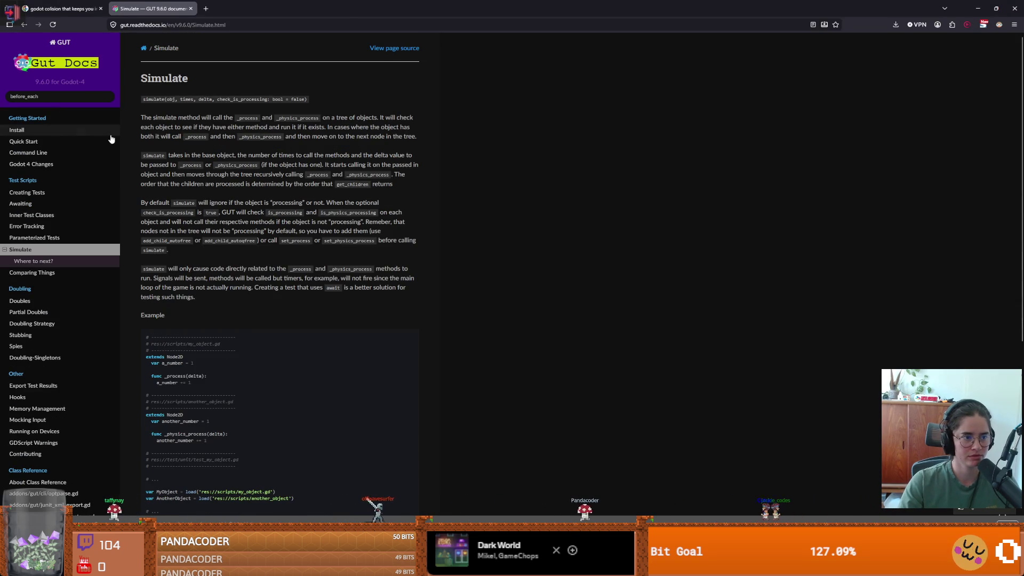
key(Return)
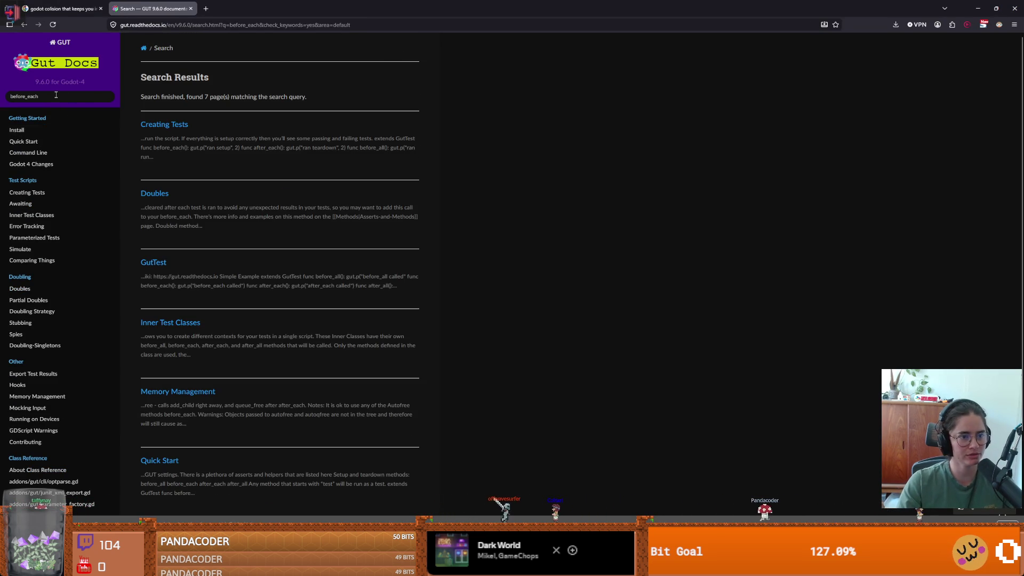
text(())
key(Return)
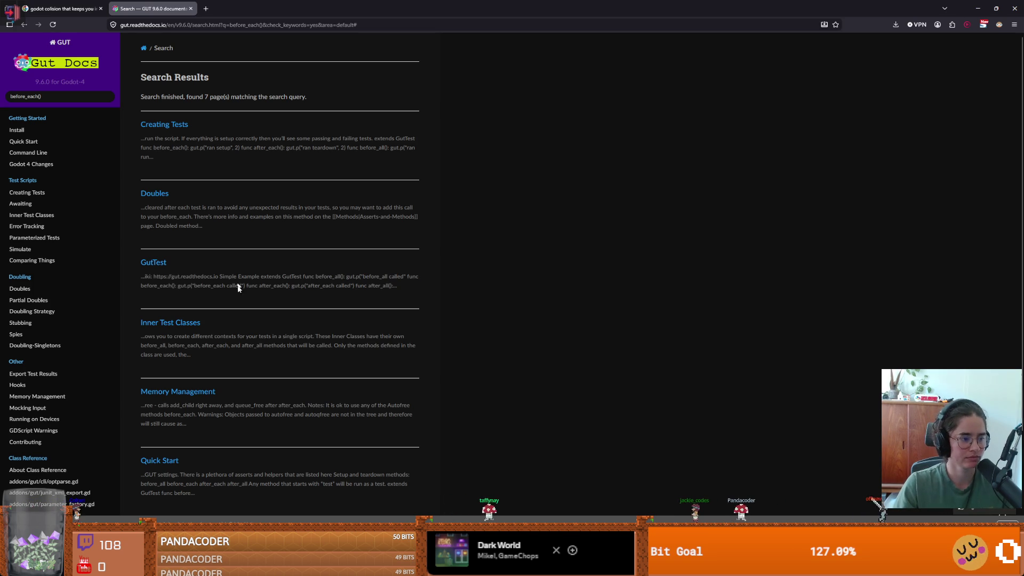
scroll(240, 365, down, 3)
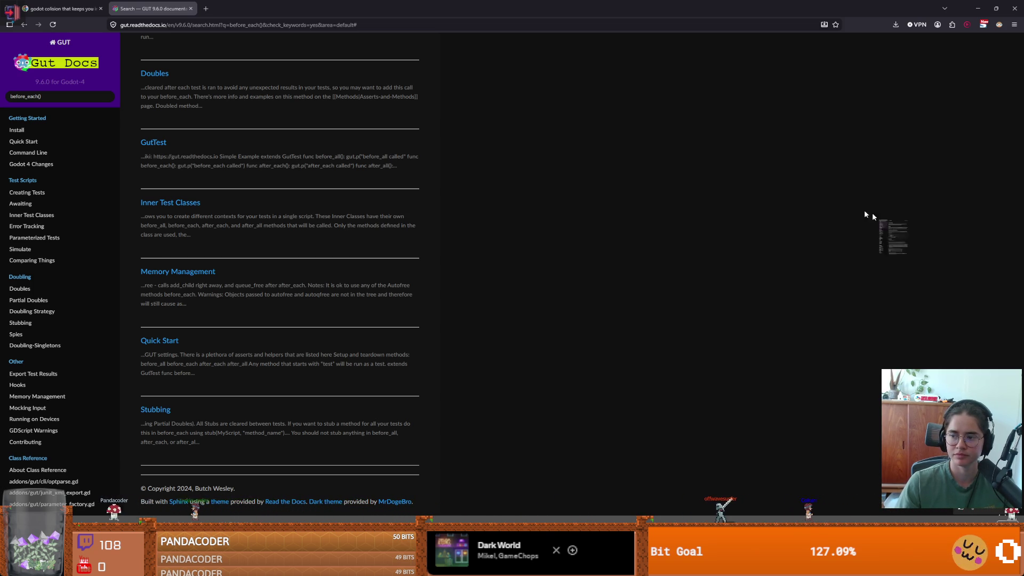
key(ctrl+shift+t)
scroll(213, 224, down, 5)
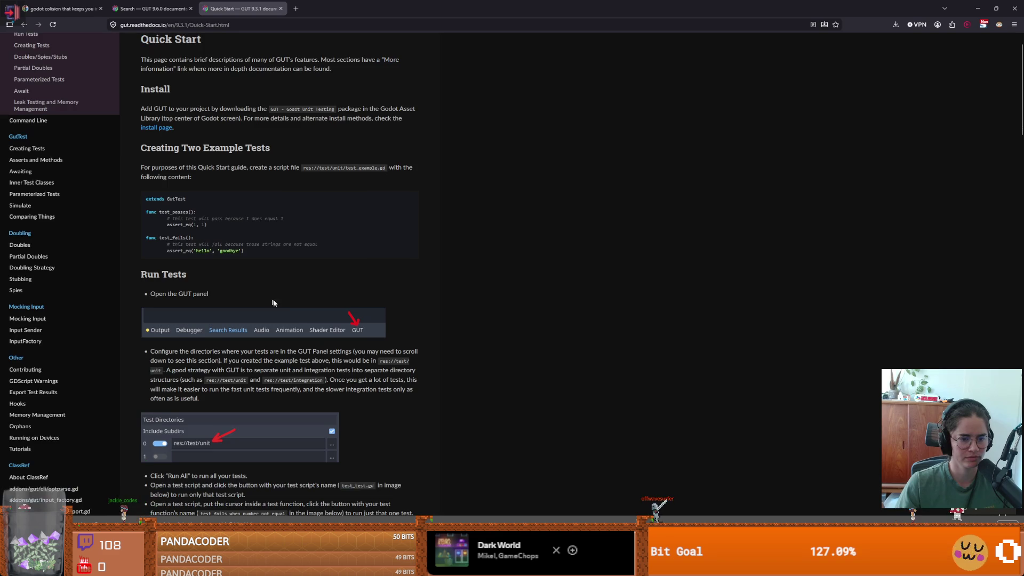
Step: Highlight the before_each, after_each and after_all print messages in the Quick Start example
scroll(247, 315, down, 6)
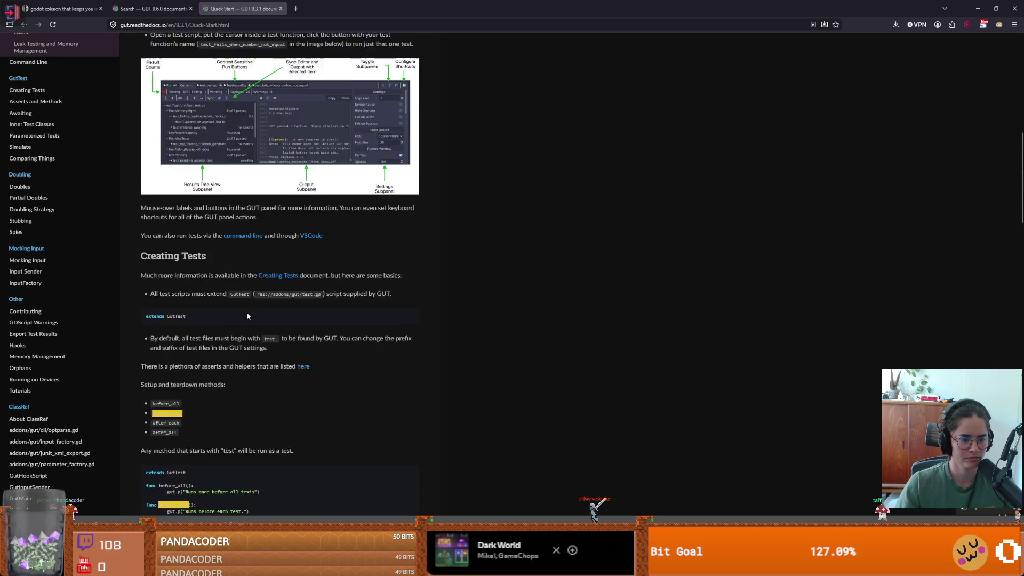
scroll(247, 314, down, 3)
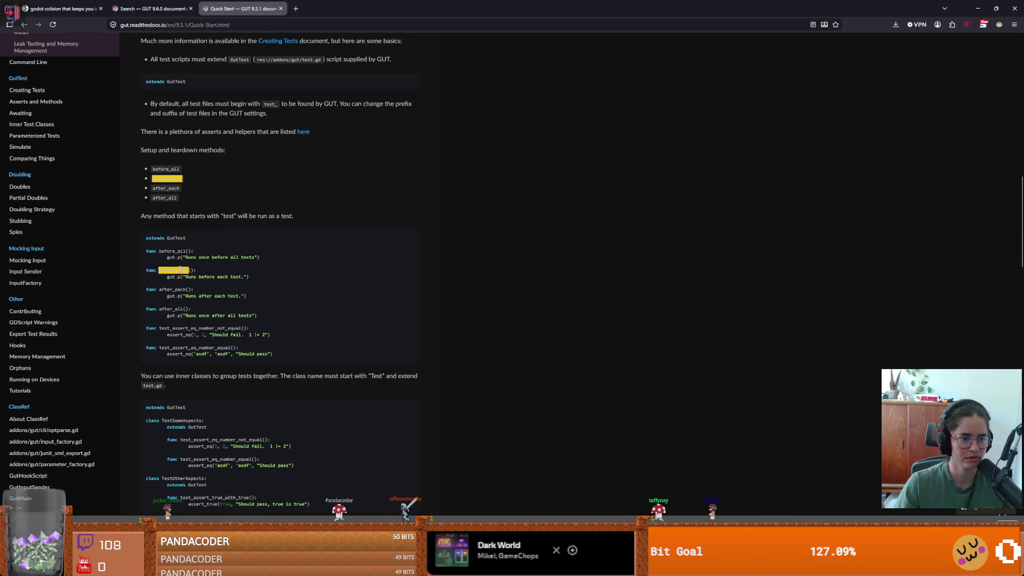
drag(191, 276, 261, 283)
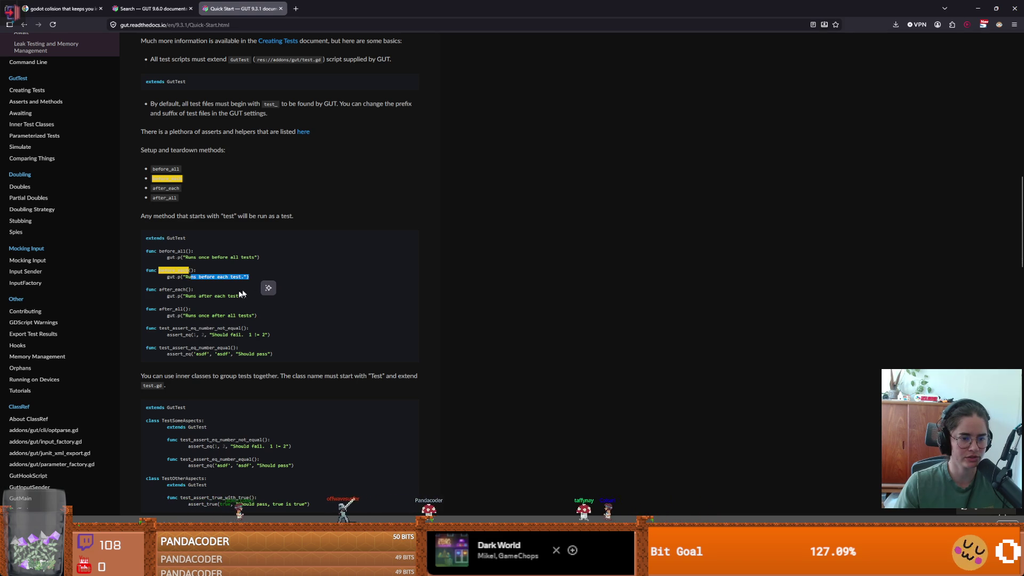
triple_click(261, 295)
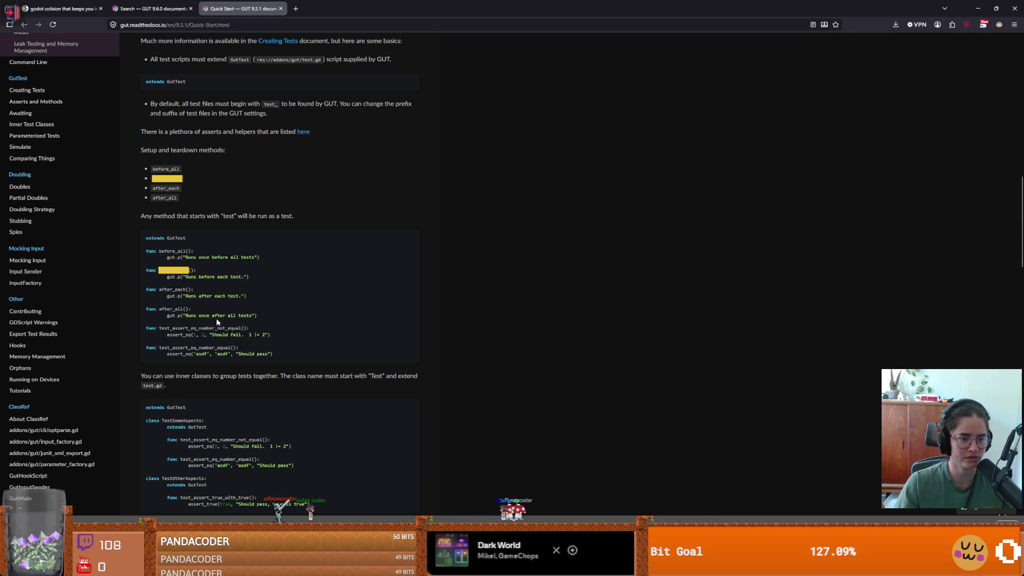
drag(186, 316, 258, 316)
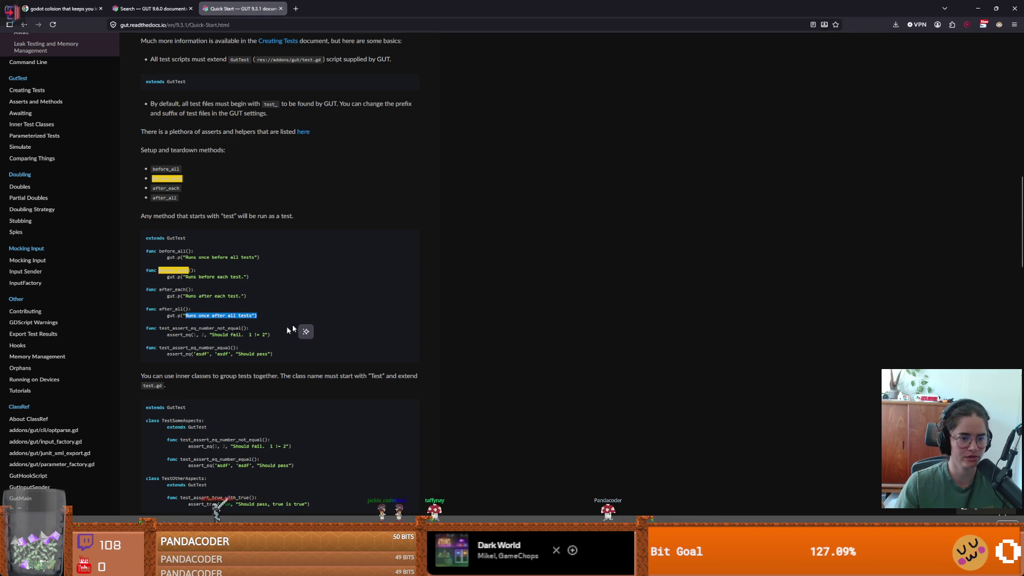
click(209, 342)
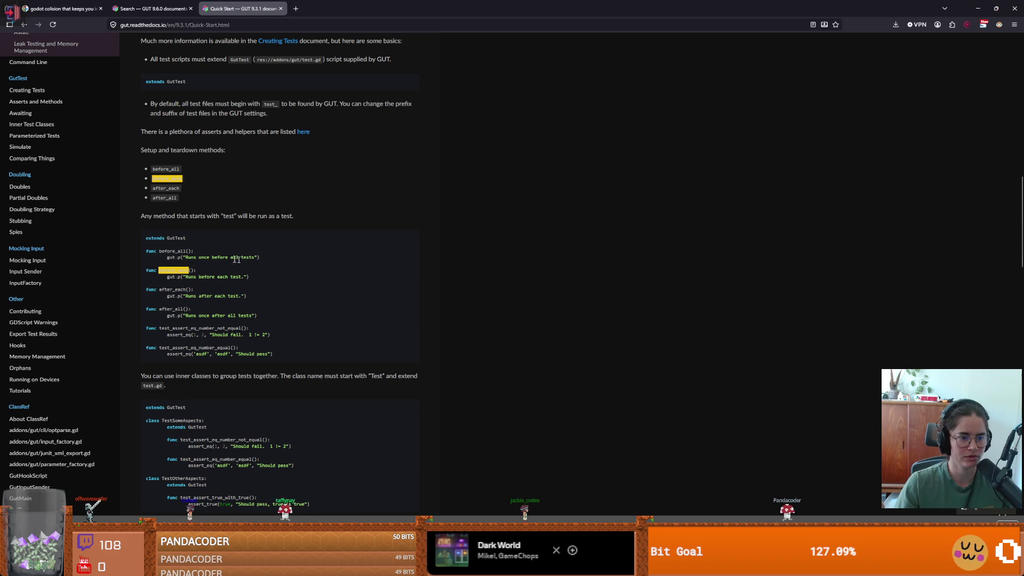
Step: Scroll to Parameterized Tests and highlight the sentence about passing multiple values
scroll(230, 362, down, 1)
scroll(229, 360, down, 3)
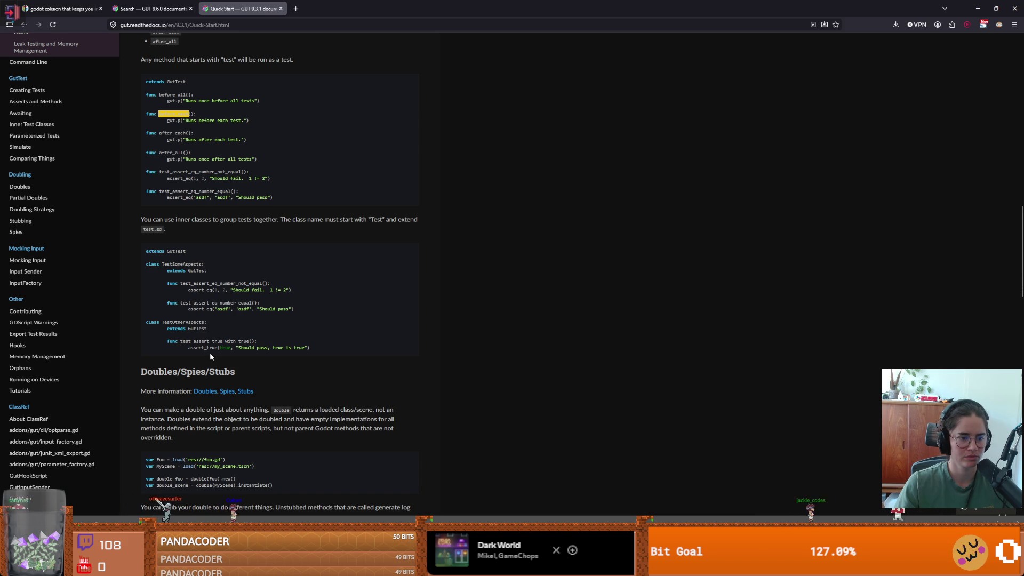
scroll(210, 356, down, 3)
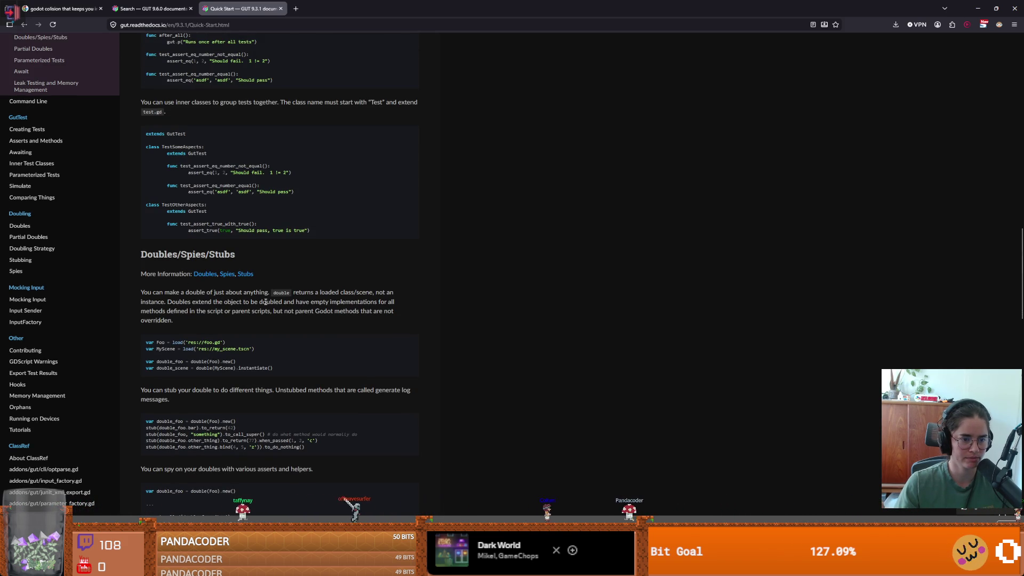
scroll(235, 304, down, 1)
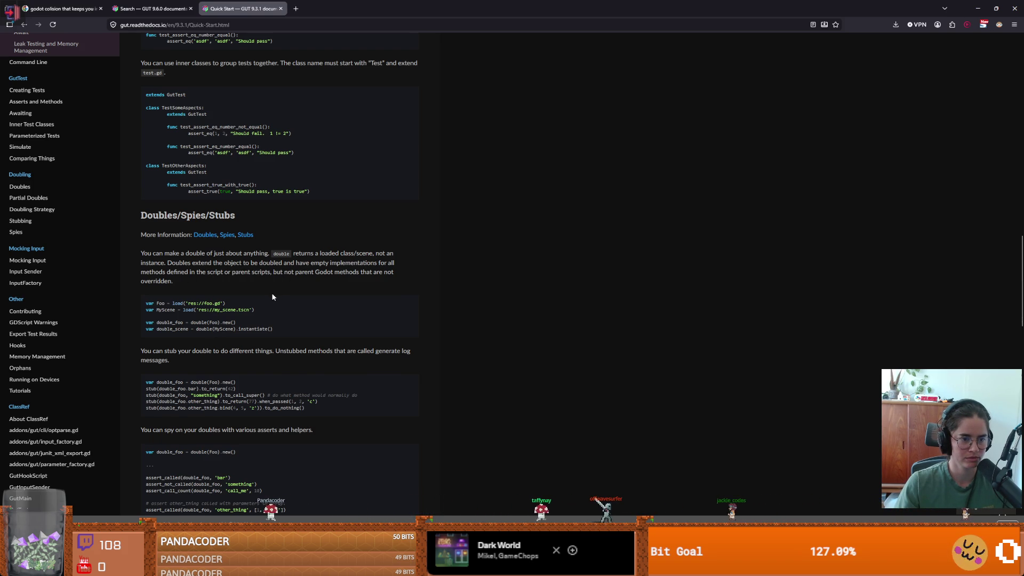
scroll(272, 297, down, 2)
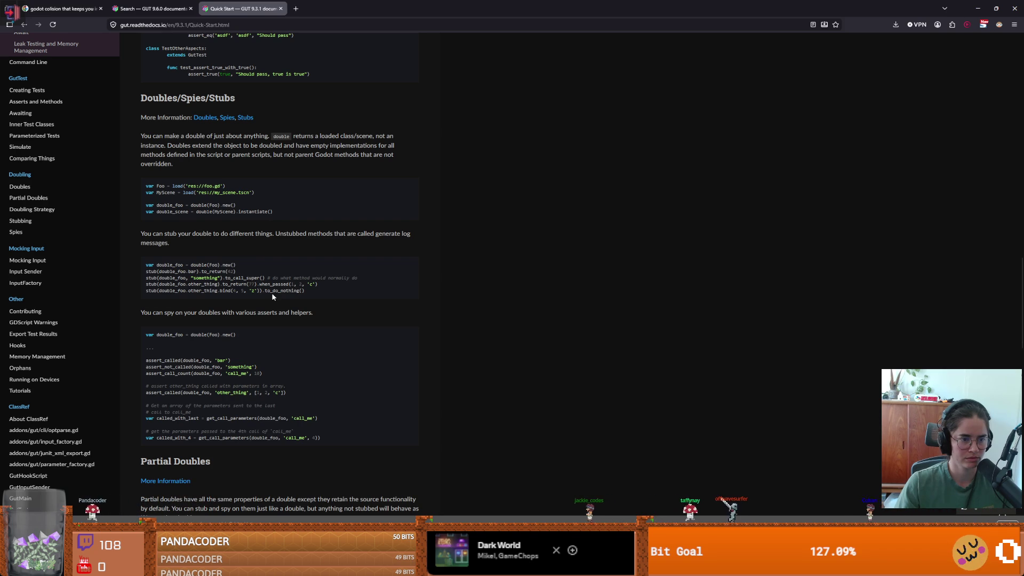
scroll(272, 296, down, 1)
scroll(272, 297, down, 1)
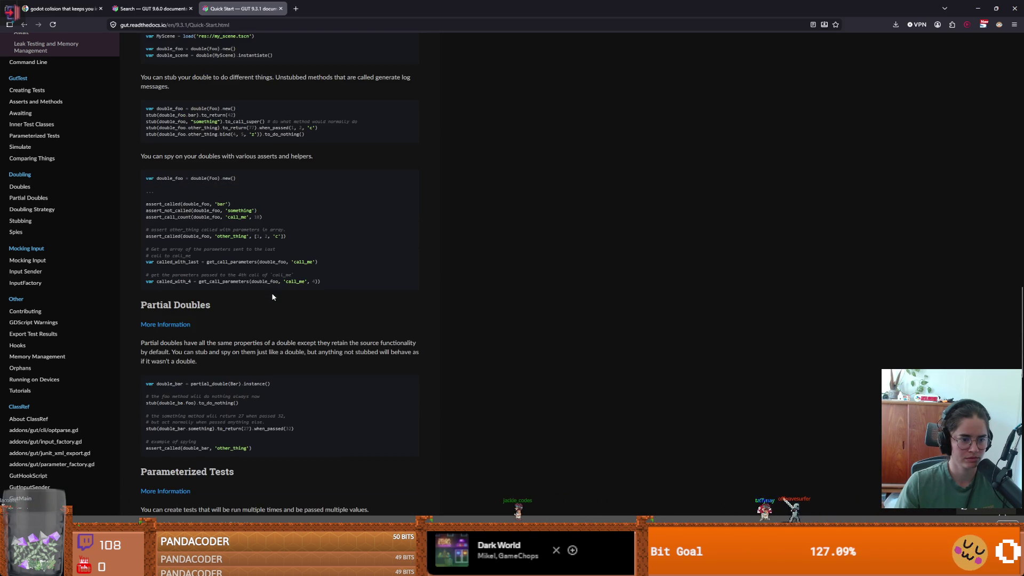
scroll(272, 297, down, 2)
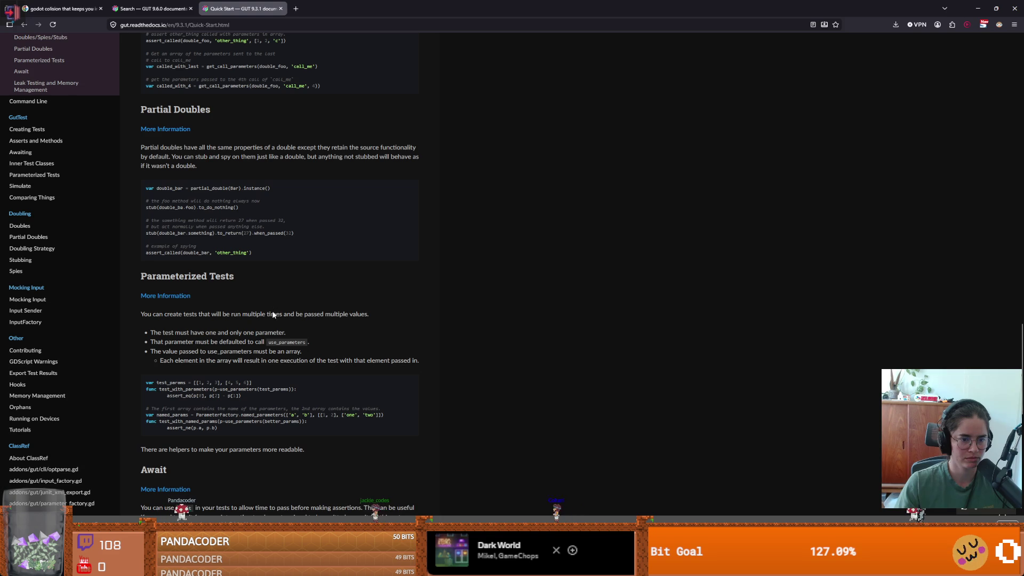
drag(271, 314, 386, 319)
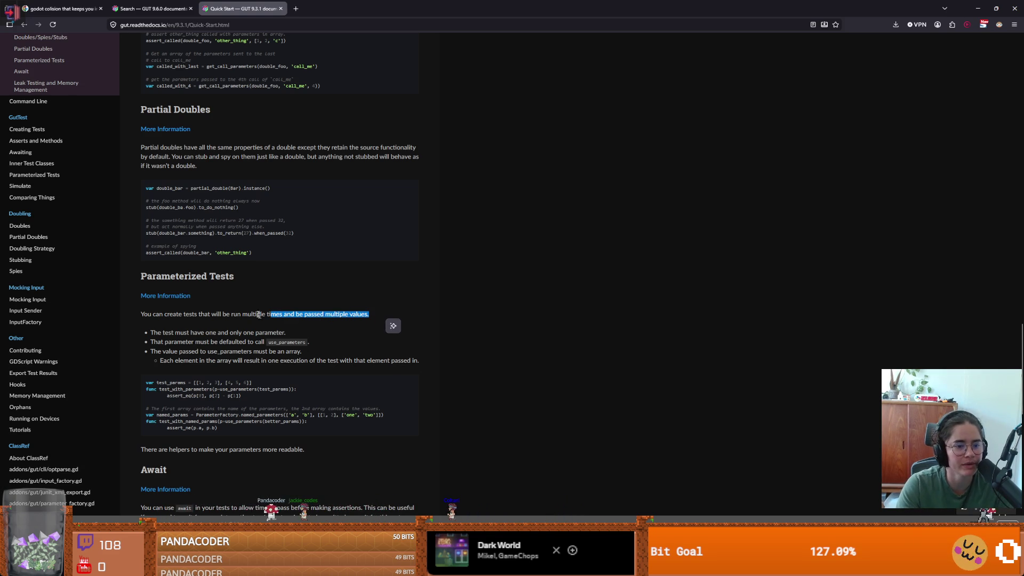
scroll(267, 323, down, 1)
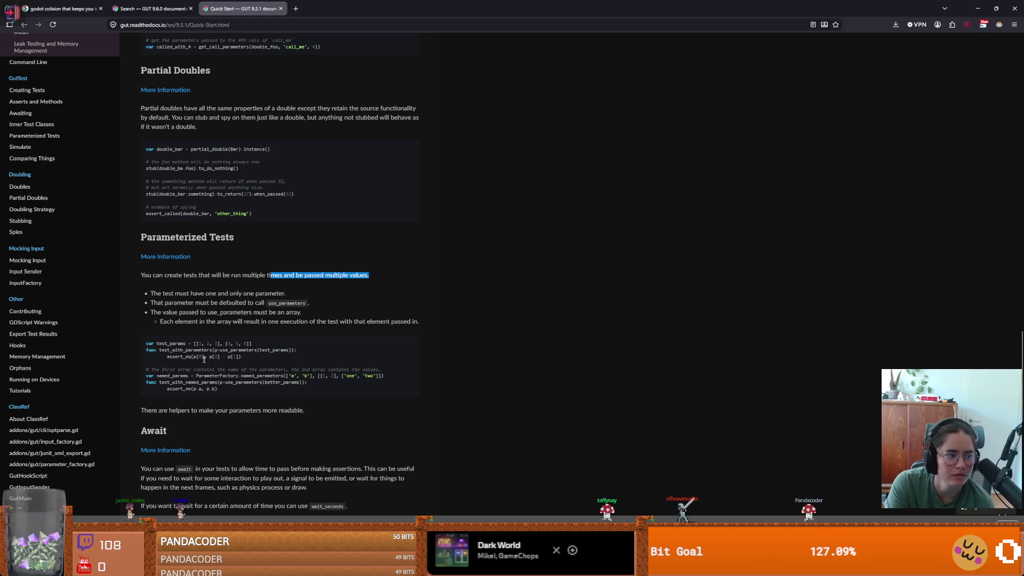
Step: Zoom the page to 140% and select test_with_parameters in the code sample
key(ctrl+plus)
key(ctrl+plus)
key(ctrl+plus)
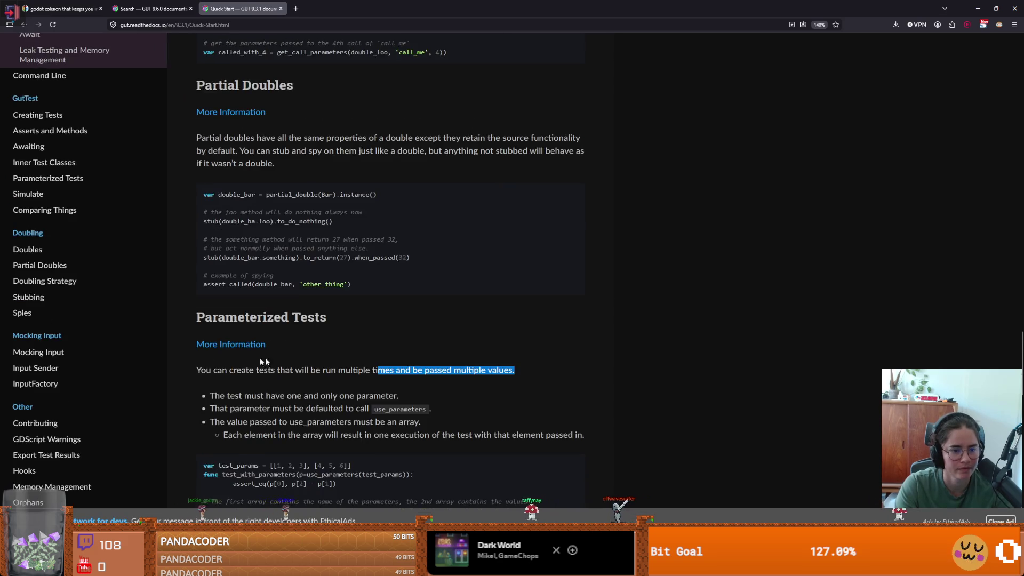
scroll(240, 362, down, 4)
double_click(287, 244)
drag(286, 244, 283, 248)
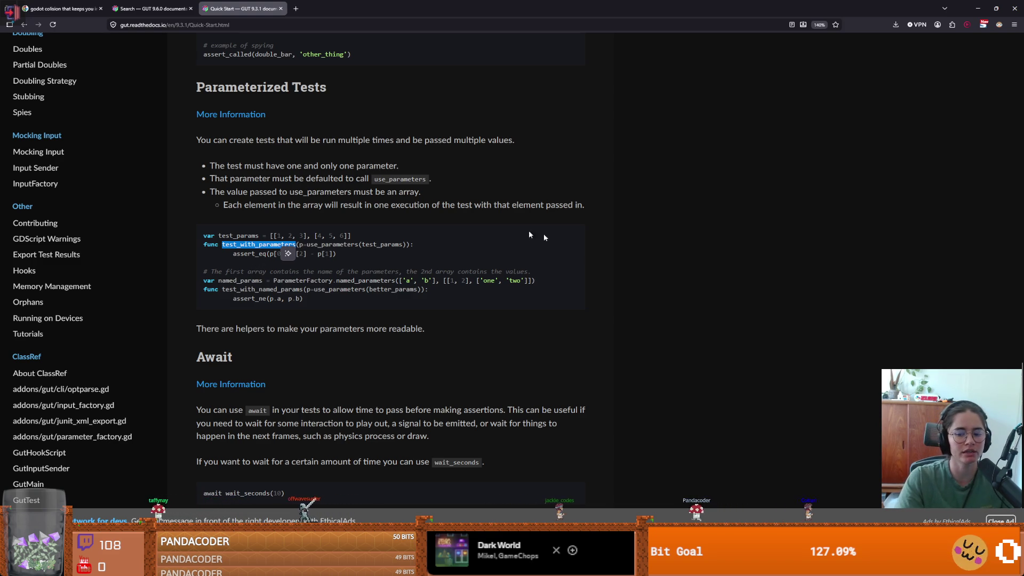
mouse_move(867, 568)
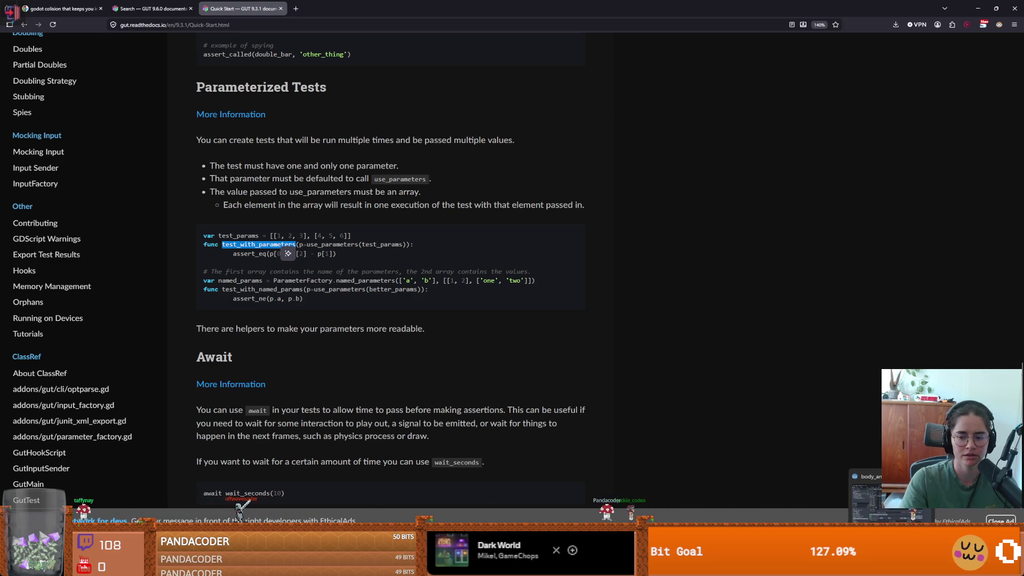
click(885, 501)
Step: Select test_monster in the script, raise the GUT results panel, and place the caret on test_obs
scroll(452, 302, down, 11)
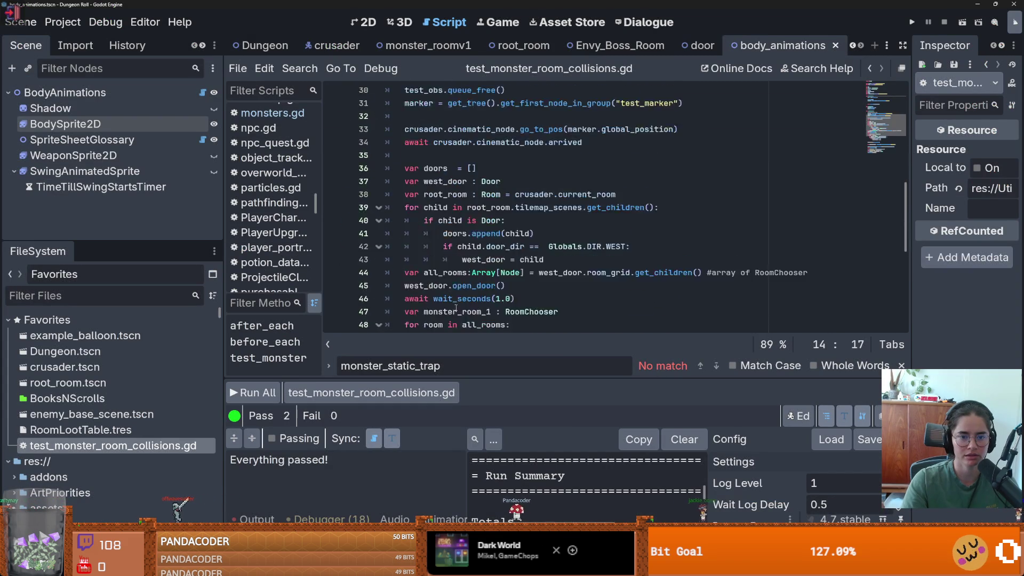
scroll(456, 310, up, 7)
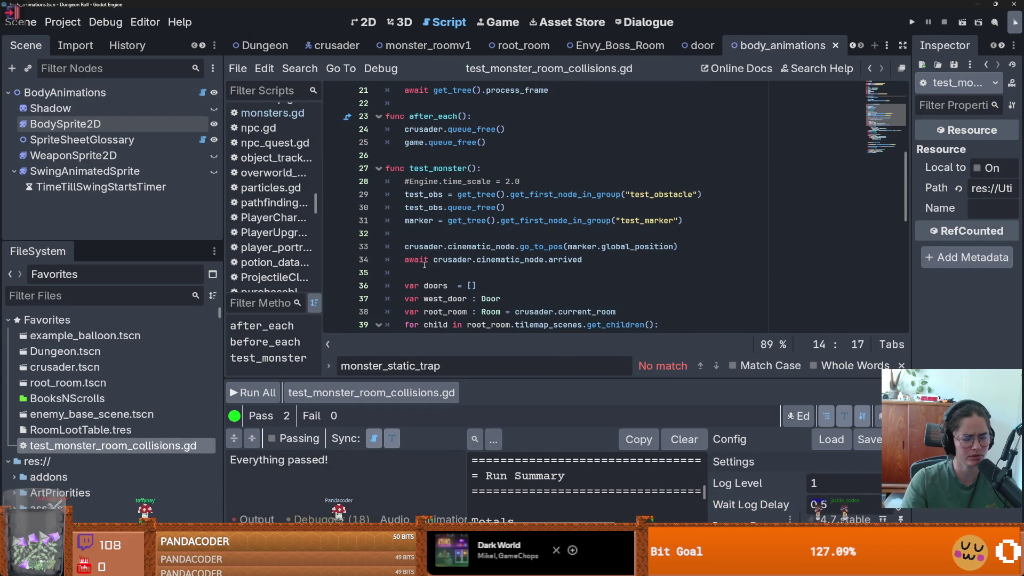
double_click(445, 168)
drag(482, 379, 482, 320)
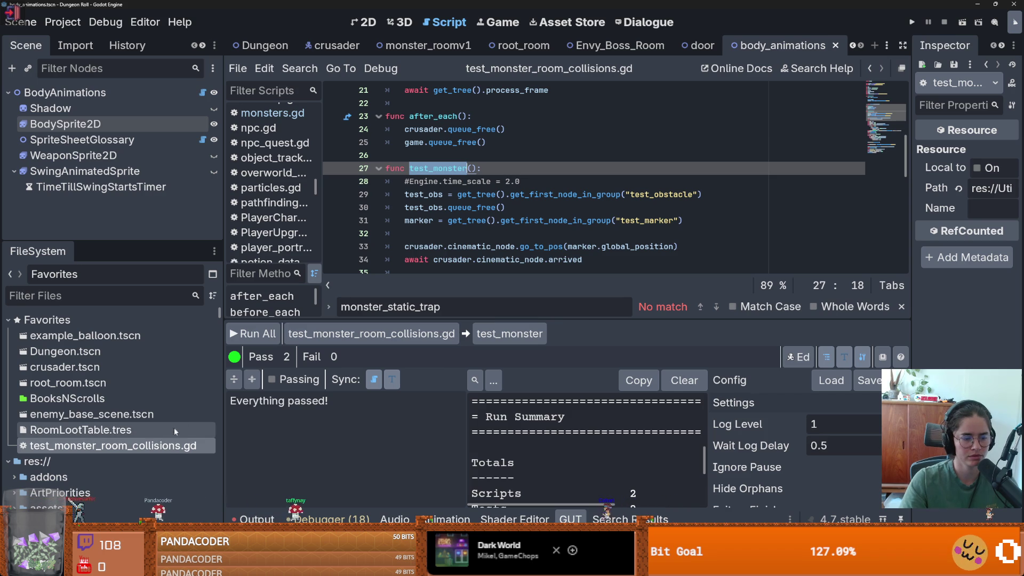
click(429, 207)
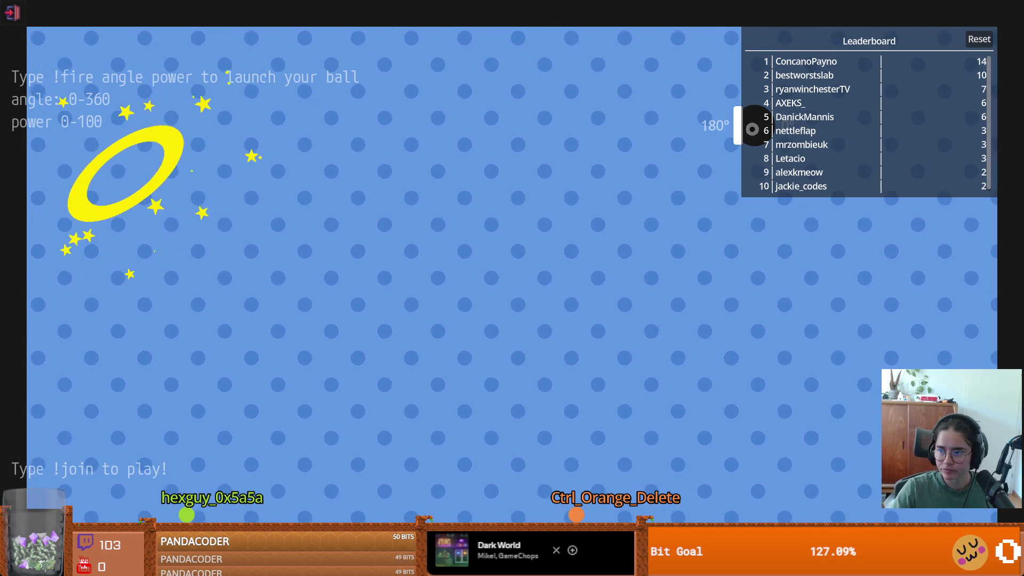
Step: Quit the cannon game and its menu, going through the docs browser back to Godot
key(Escape)
key(alt+Tab)
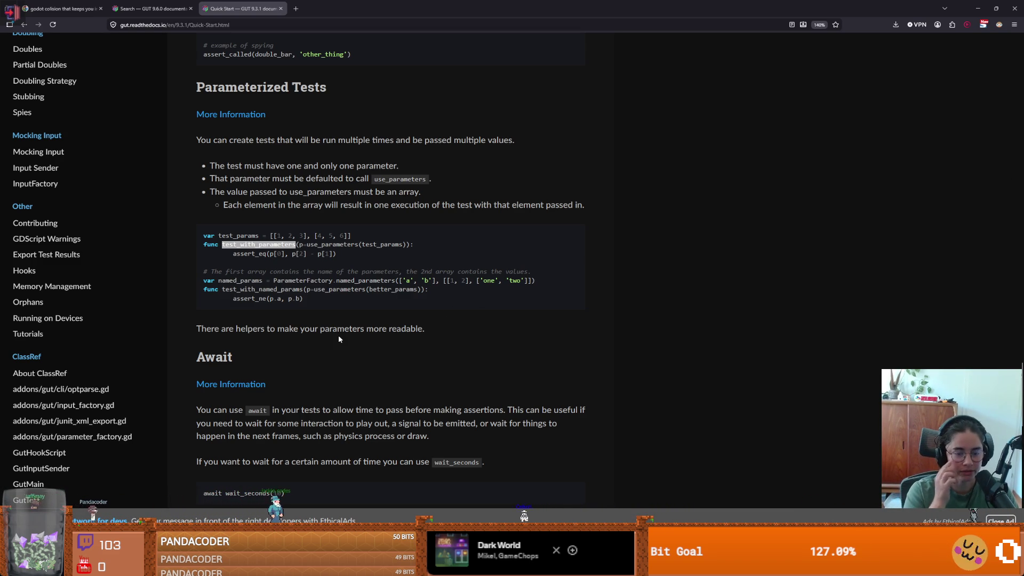
key(alt+Tab)
key(alt+Tab)
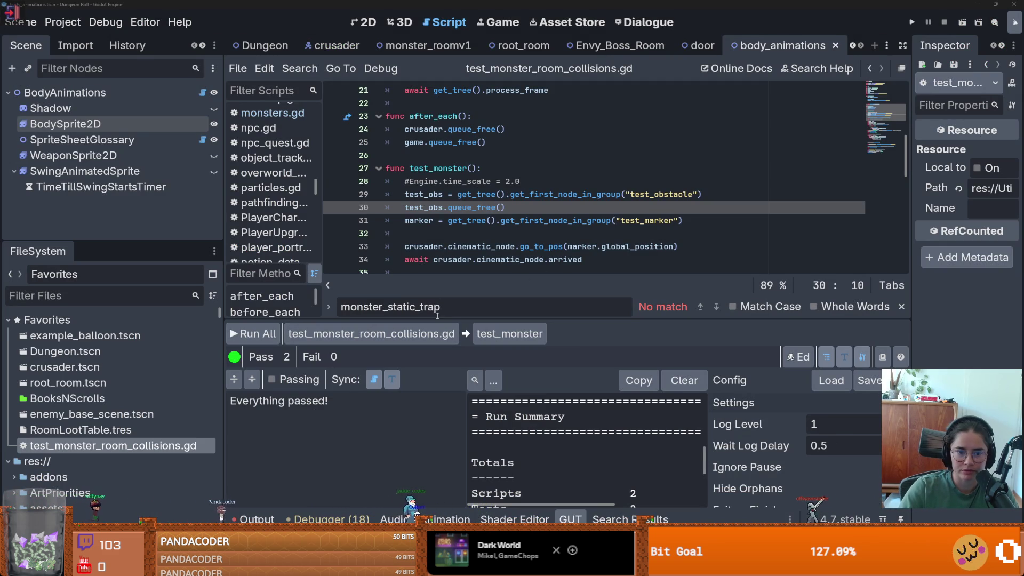
Step: Enlarge the script view and start a new 'var test_par' line above before_each
drag(434, 318, 434, 406)
click(487, 247)
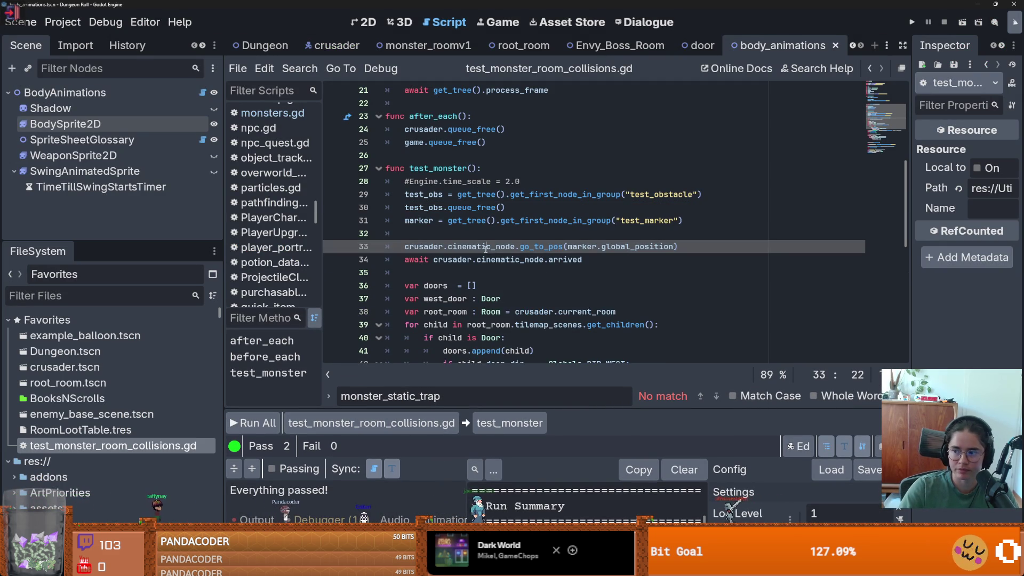
scroll(472, 251, up, 7)
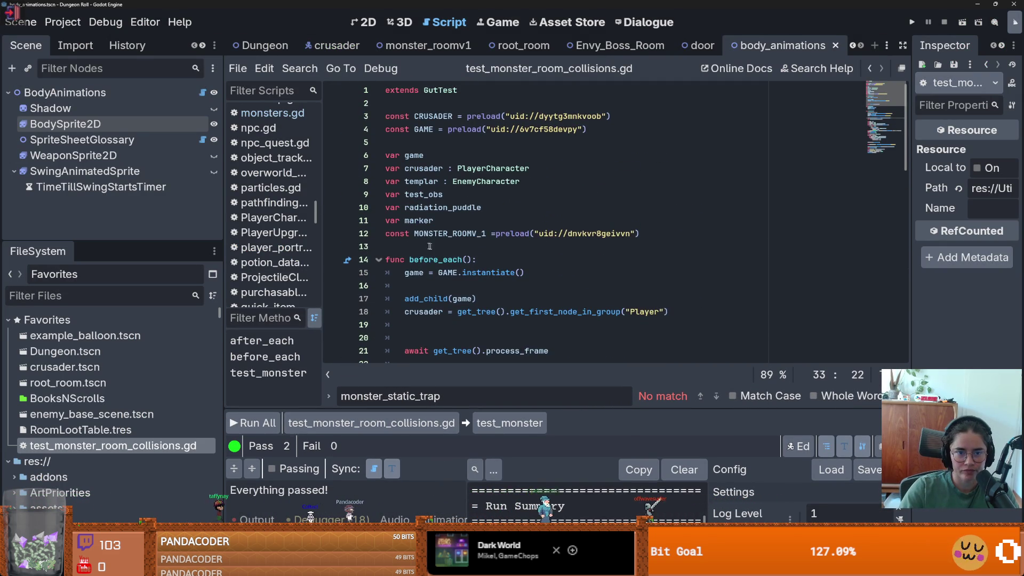
click(425, 249)
key(Return)
key(Return)
key(Up)
text(var)
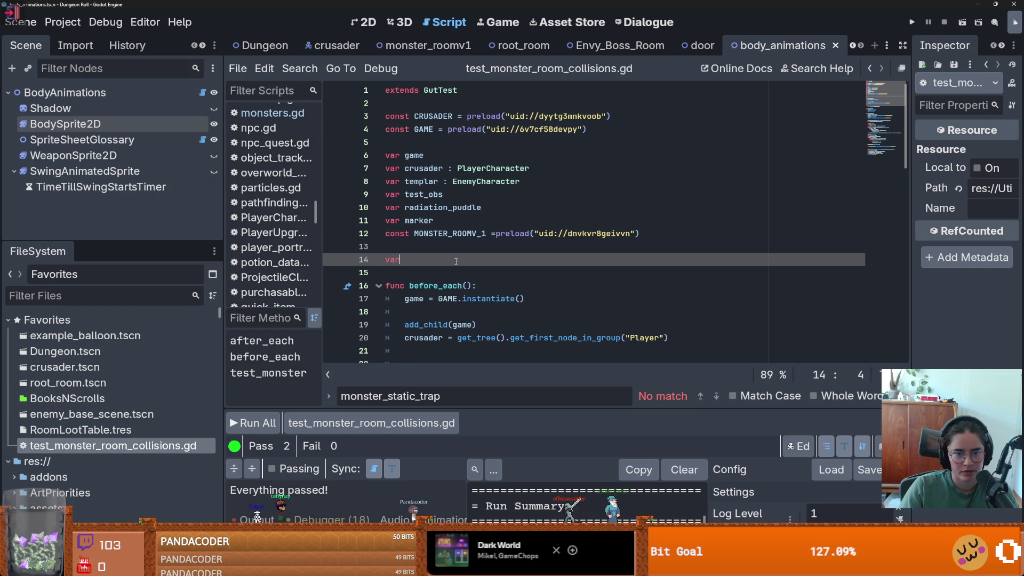
text( test_params =)
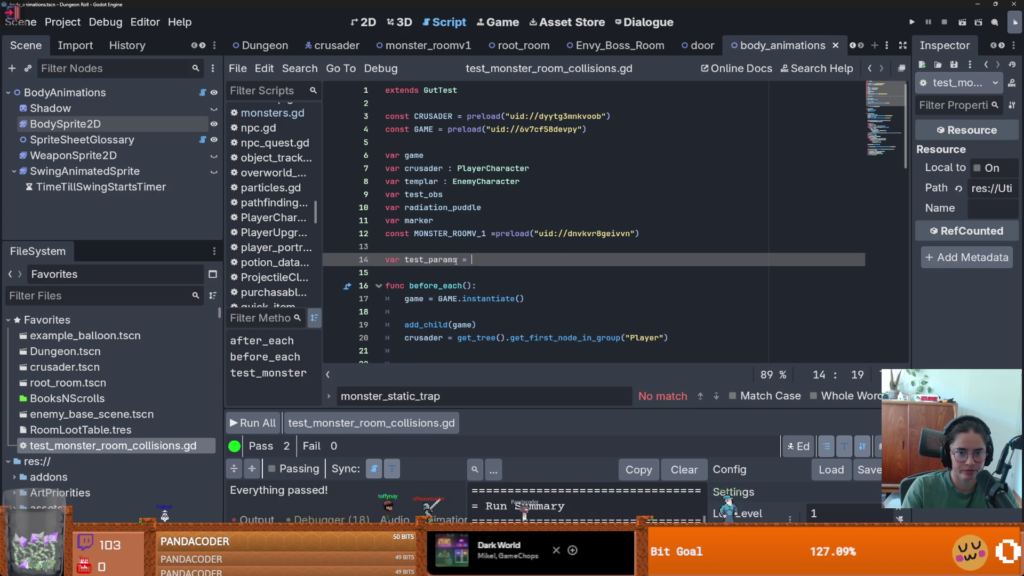
key(ctrl+space)
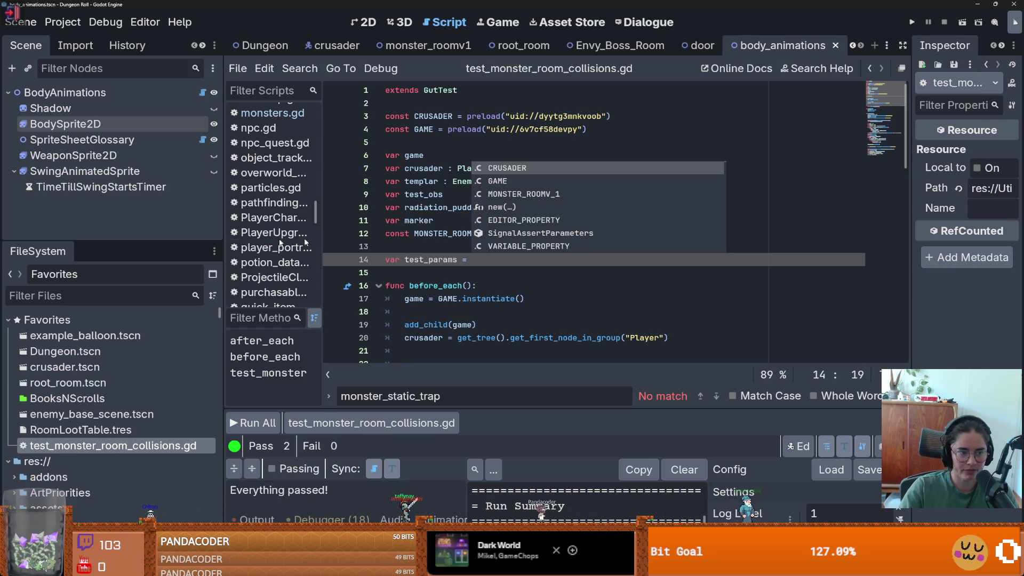
Step: Preload RoomLootTable.tres as ROOM_LOOT_TABLE and complete test_params = ROOM_LOOT_TABLE.rds_contents
drag(80, 430, 444, 251)
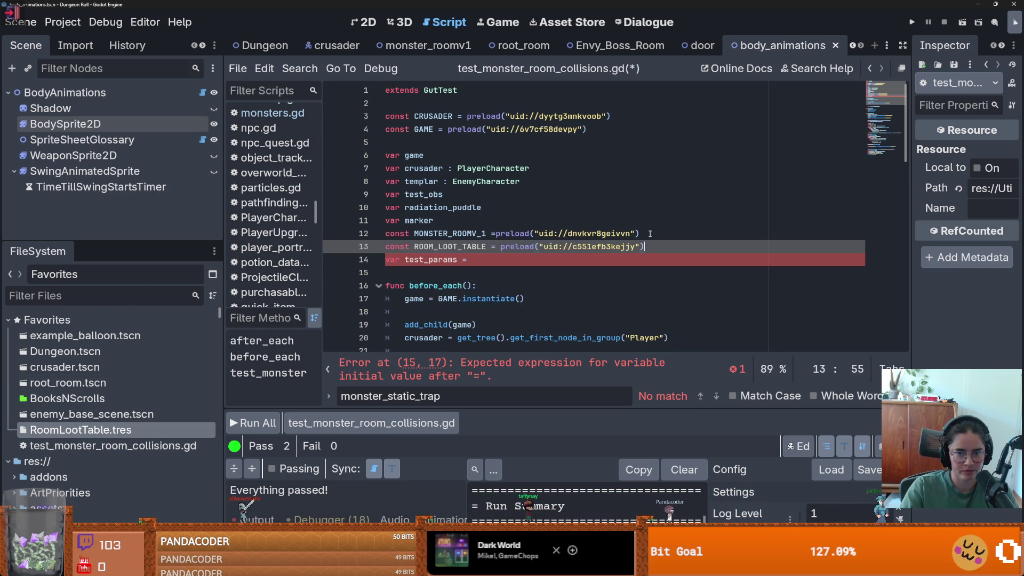
double_click(600, 235)
mouse_move(600, 236)
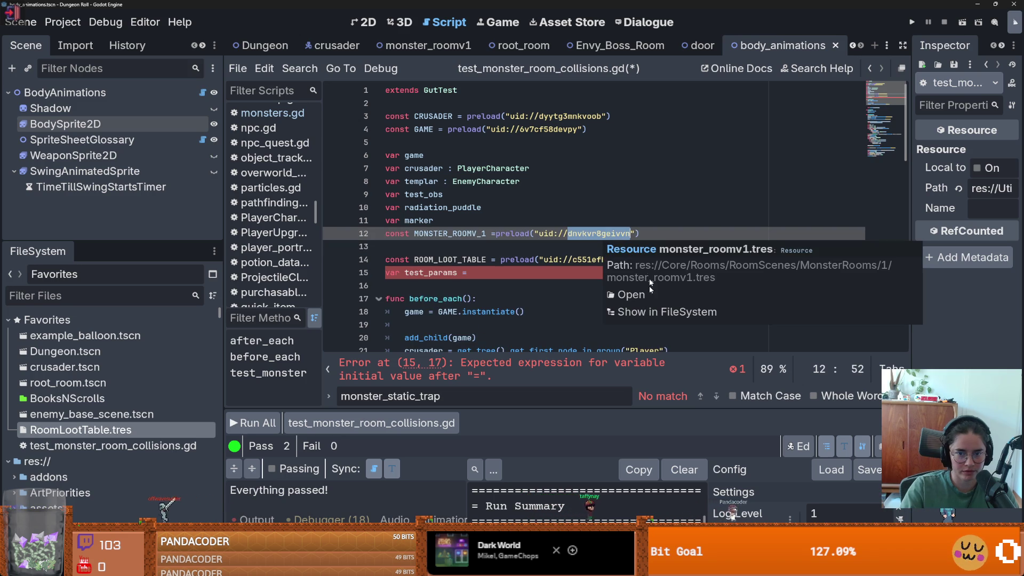
click(645, 314)
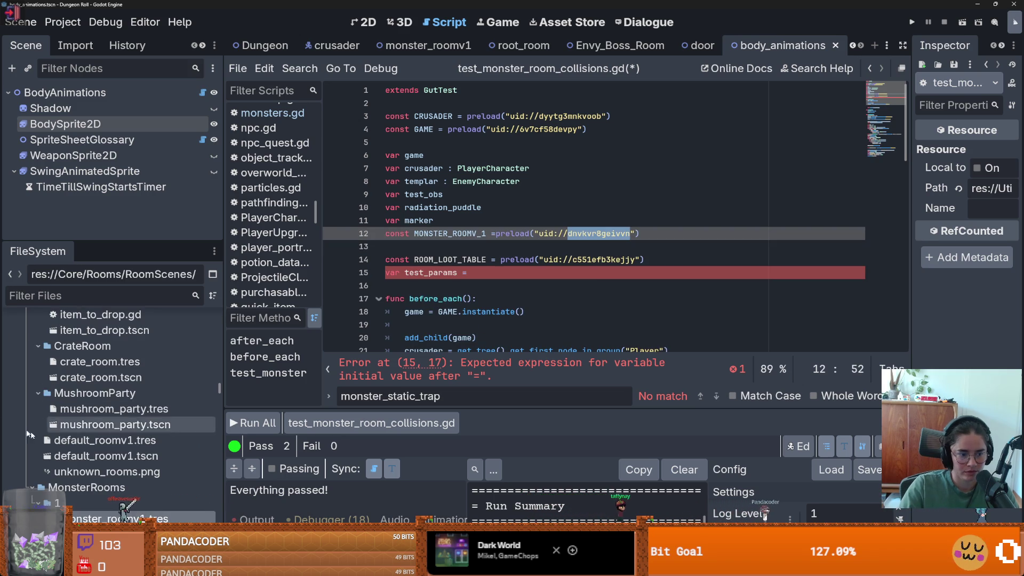
double_click(460, 260)
click(504, 272)
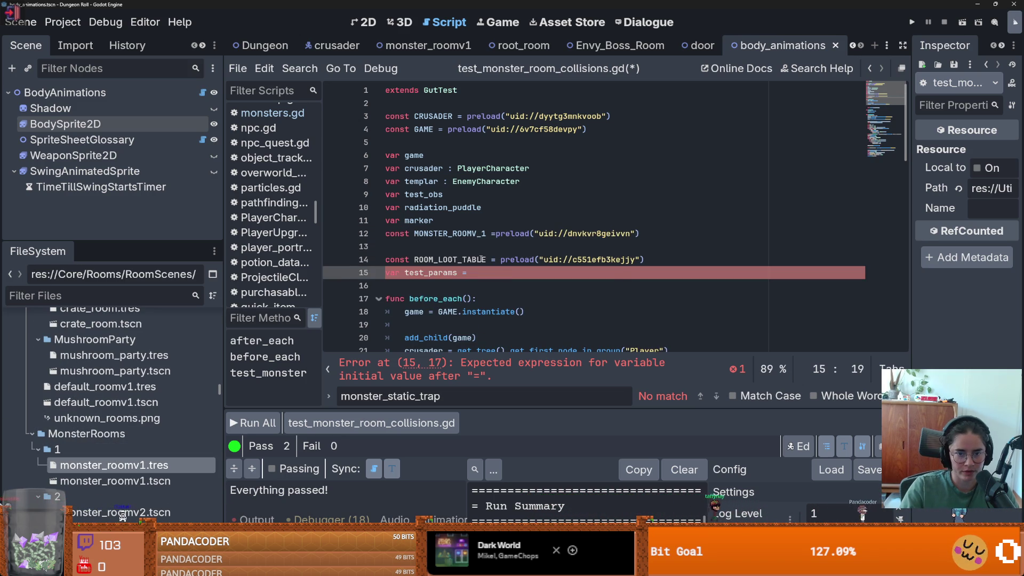
double_click(482, 259)
click(501, 274)
text(ROOM_LOOT_TABLE.)
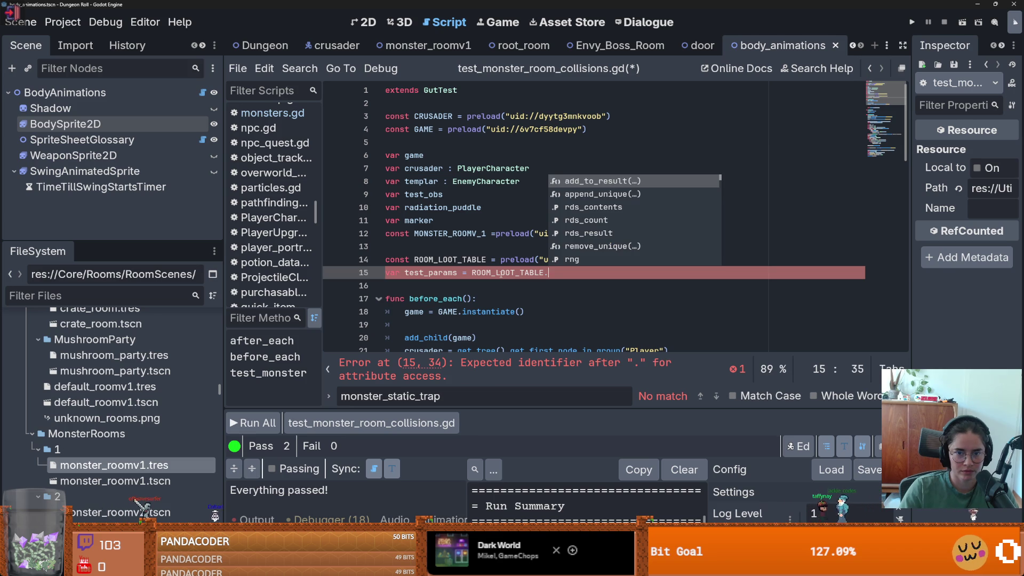
key(Down)
key(Down)
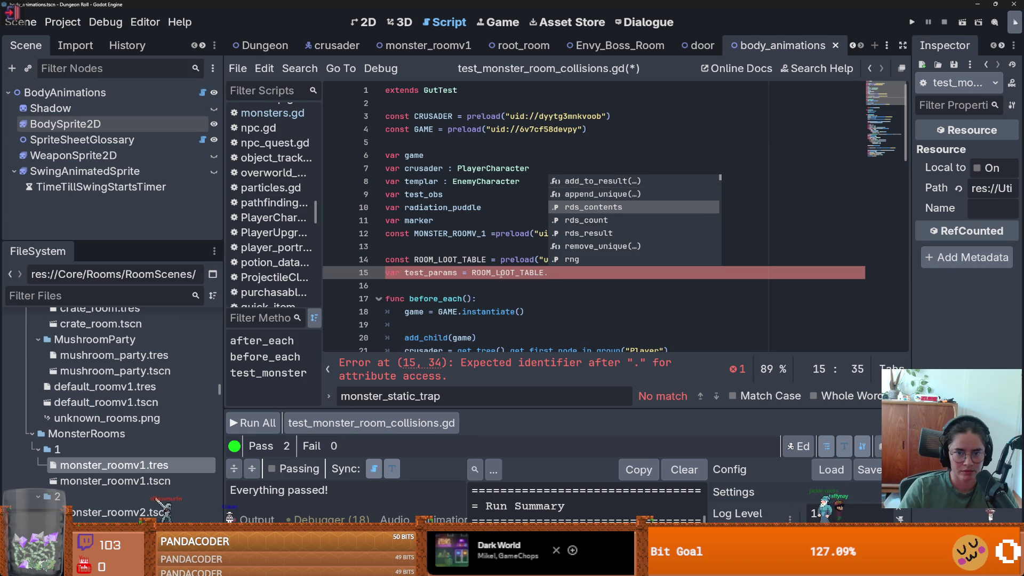
key(Return)
Step: Save the test script and review the test_params line and before_each setup
key(ctrl+s)
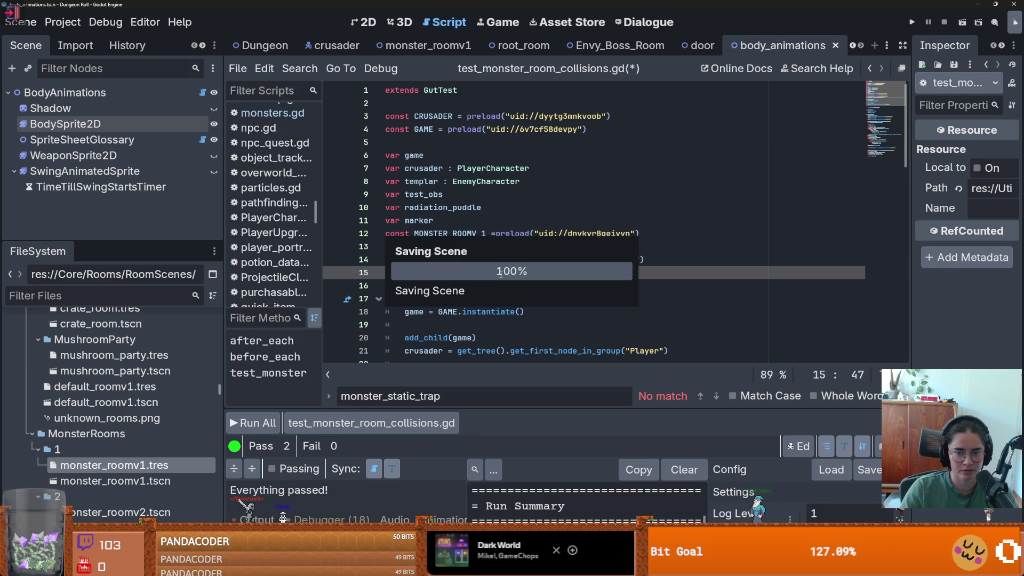
mouse_move(563, 237)
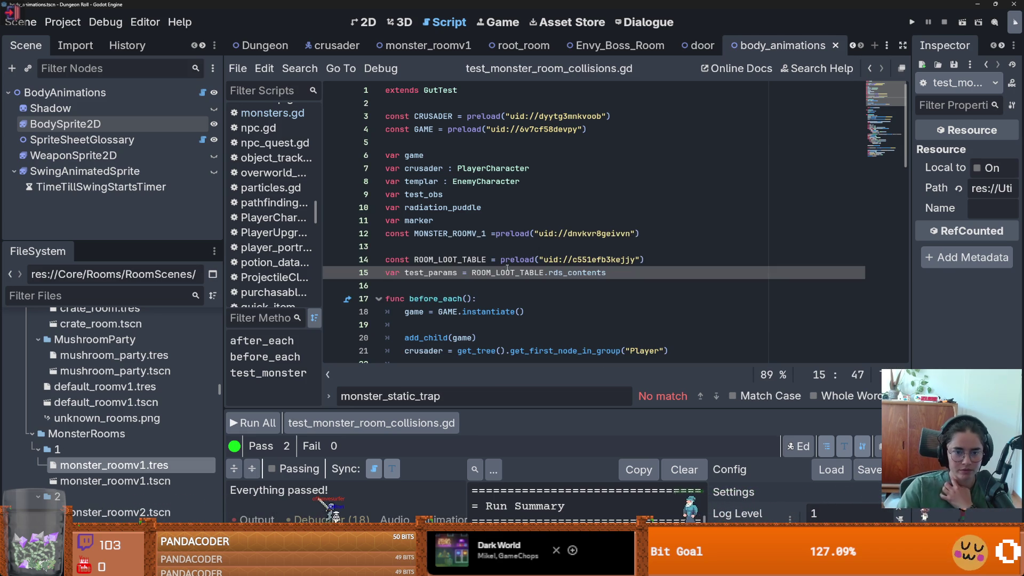
double_click(443, 273)
scroll(454, 241, down, 3)
click(449, 235)
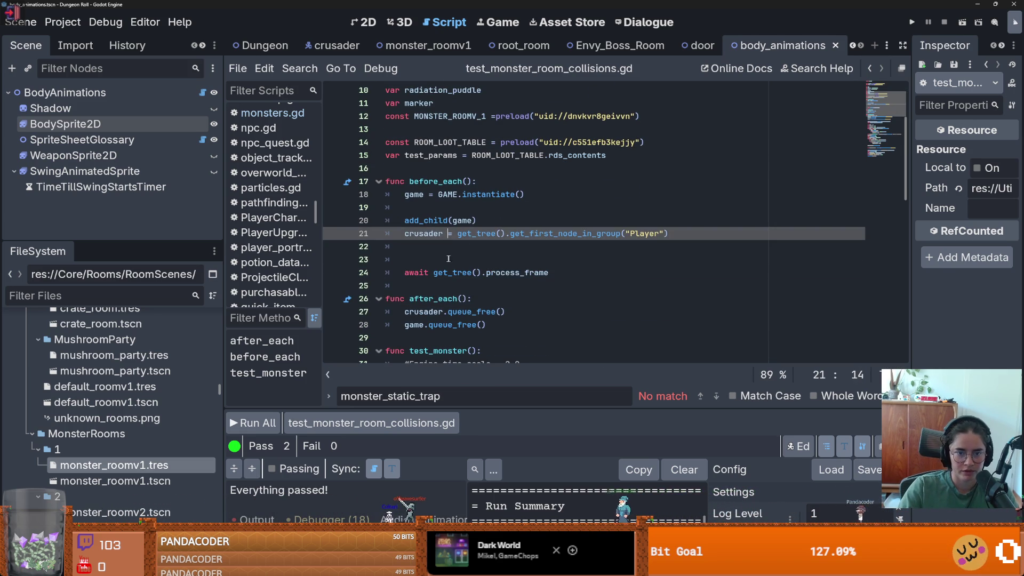
click(399, 286)
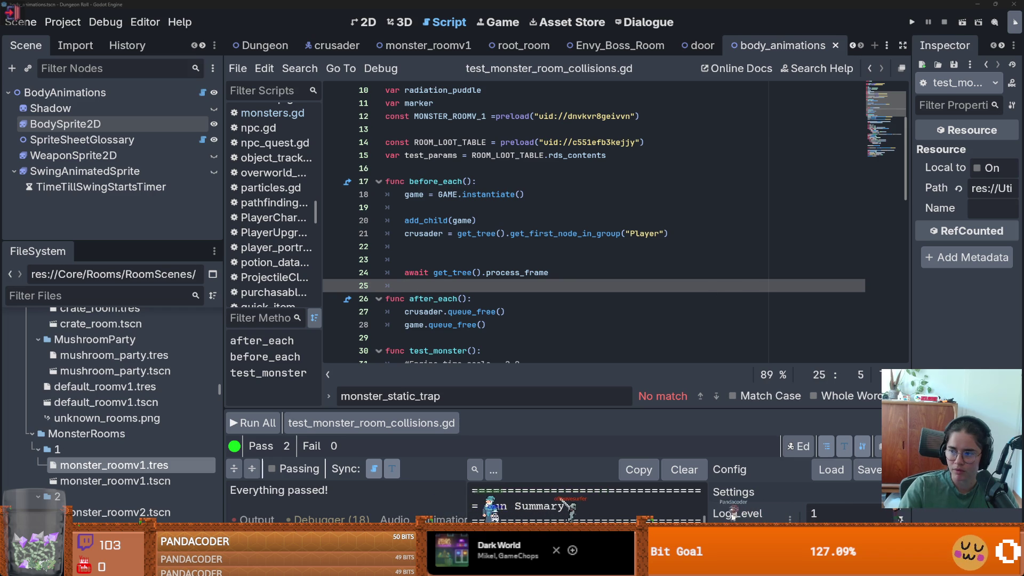
key(alt+Tab)
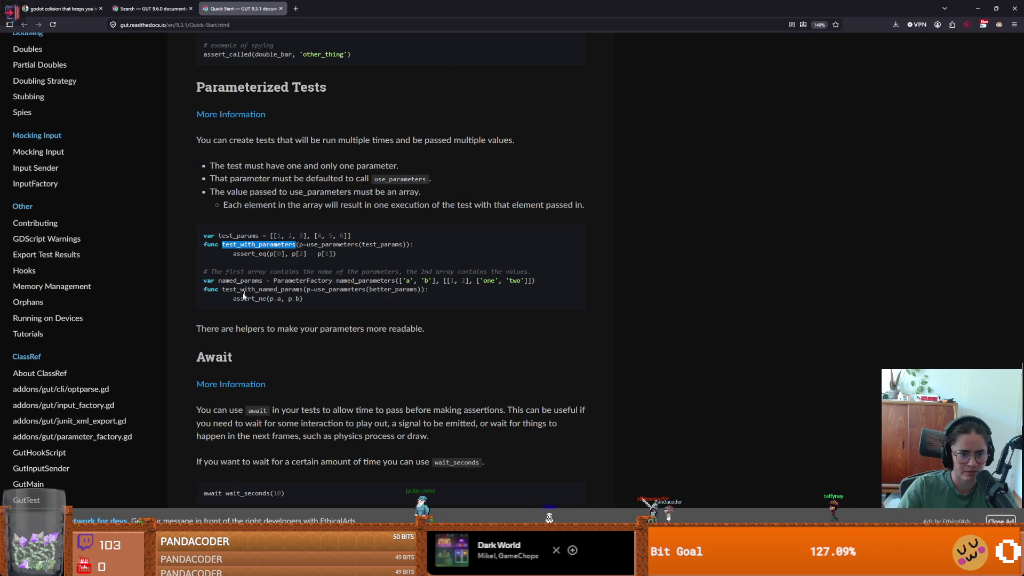
Step: Zoom the docs further and highlight the ParameterFactory.named_parameters example and its arguments
key(ctrl+plus)
key(ctrl+plus)
key(ctrl+plus)
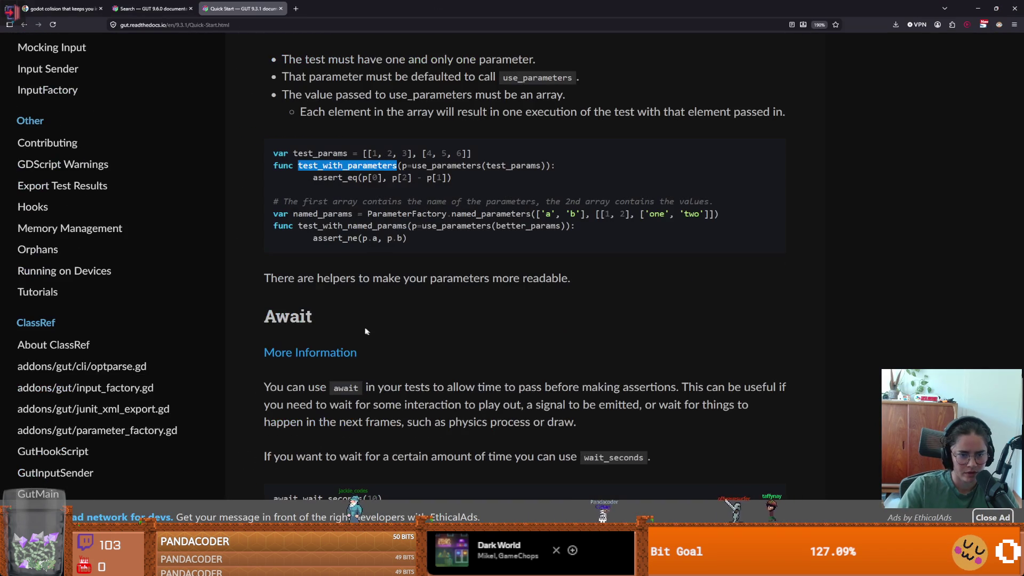
drag(283, 202, 727, 201)
click(376, 217)
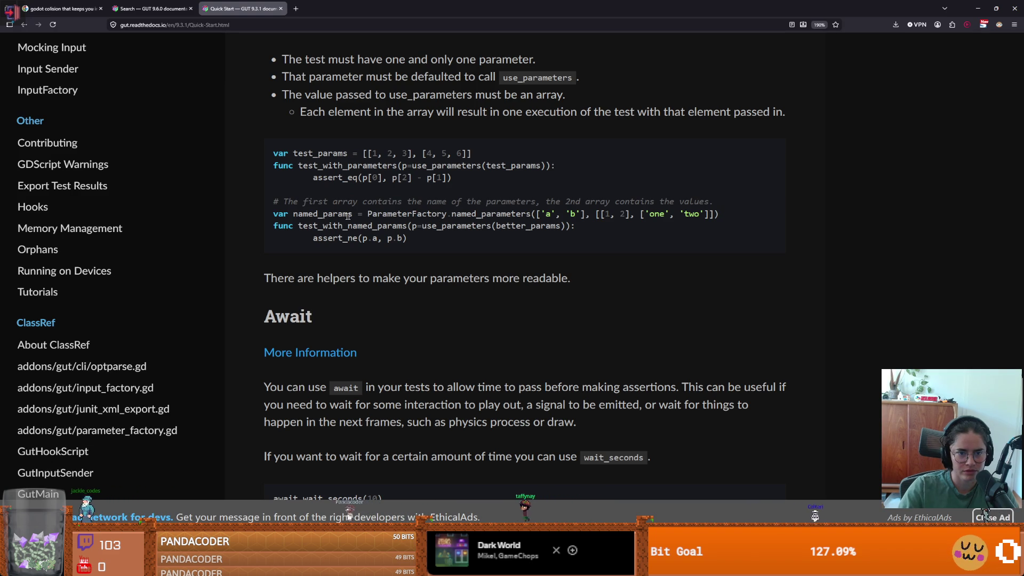
double_click(318, 212)
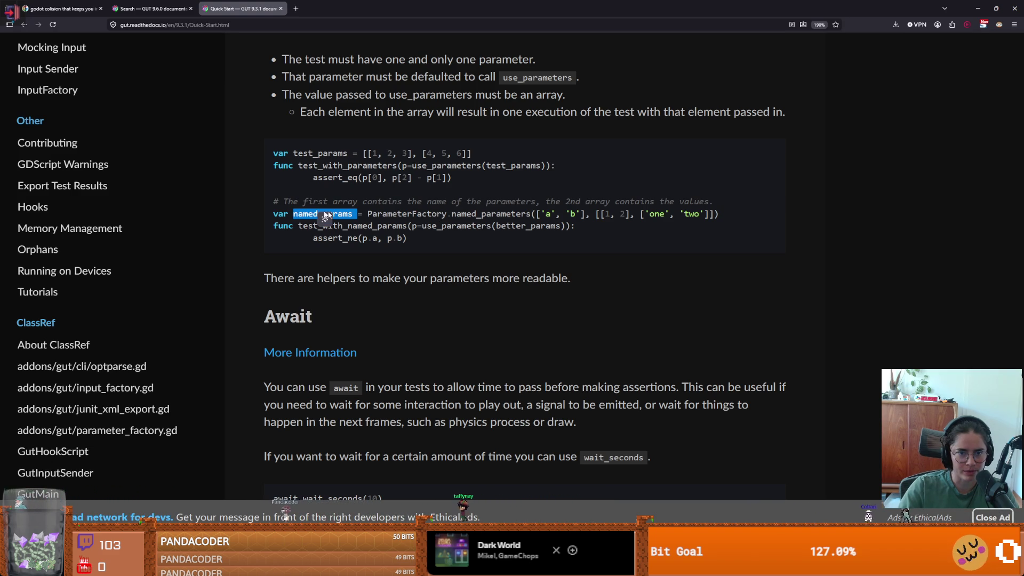
double_click(399, 213)
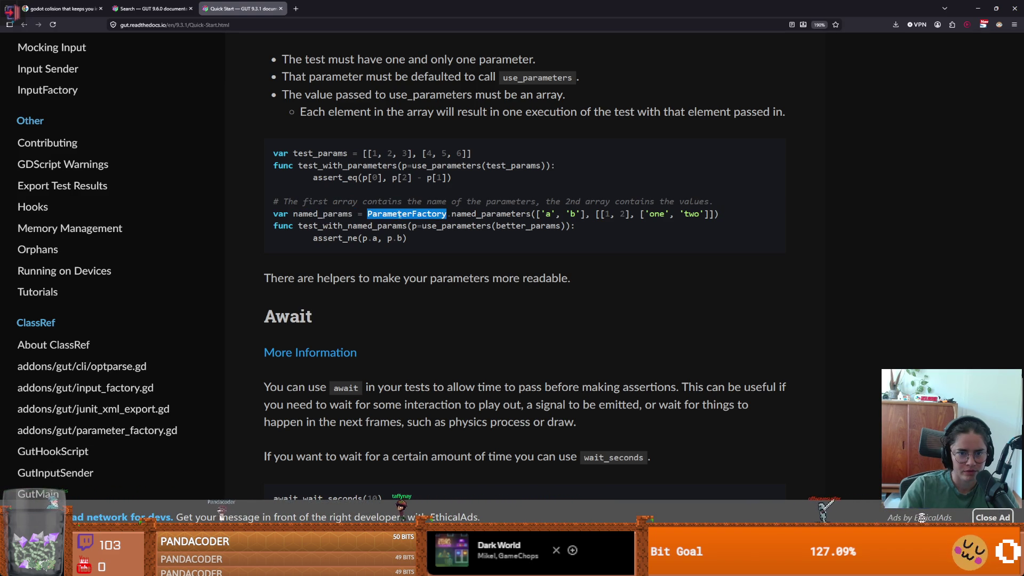
double_click(478, 214)
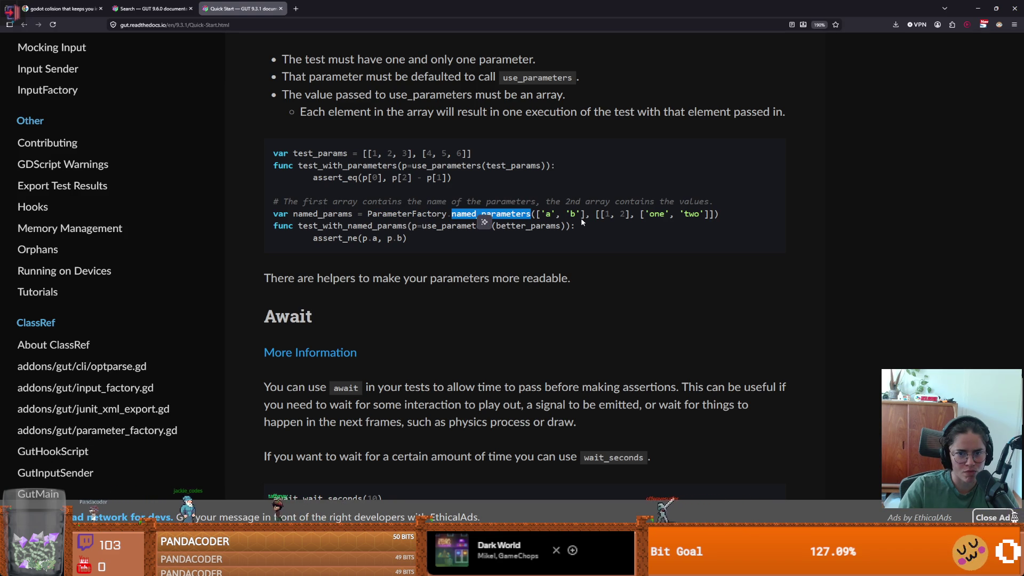
mouse_move(589, 214)
mouse_down()
mouse_move(536, 214)
mouse_move(714, 214)
mouse_up()
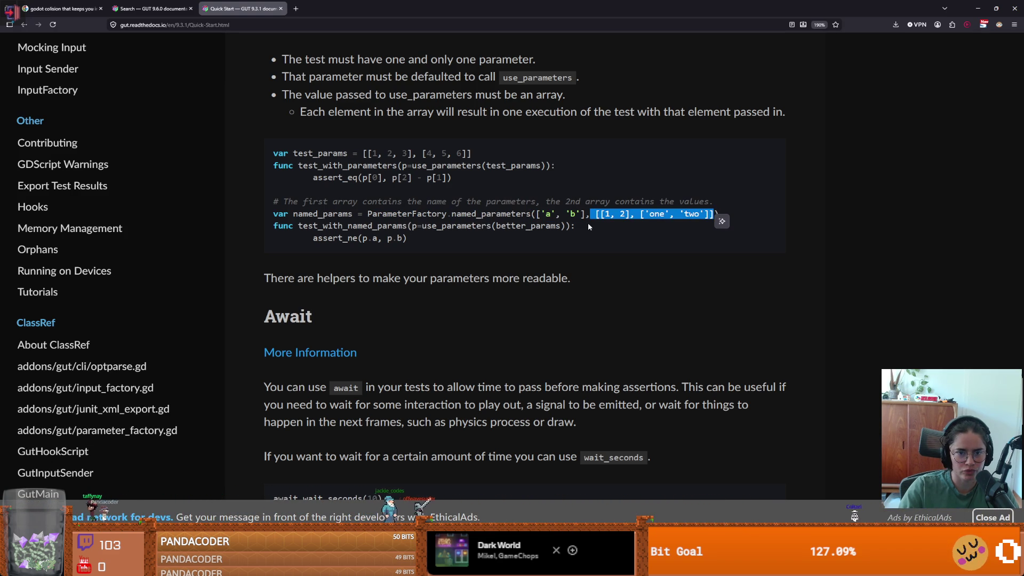
Step: Highlight p in the assert_ne line and the comment explaining the first array
double_click(365, 239)
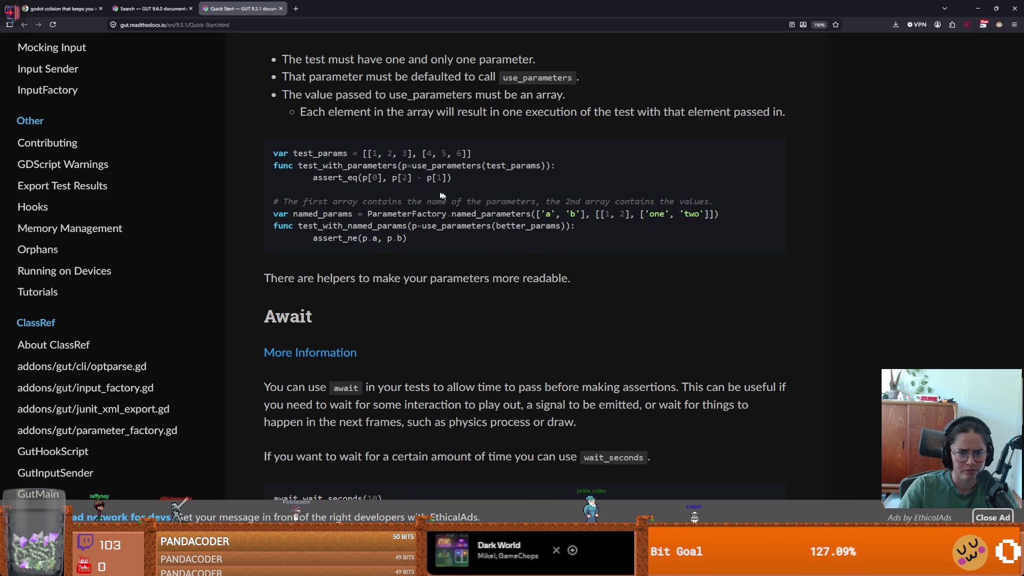
mouse_move(322, 202)
mouse_down()
mouse_move(528, 214)
mouse_move(531, 203)
mouse_up()
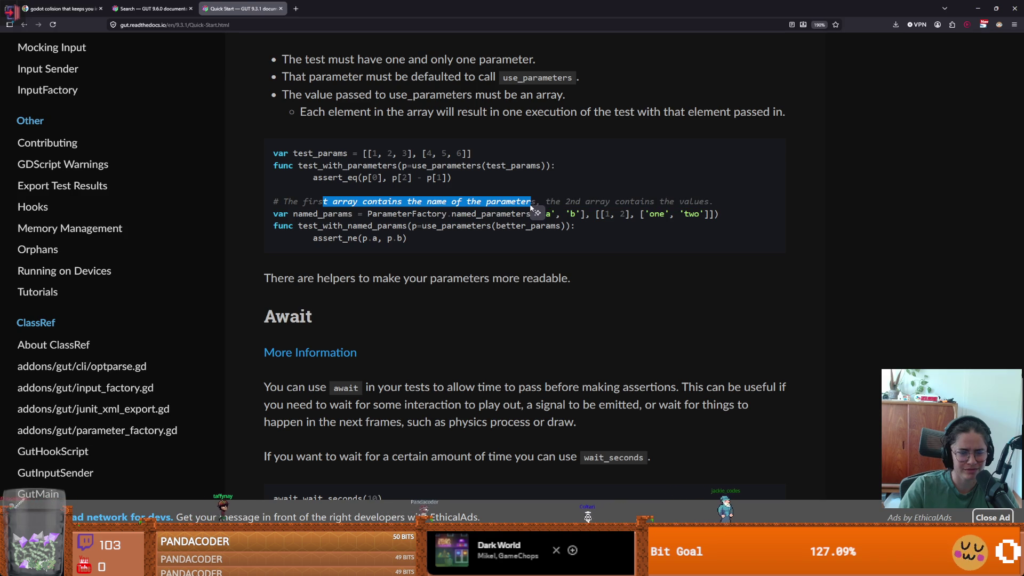
click(553, 193)
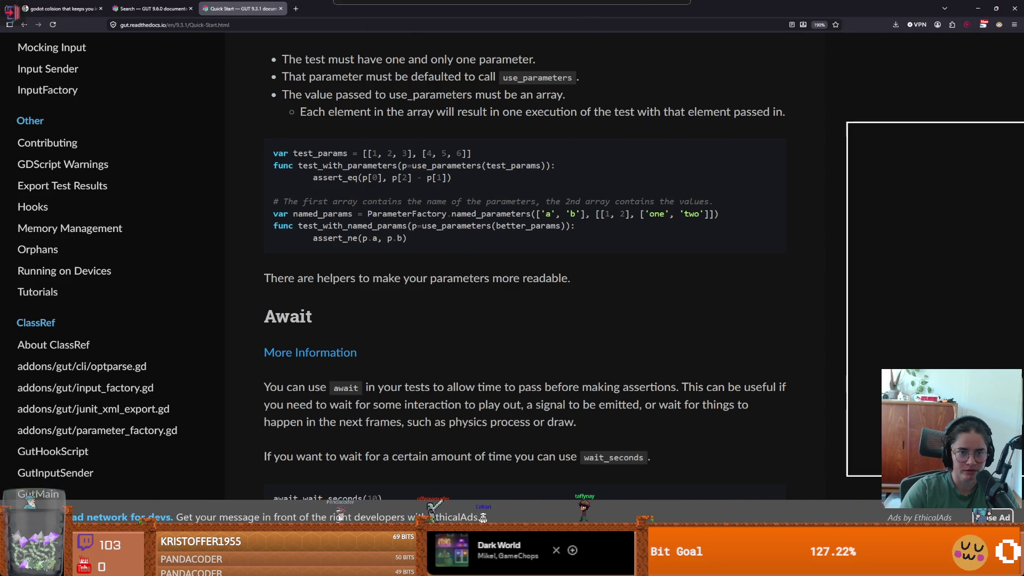
key(alt+Tab)
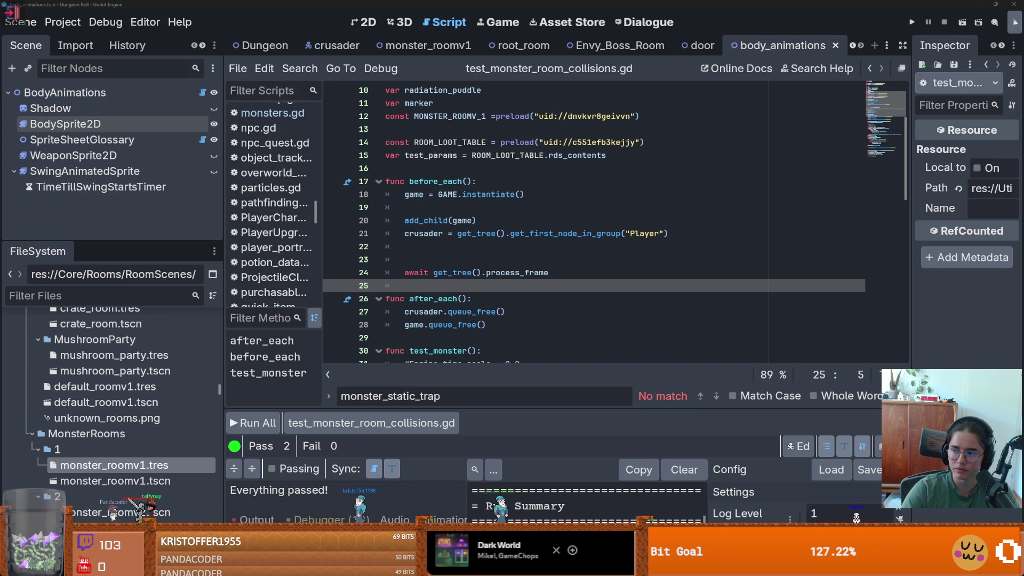
key(alt+Tab)
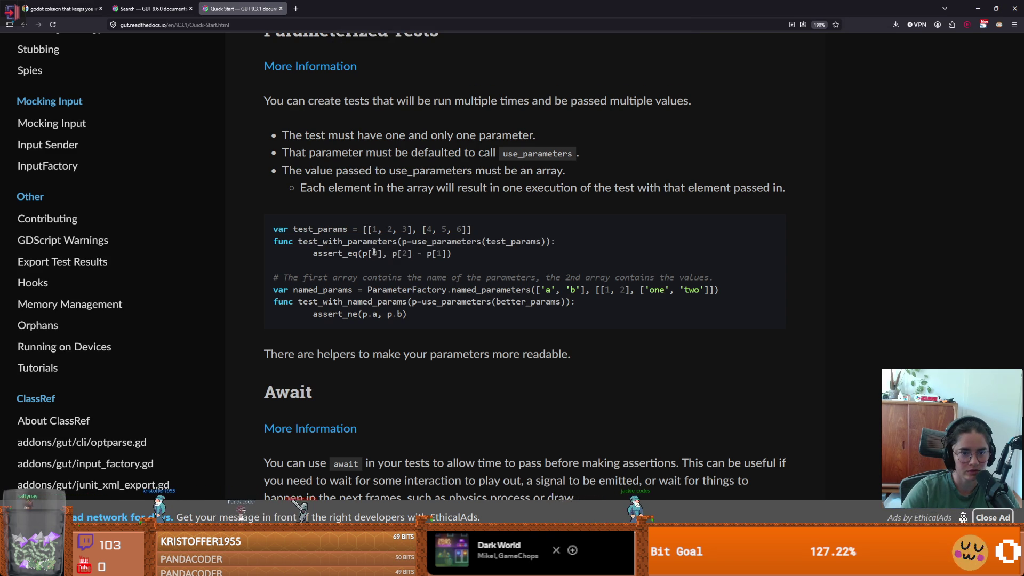
double_click(501, 241)
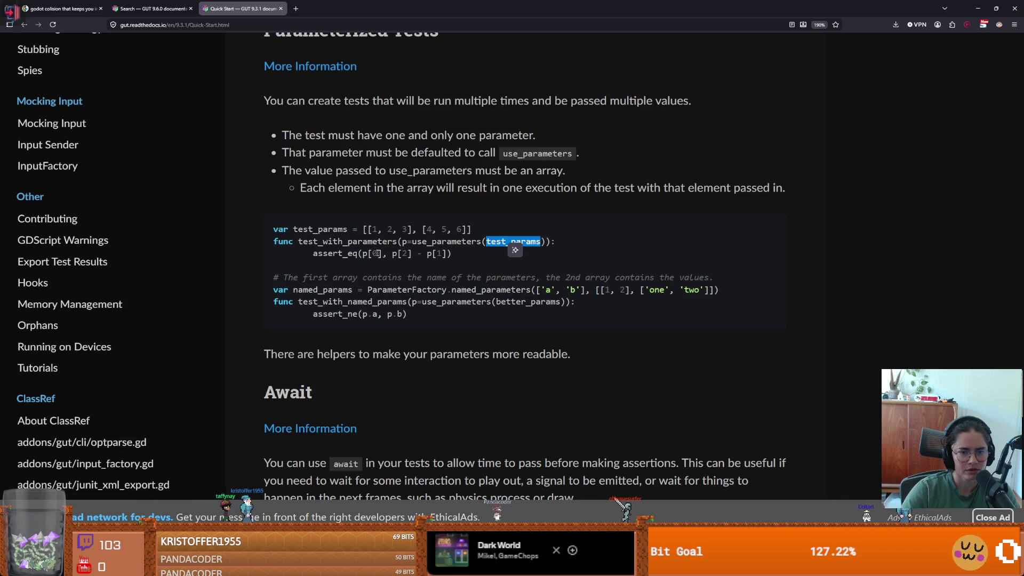
click(377, 254)
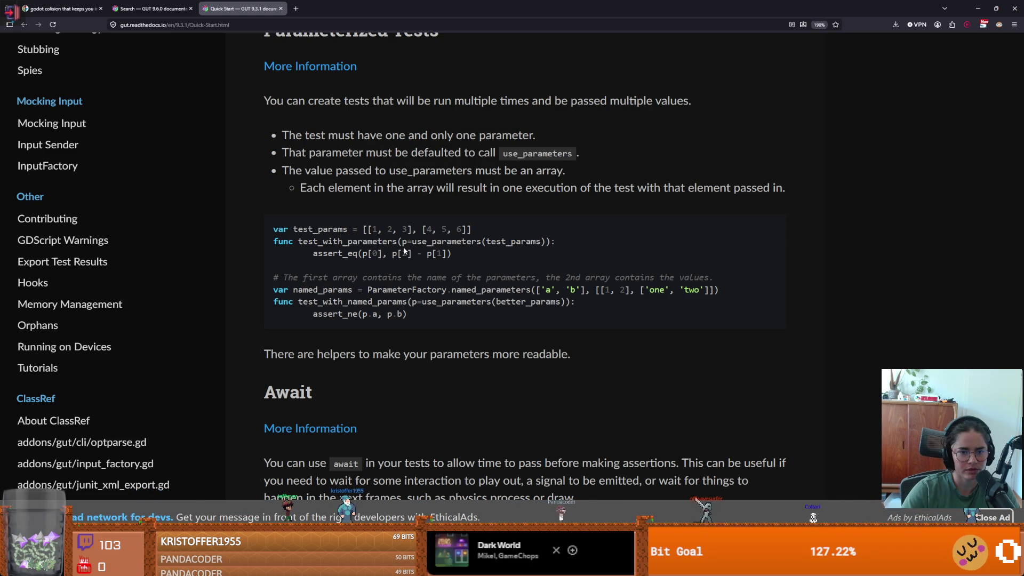
double_click(375, 254)
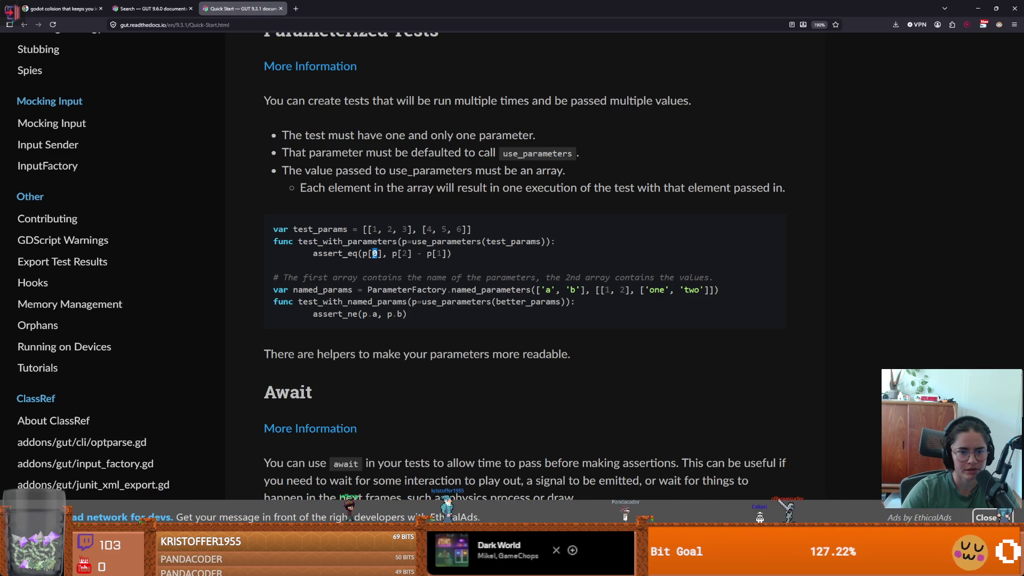
click(405, 254)
double_click(405, 253)
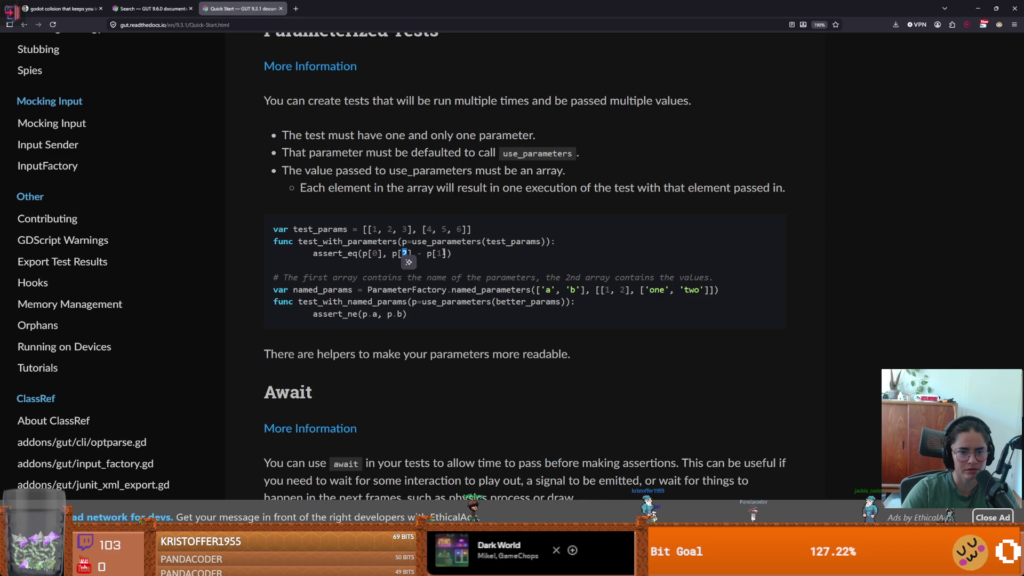
double_click(375, 254)
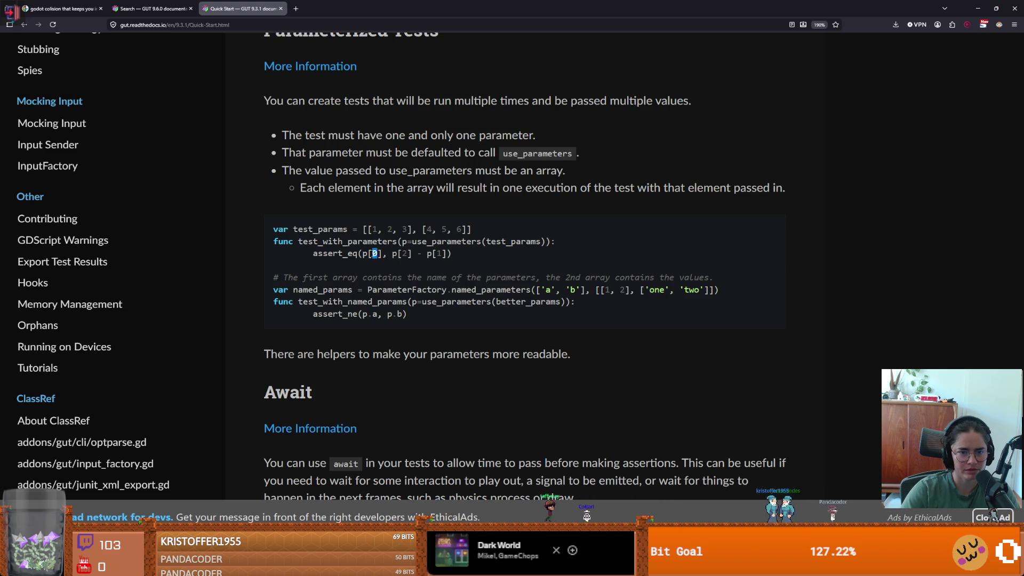
click(411, 254)
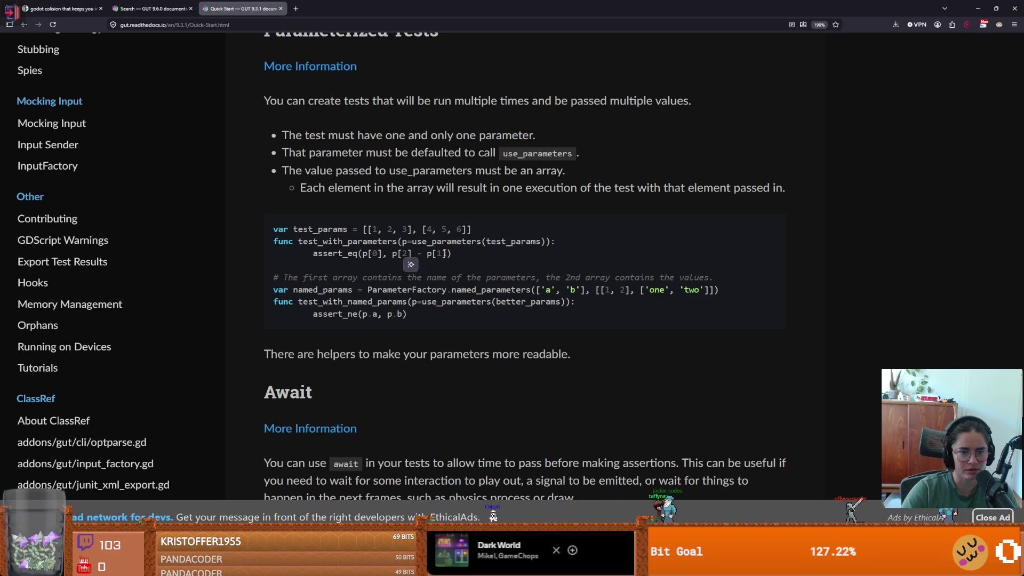
key(alt+Tab)
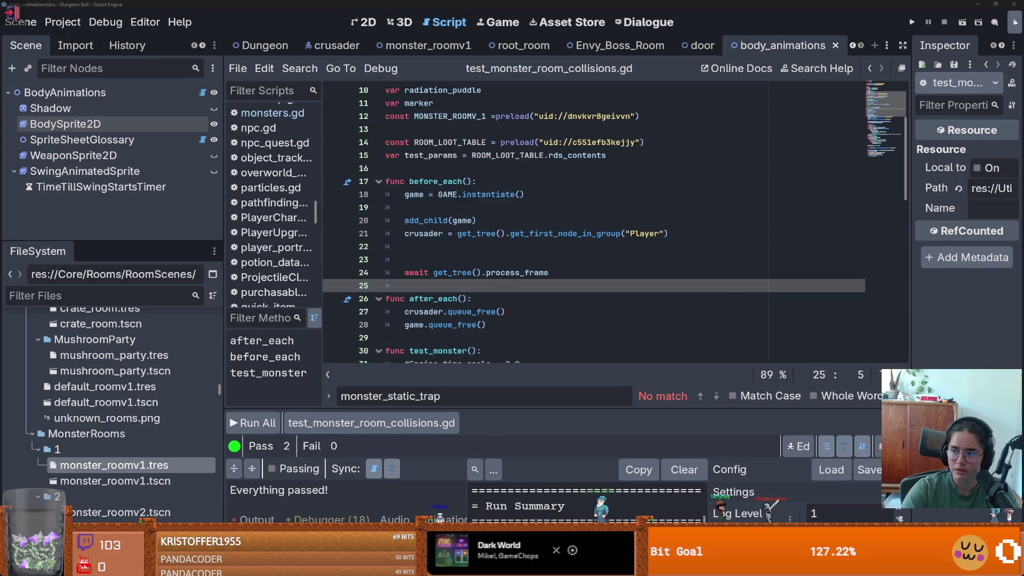
Step: Change line 30 to func test_monster(p=use_parameters(test_params)): with the caret at line end
scroll(702, 291, up, 1)
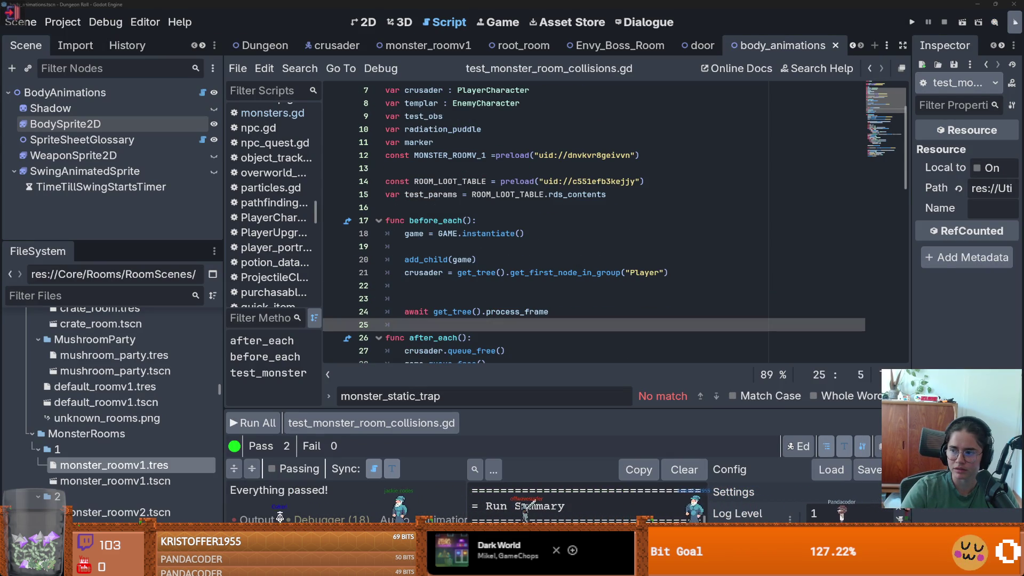
scroll(613, 224, down, 5)
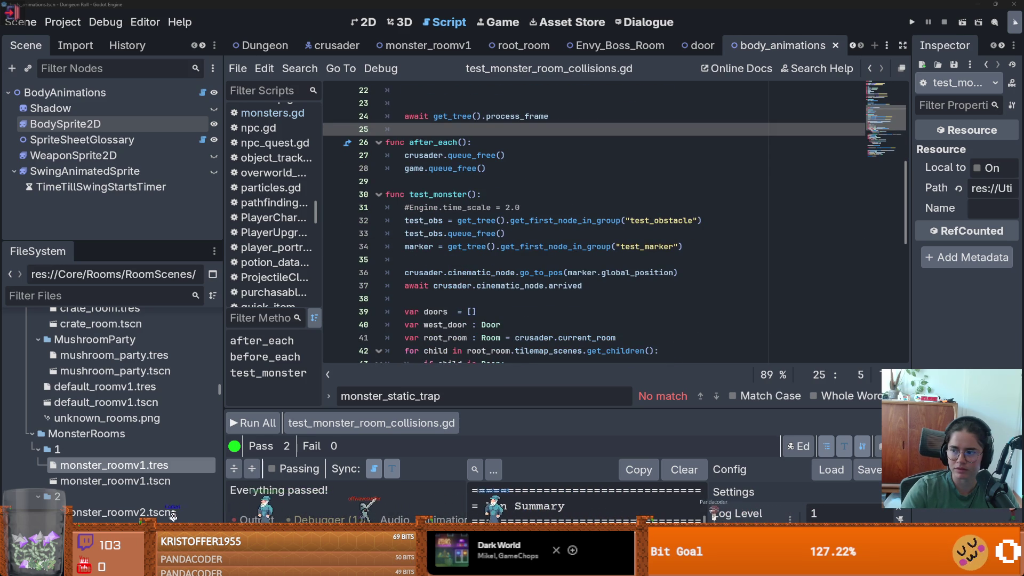
scroll(539, 241, down, 5)
scroll(539, 241, up, 4)
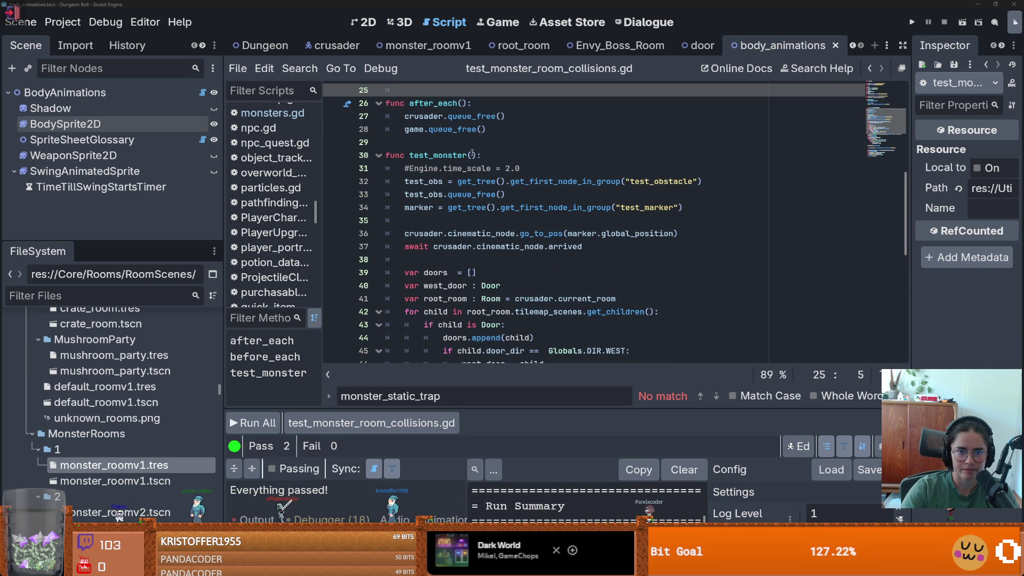
click(473, 156)
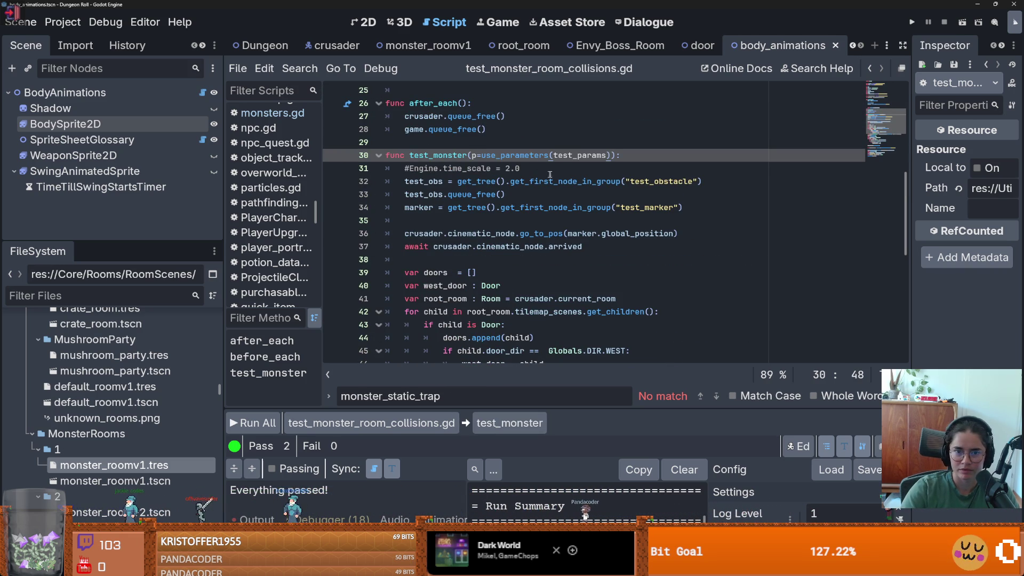
key(ctrl+z)
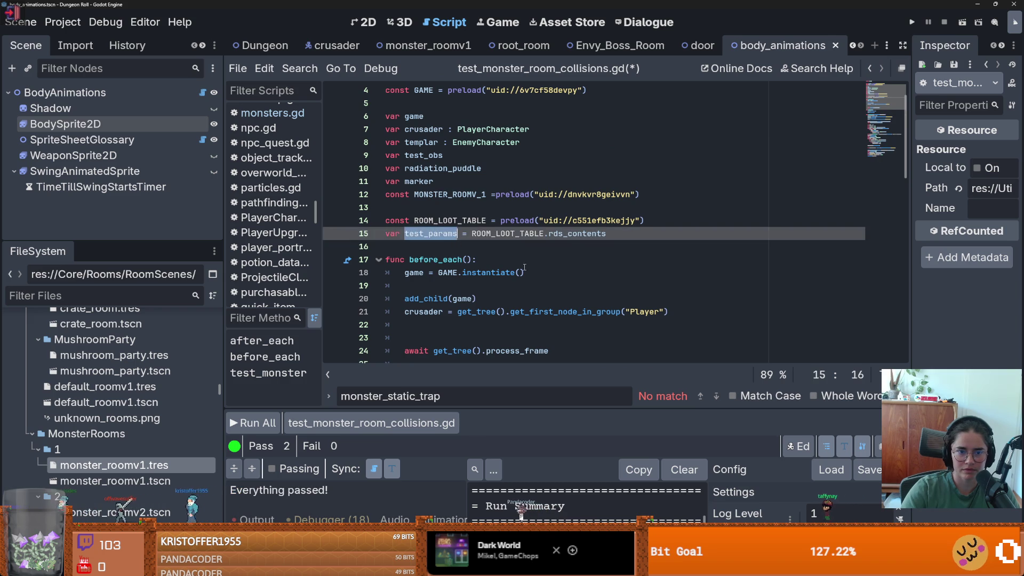
key(ctrl+z)
scroll(487, 234, down, 2)
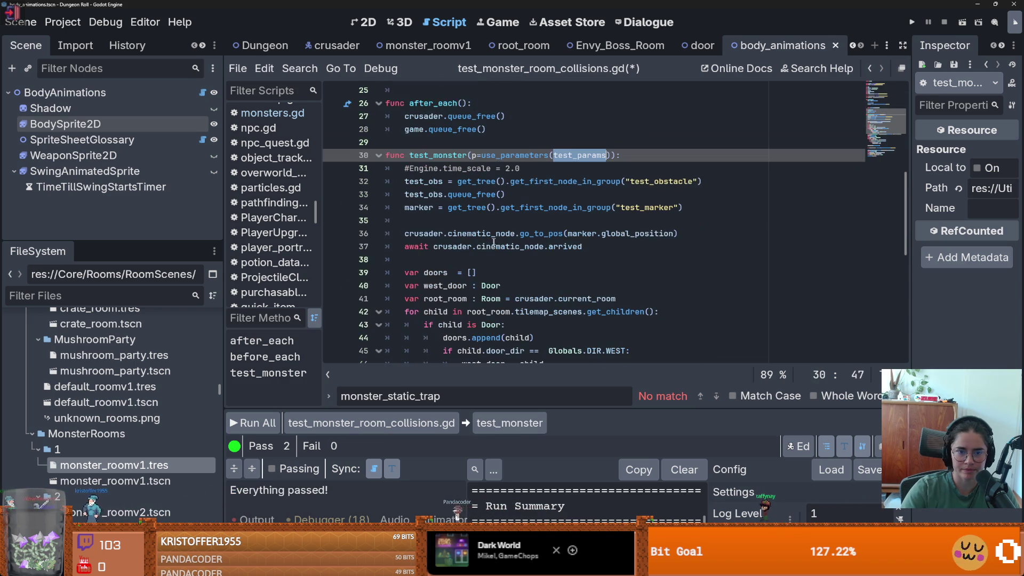
scroll(517, 200, down, 1)
click(640, 116)
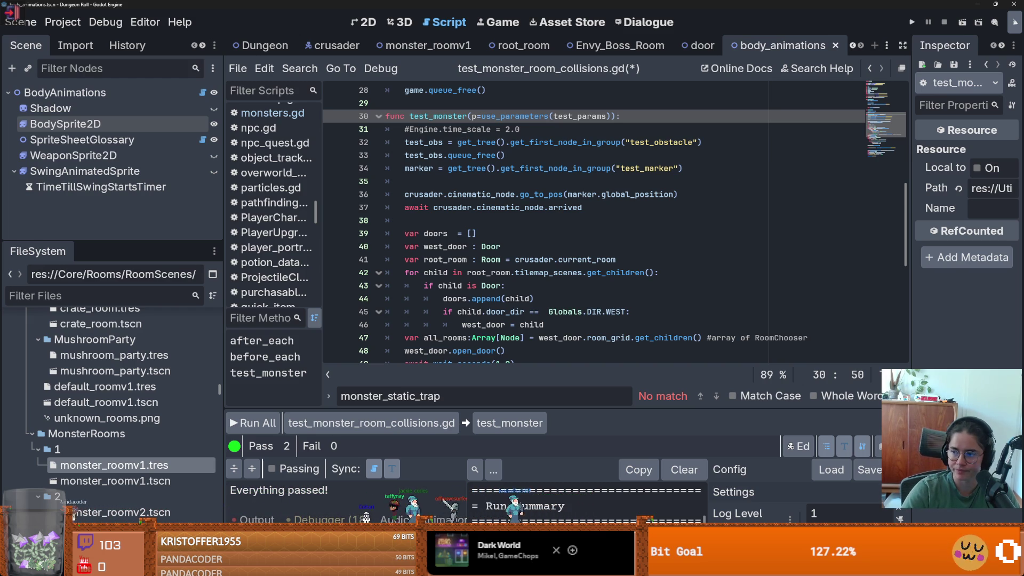
key(alt+Tab)
scroll(431, 294, down, 5)
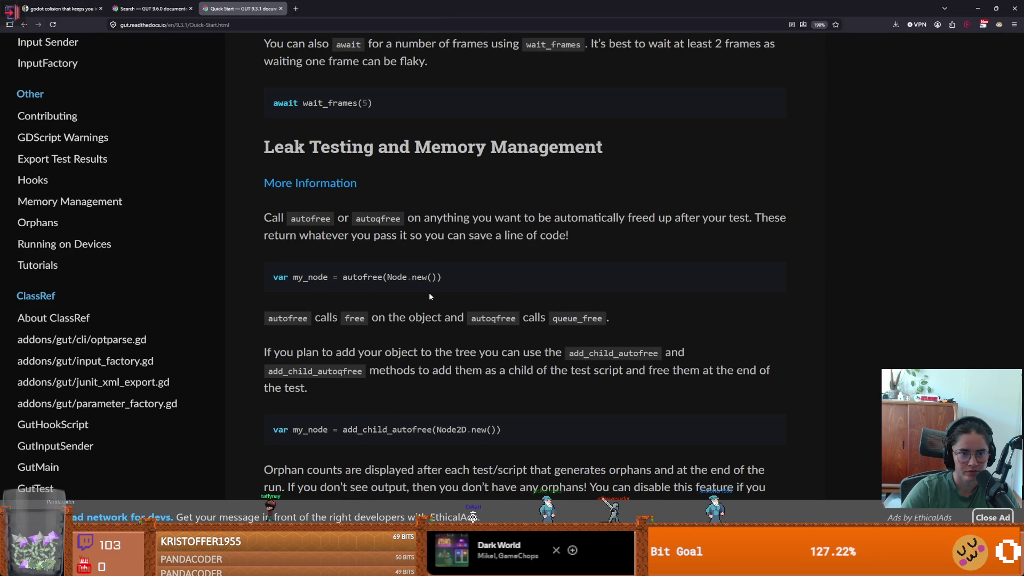
scroll(430, 294, down, 5)
scroll(430, 293, down, 2)
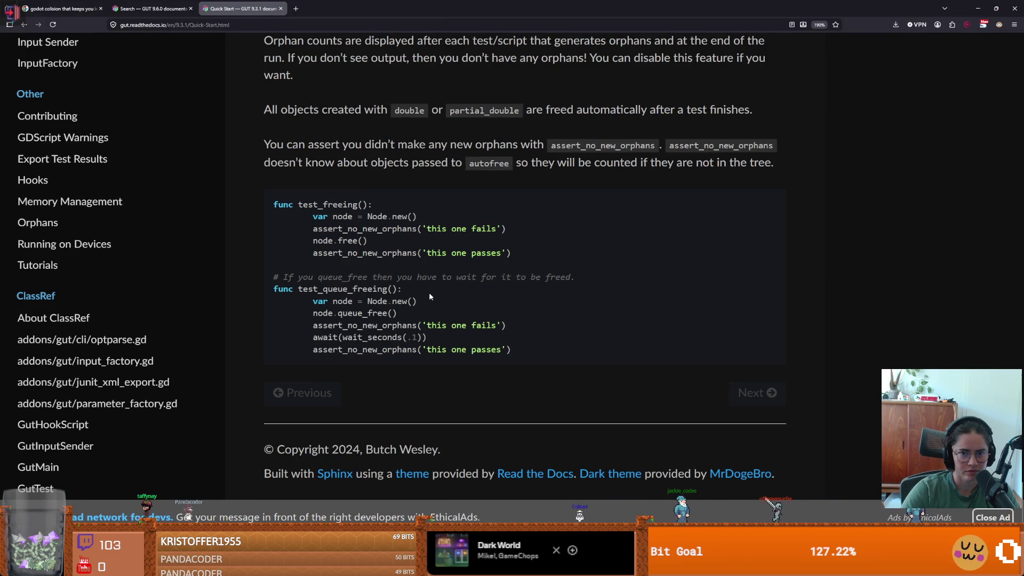
key(alt+Tab)
scroll(626, 216, up, 2)
key(Return)
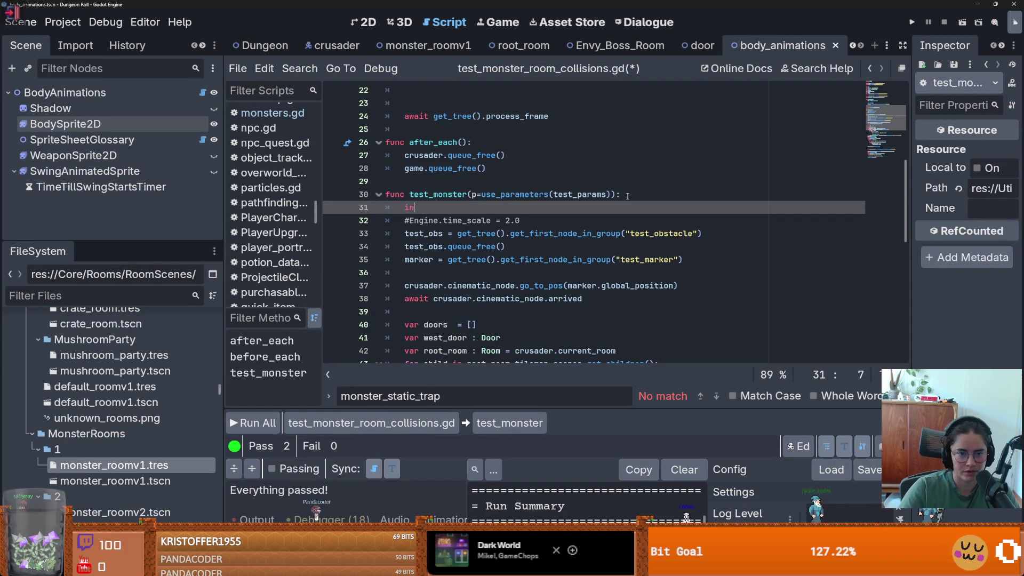
key(BackSpace)
key(BackSpace)
scroll(465, 210, up, 7)
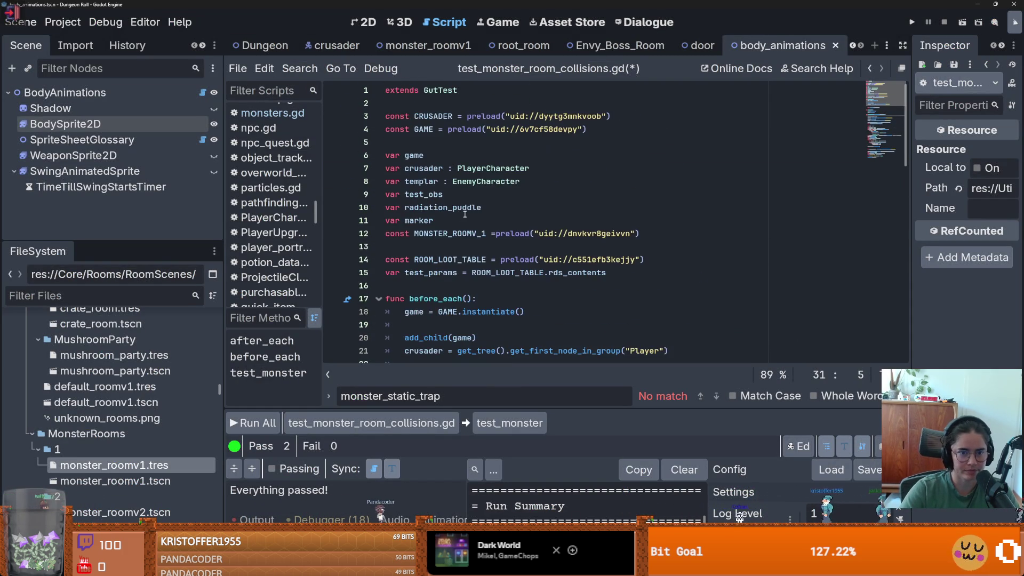
click(436, 283)
text(var inc_param)
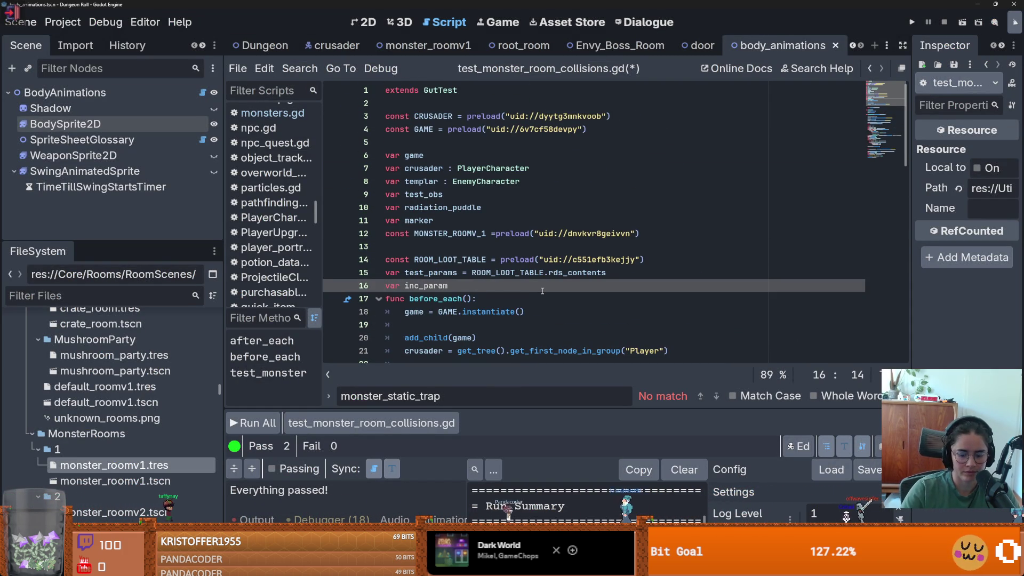
key(BackSpace)
key(BackSpace)
key(BackSpace)
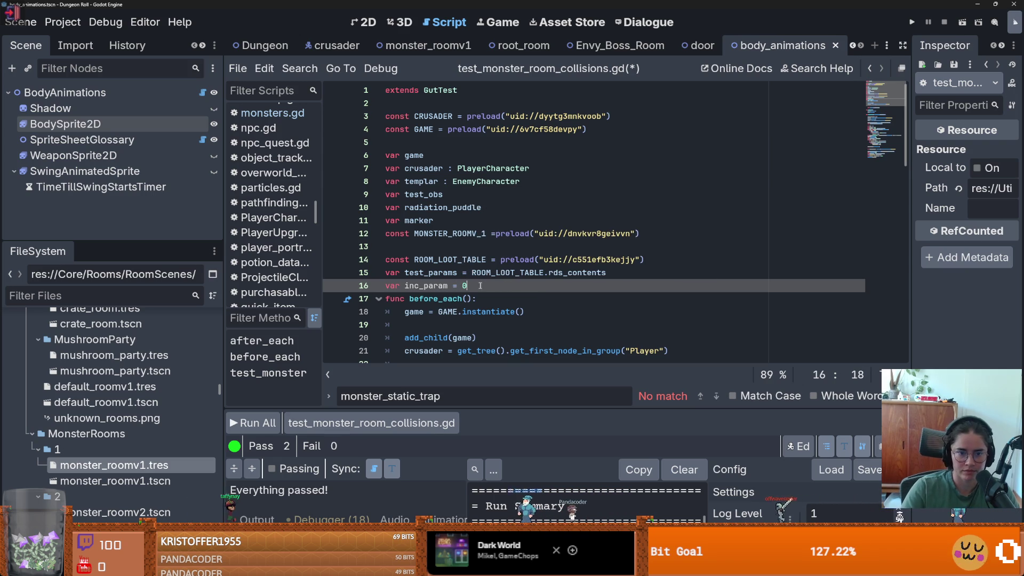
scroll(540, 320, down, 10)
scroll(539, 350, down, 4)
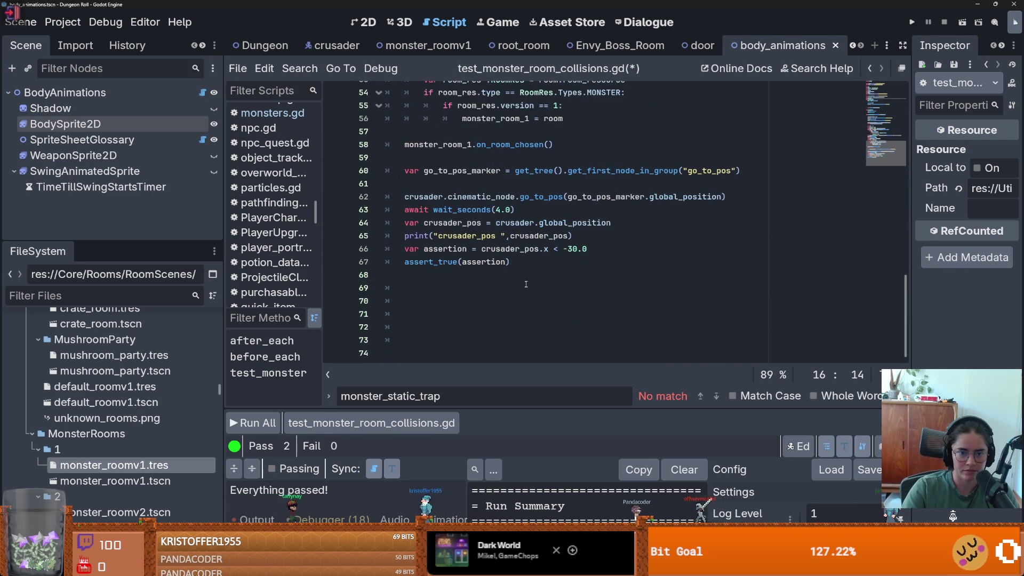
click(527, 273)
key(BackSpace)
key(Tab)
text(inc_param)
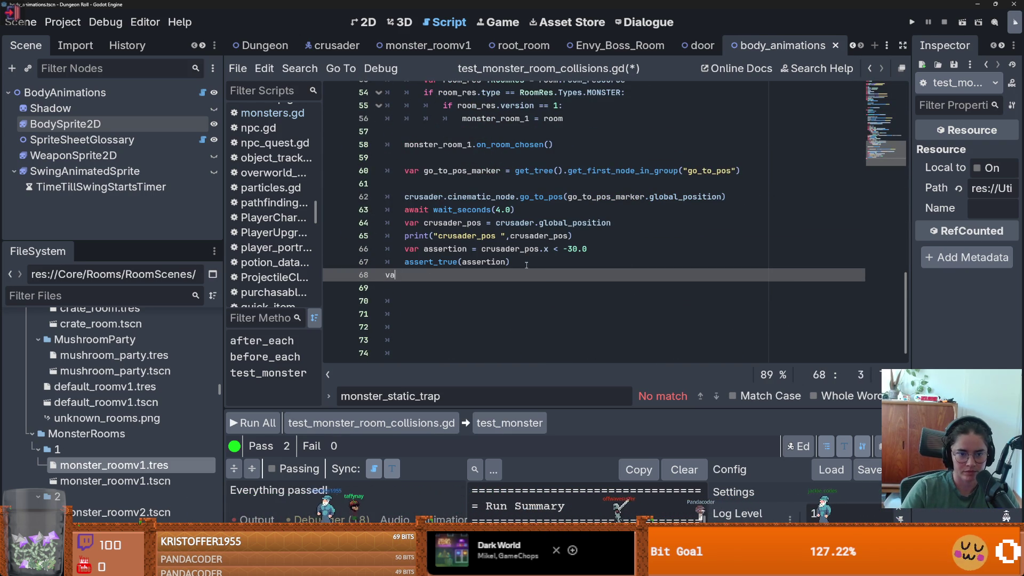
text( +=1)
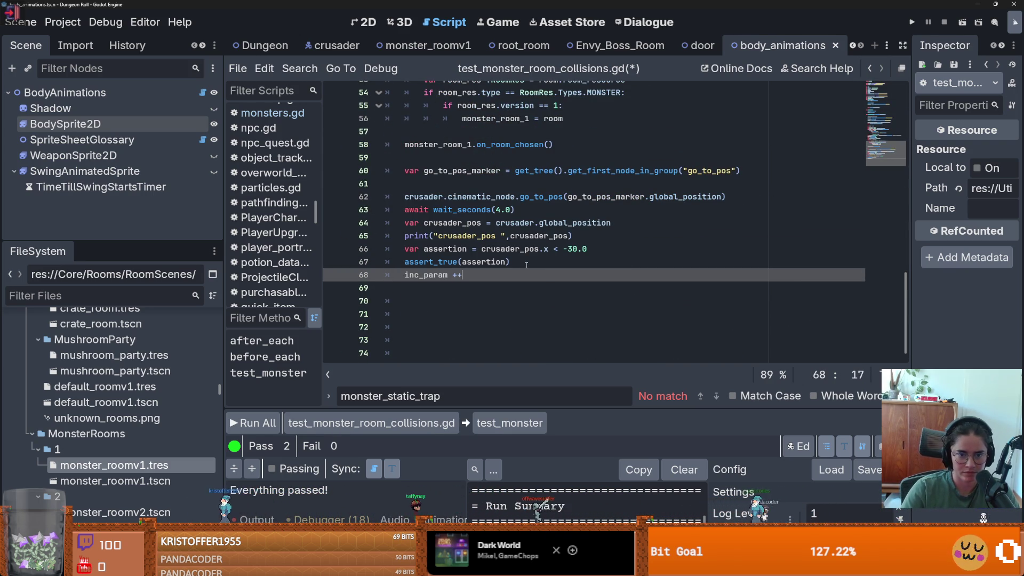
double_click(440, 274)
scroll(554, 261, up, 8)
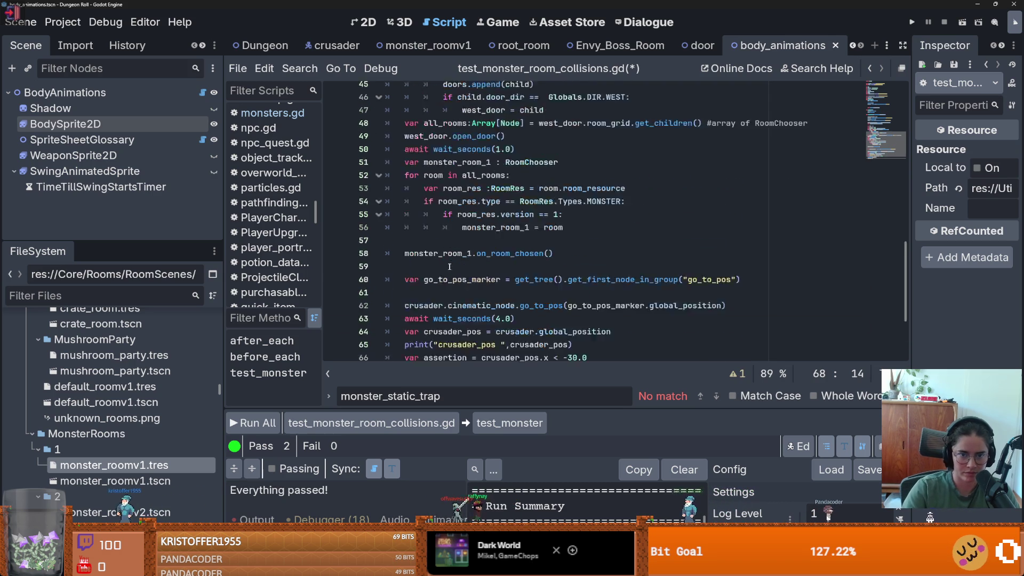
scroll(555, 261, down, 4)
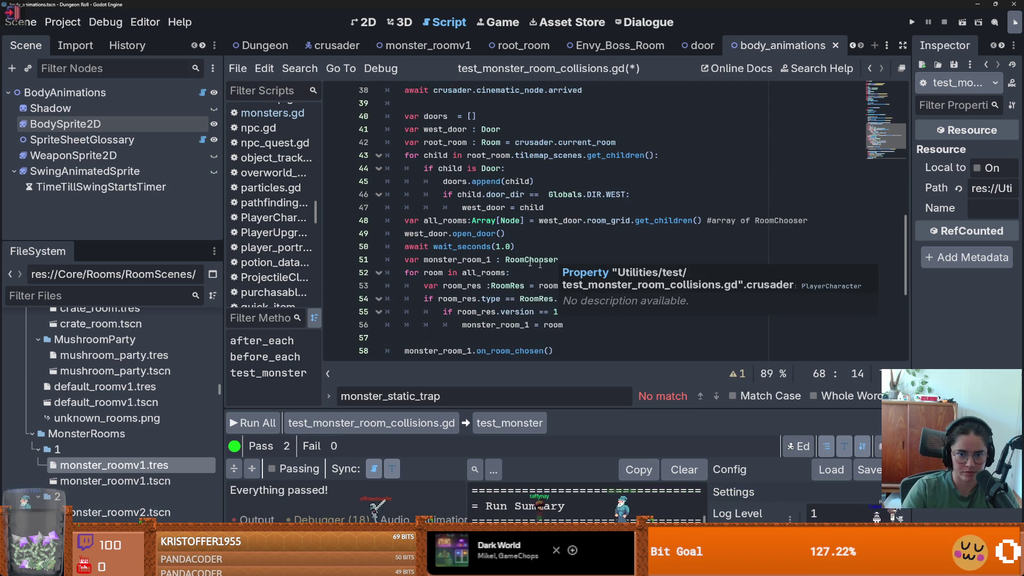
click(568, 272)
scroll(542, 264, up, 5)
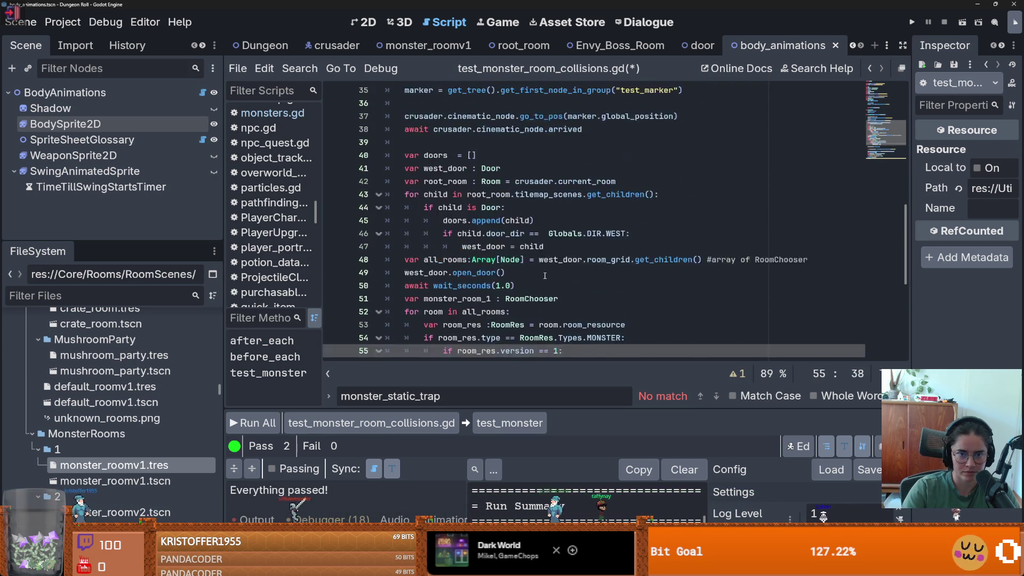
scroll(545, 275, down, 2)
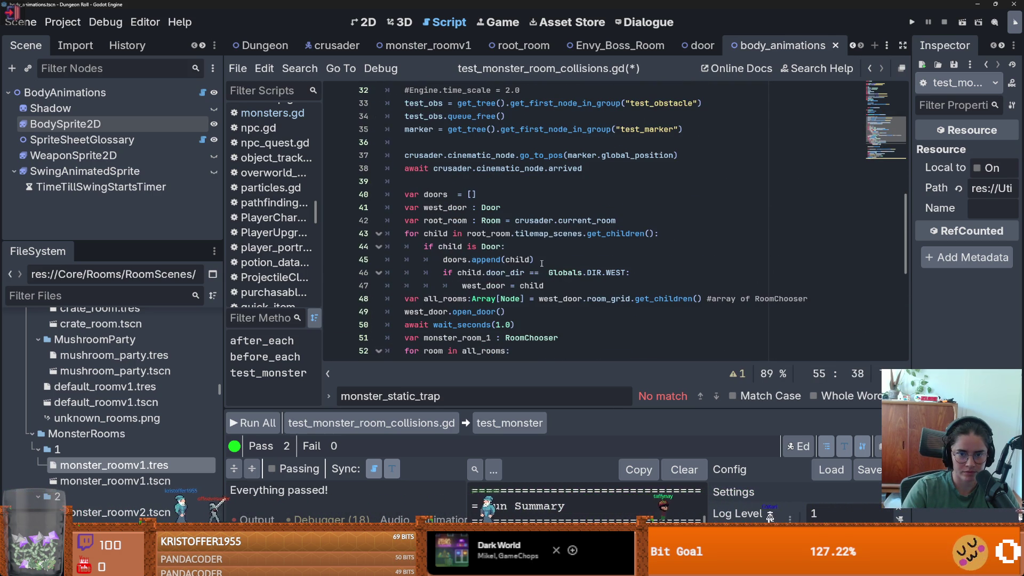
scroll(543, 262, down, 4)
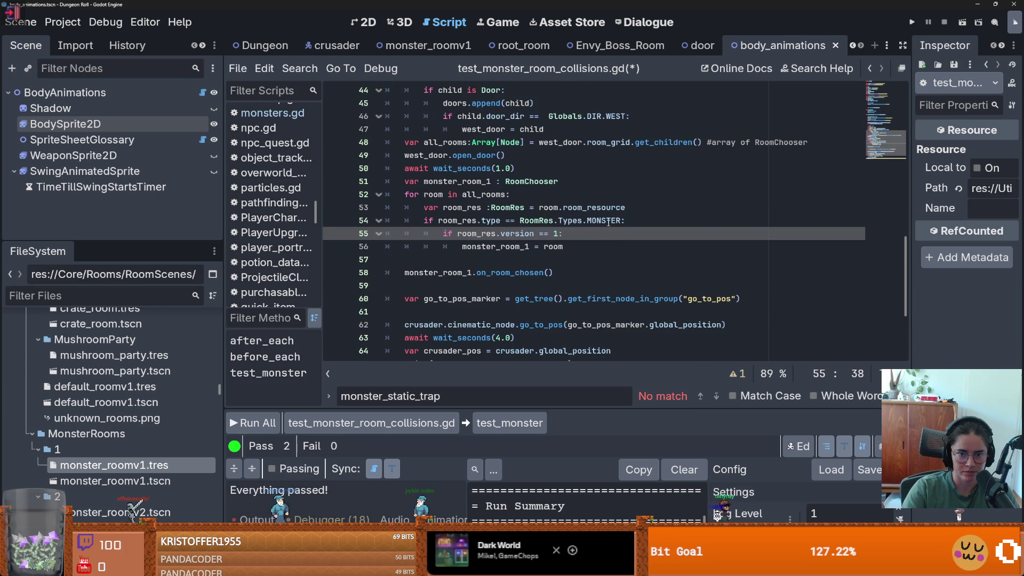
click(600, 221)
double_click(524, 247)
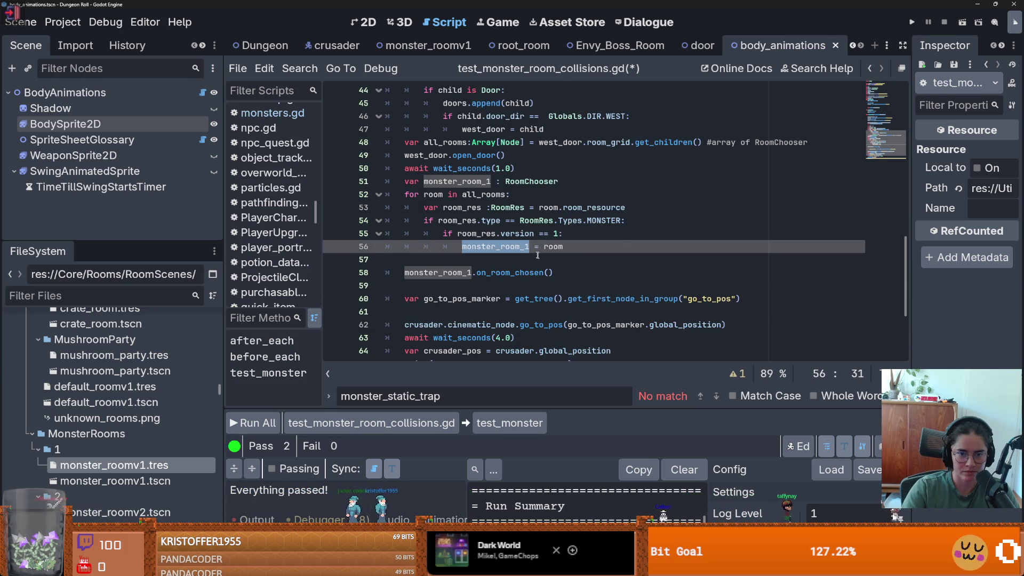
double_click(521, 235)
click(497, 234)
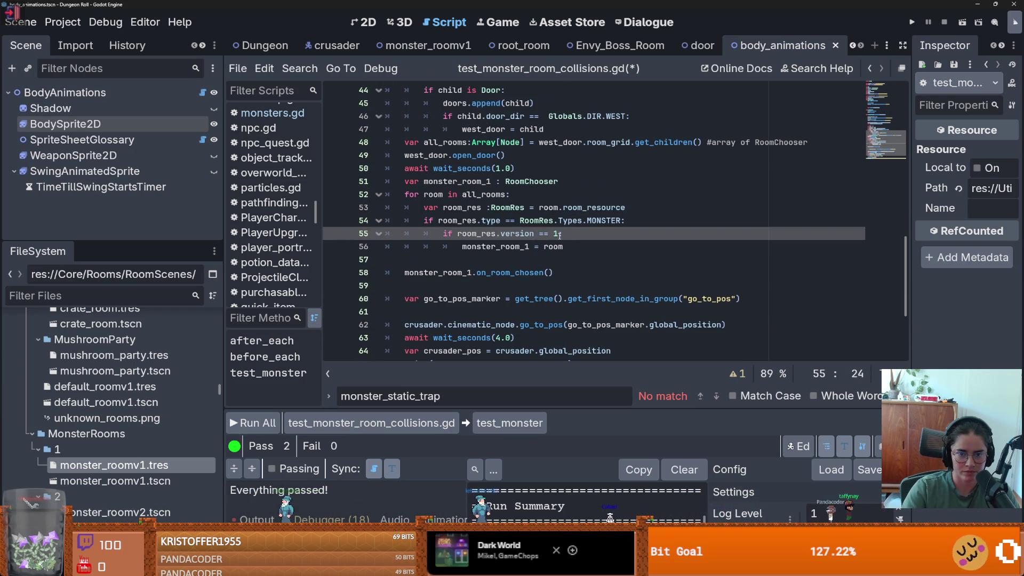
text(:)
click(482, 274)
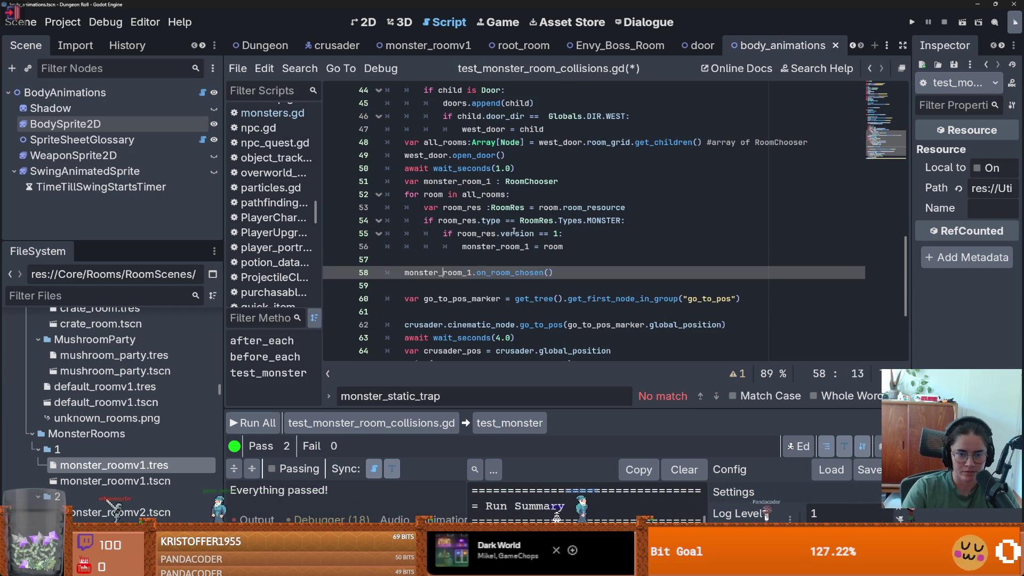
double_click(514, 233)
click(615, 232)
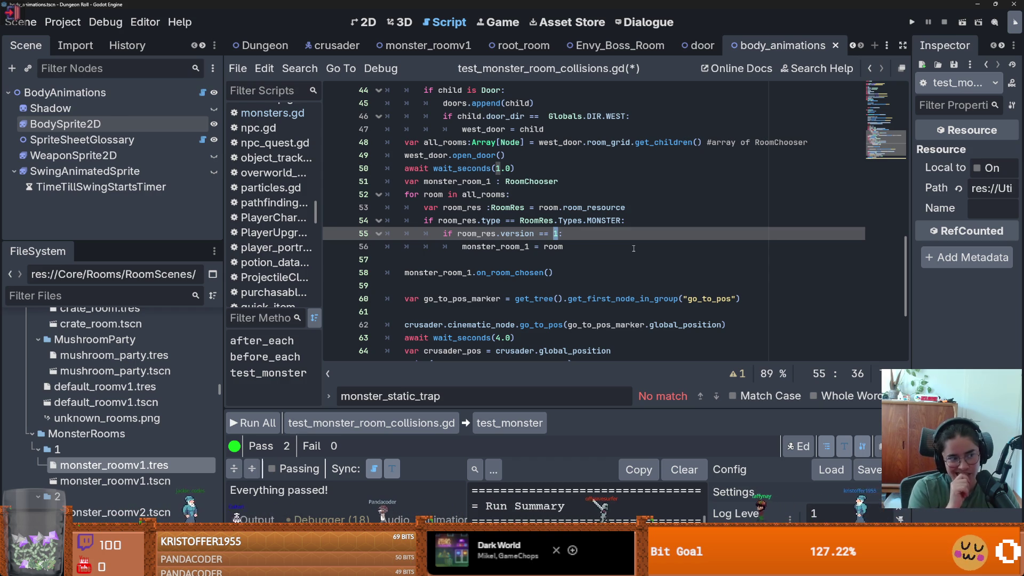
click(835, 45)
Step: Show the Dungeon scene tab, resize the docks, and select Dungeon.tscn in Favorites
click(317, 46)
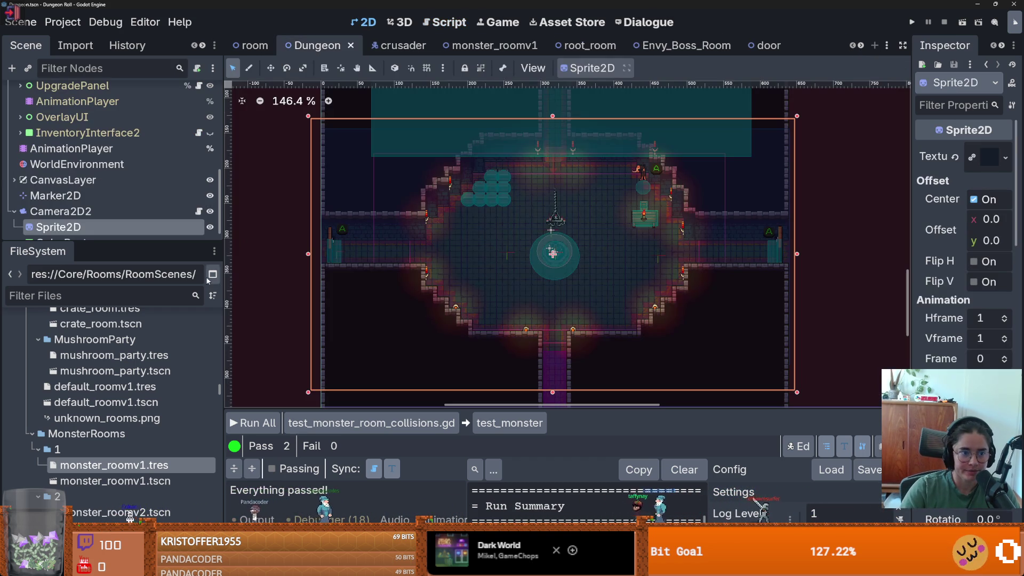
mouse_move(171, 241)
mouse_down()
mouse_move(170, 307)
mouse_move(171, 155)
mouse_up()
scroll(221, 340, up, 5)
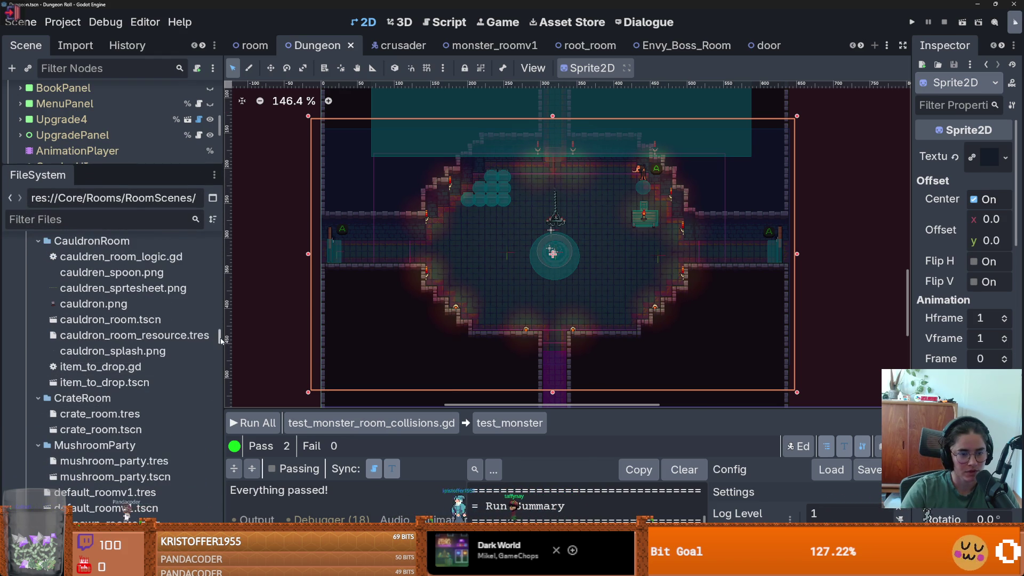
scroll(222, 340, up, 10)
click(92, 281)
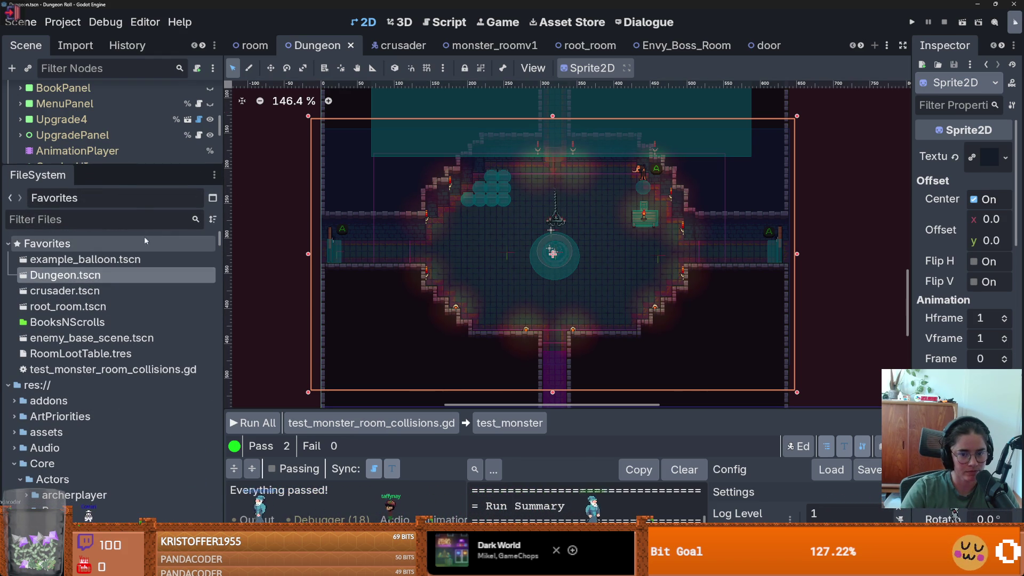
Step: Select the RoomTilemapLayer node and display the Monster scene collection in an enlarged tile panel
drag(123, 164, 126, 474)
scroll(107, 214, up, 5)
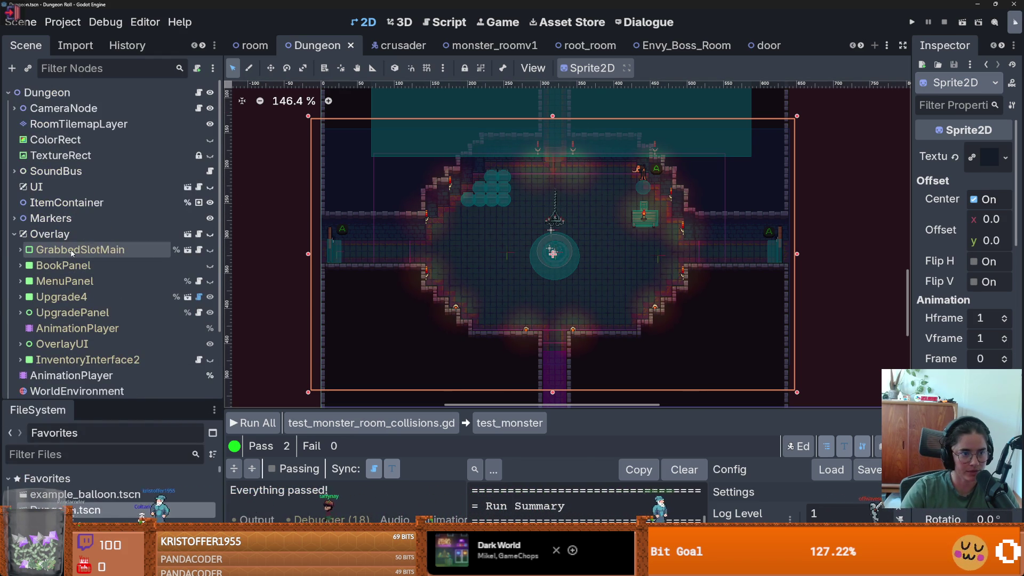
click(79, 124)
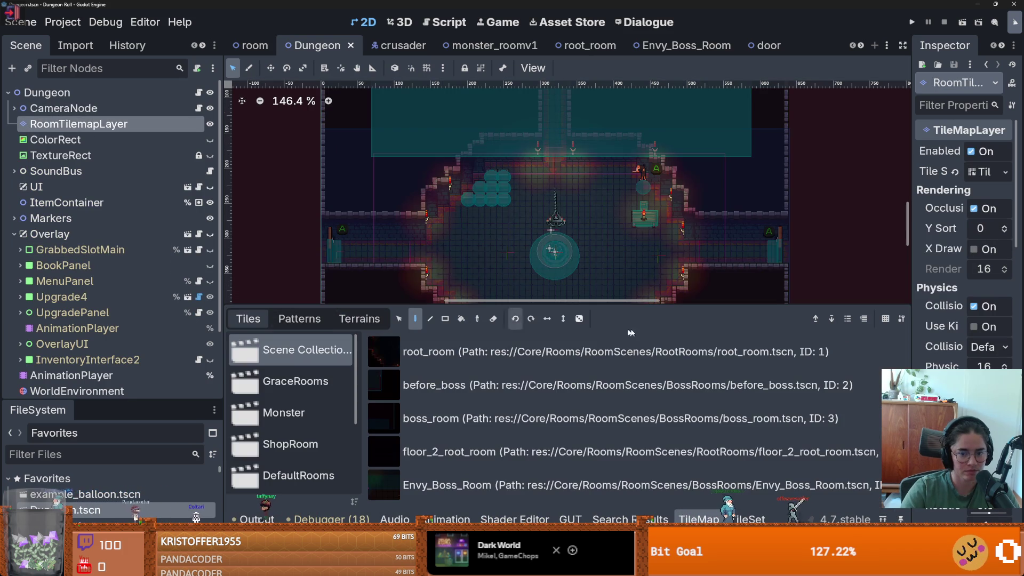
drag(423, 311, 422, 188)
click(283, 293)
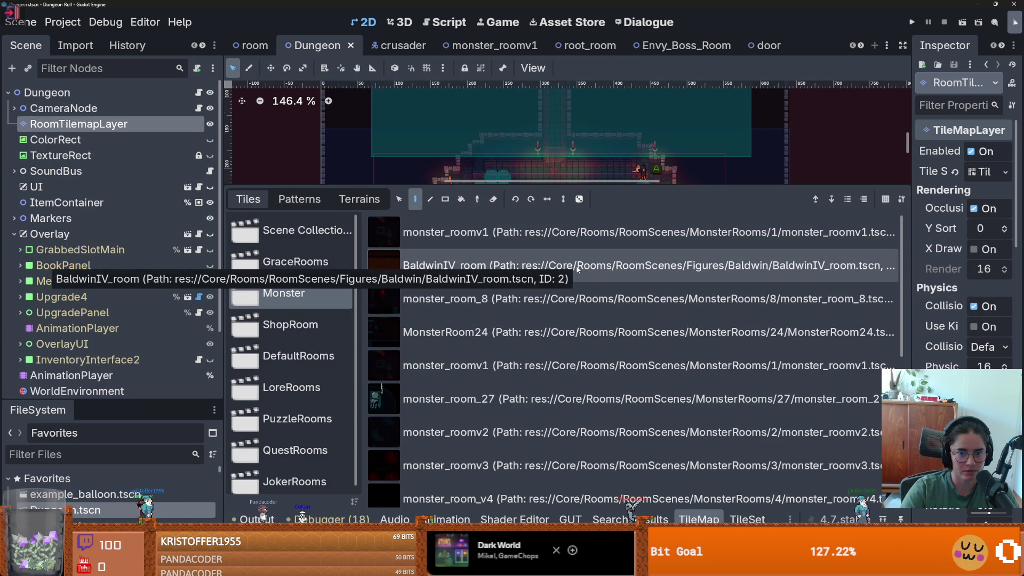
Step: Show the TileSet's Monster collection, widen its scene list and scroll through the rooms up to monster_room_26
click(747, 519)
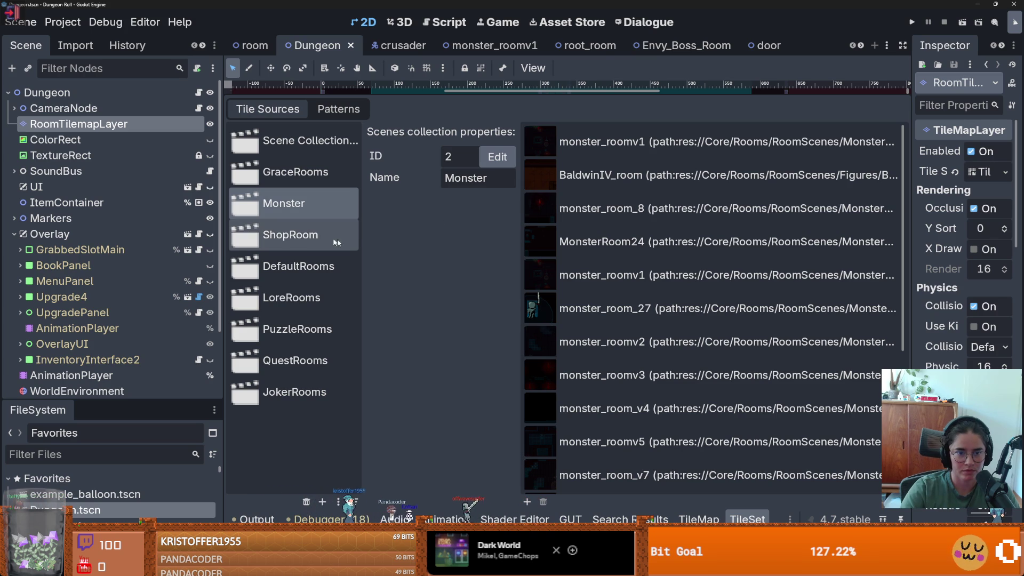
drag(361, 243, 287, 244)
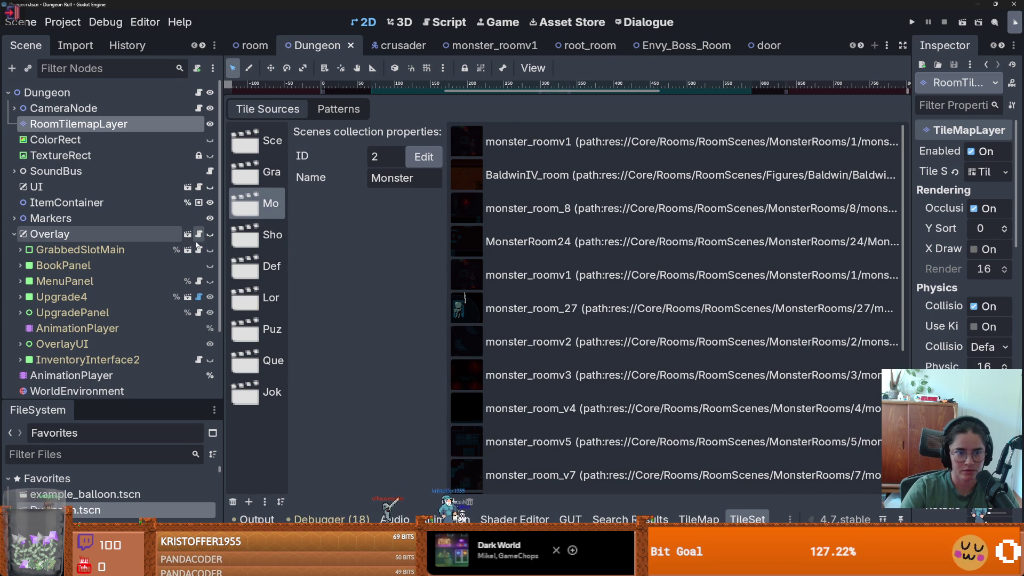
drag(222, 241, 111, 241)
scroll(600, 313, down, 5)
scroll(610, 332, up, 4)
scroll(611, 334, up, 1)
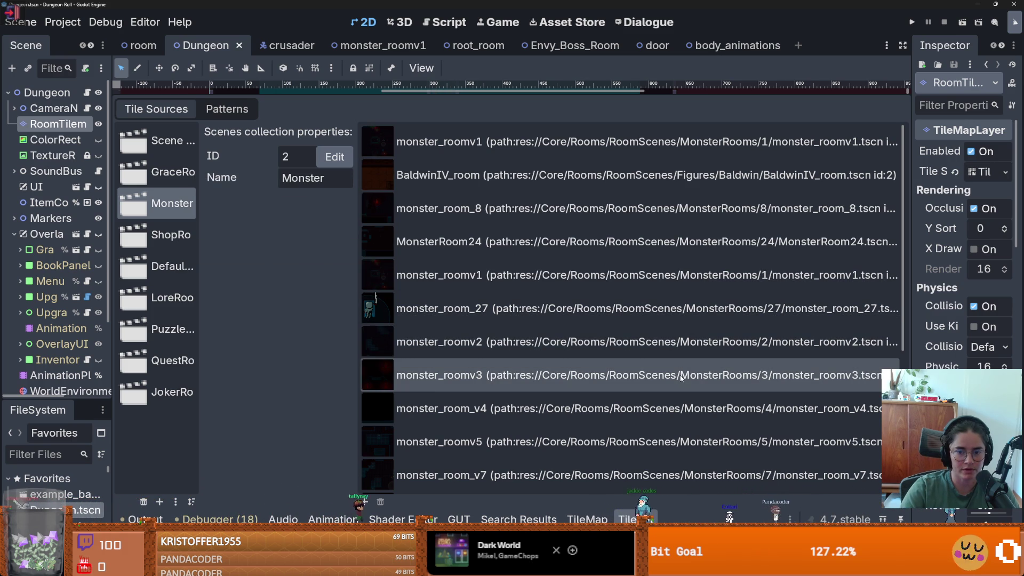
scroll(677, 408, down, 3)
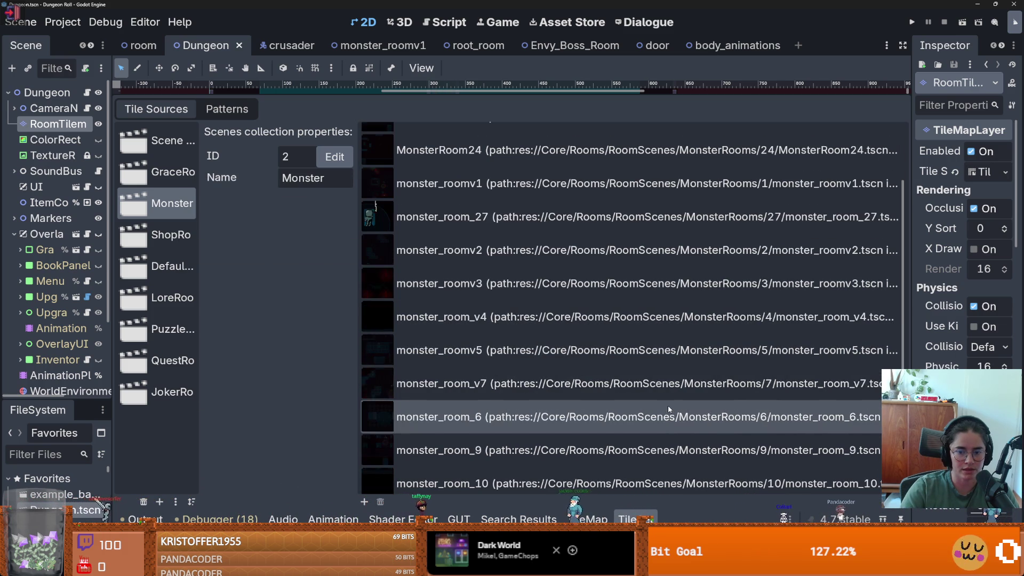
scroll(664, 266, down, 4)
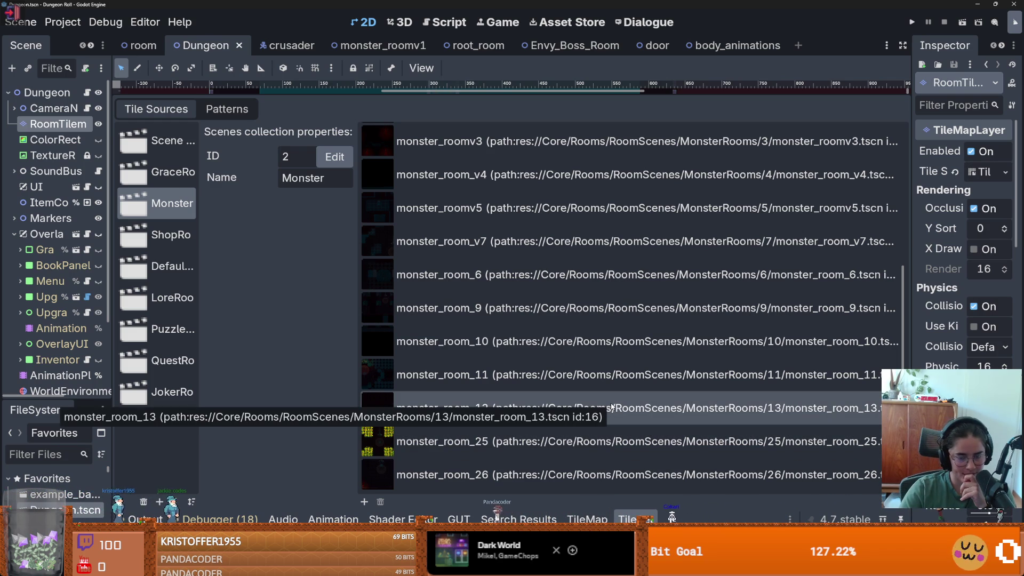
click(627, 518)
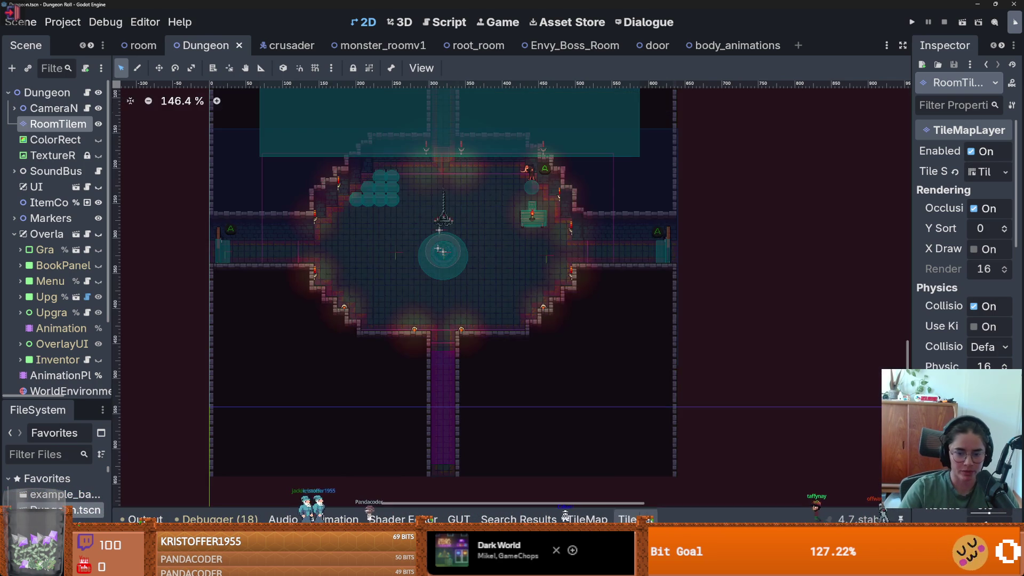
click(627, 518)
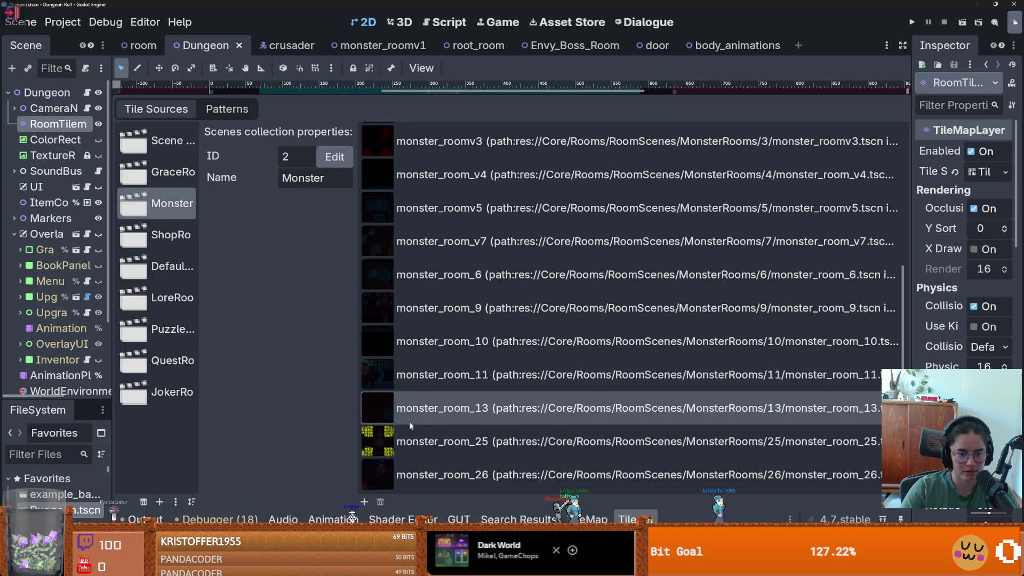
Step: Change monster_room_26's tile ID from 30 to 18, then enlarge the FileSystem dock
click(377, 440)
triple_click(345, 230)
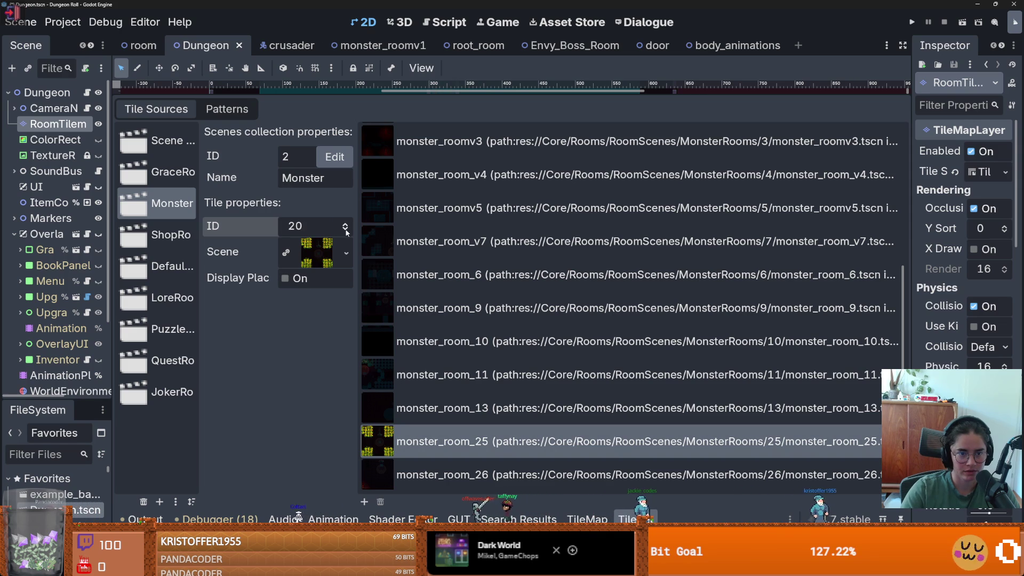
click(347, 232)
click(344, 226)
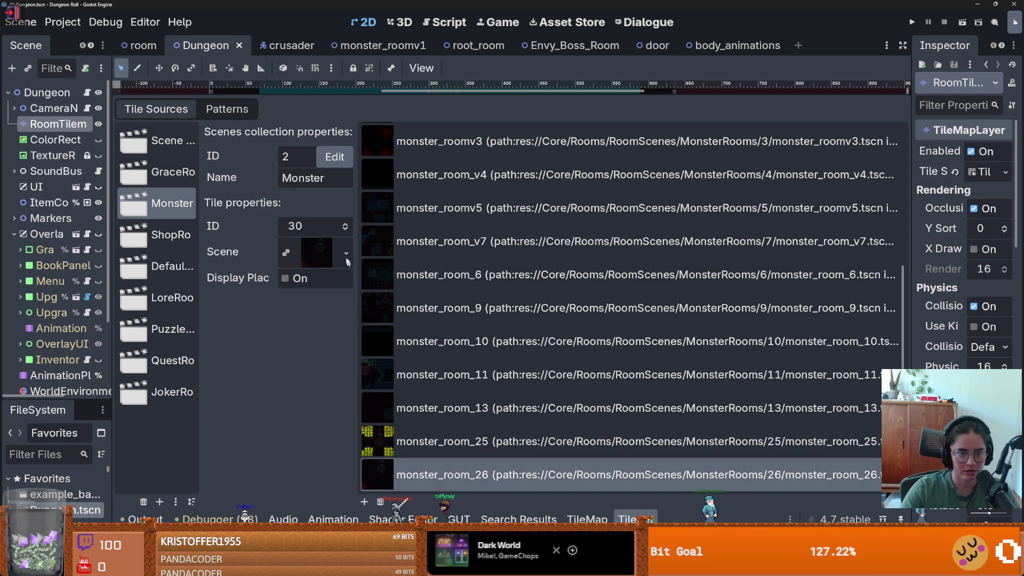
click(343, 228)
text(18)
key(Return)
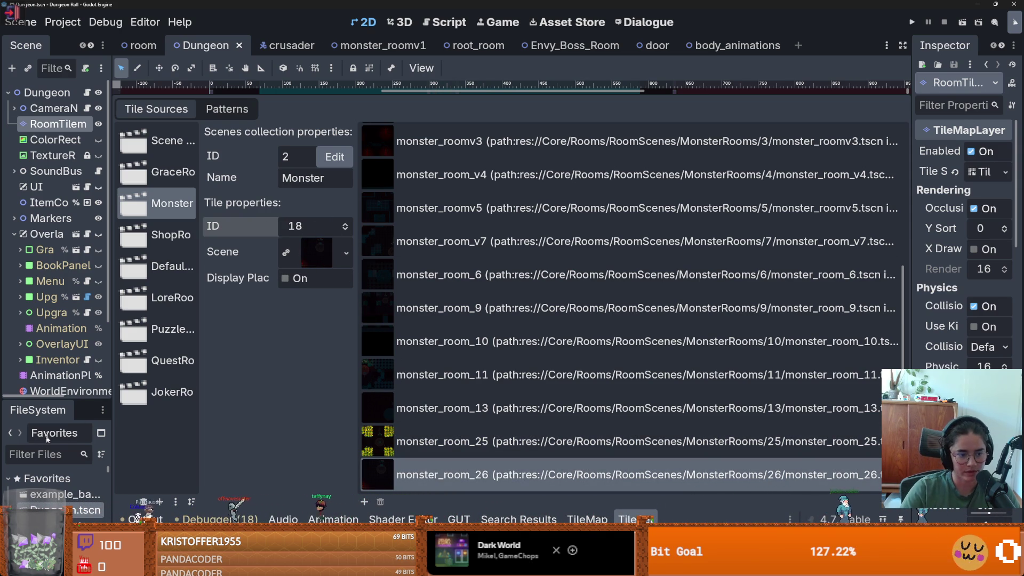
drag(60, 398, 60, 246)
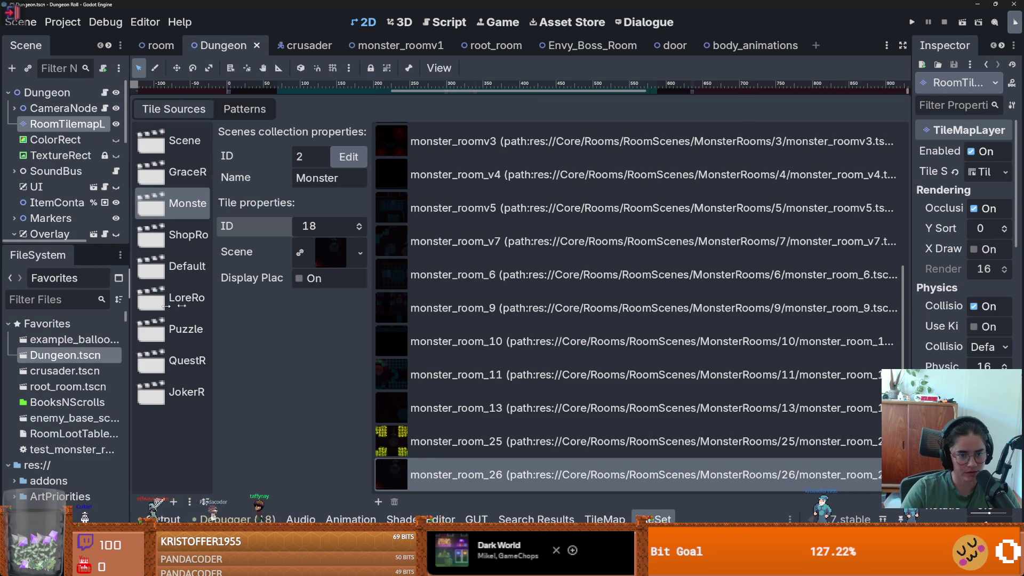
click(79, 303)
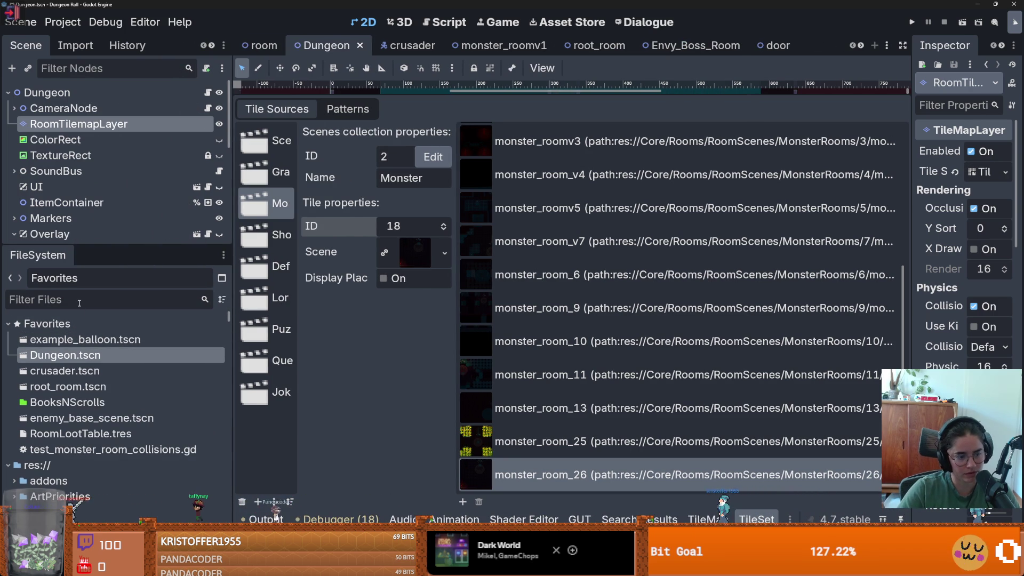
text(25)
click(117, 433)
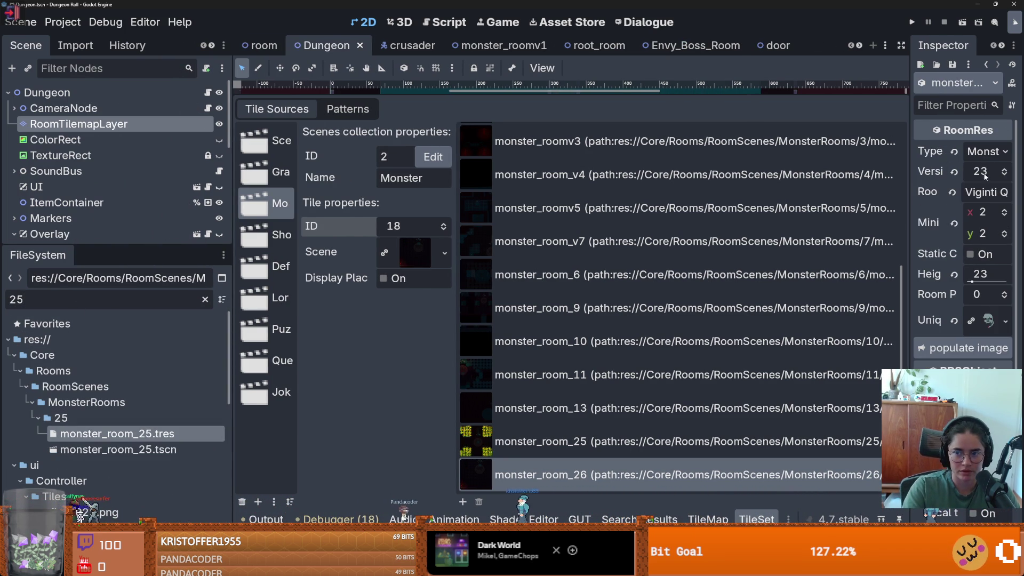
click(985, 176)
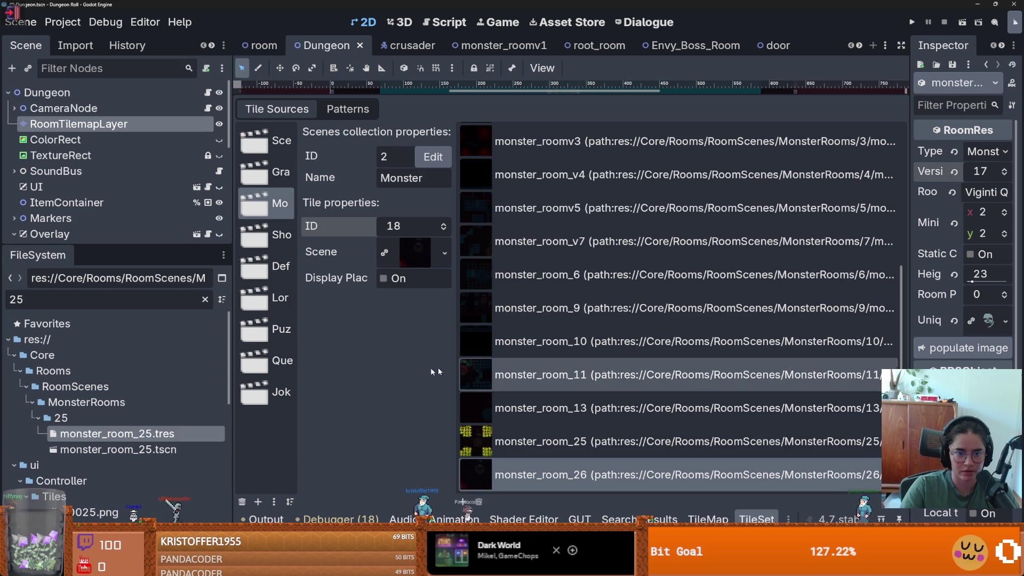
click(205, 299)
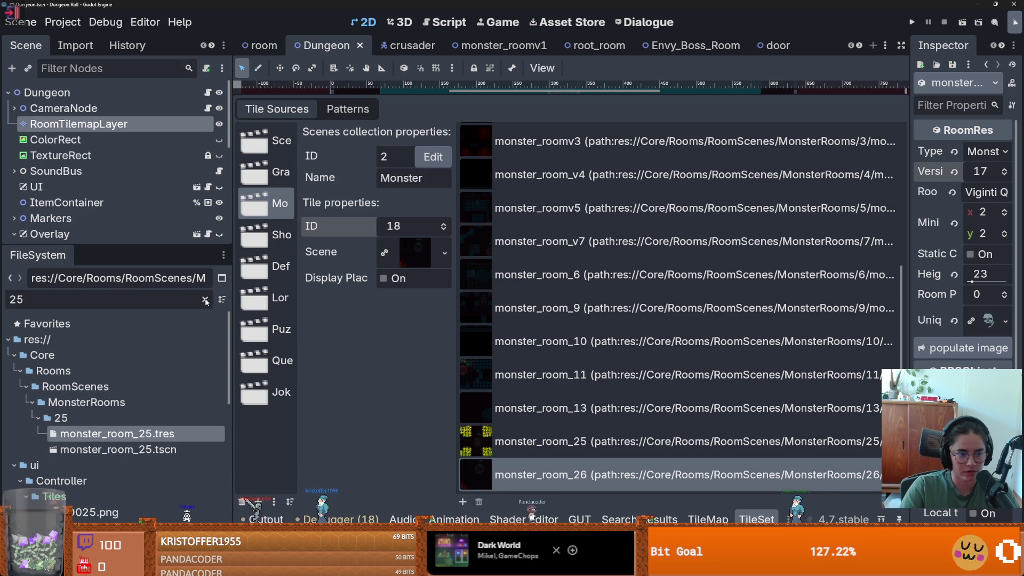
scroll(107, 416, down, 10)
double_click(61, 419)
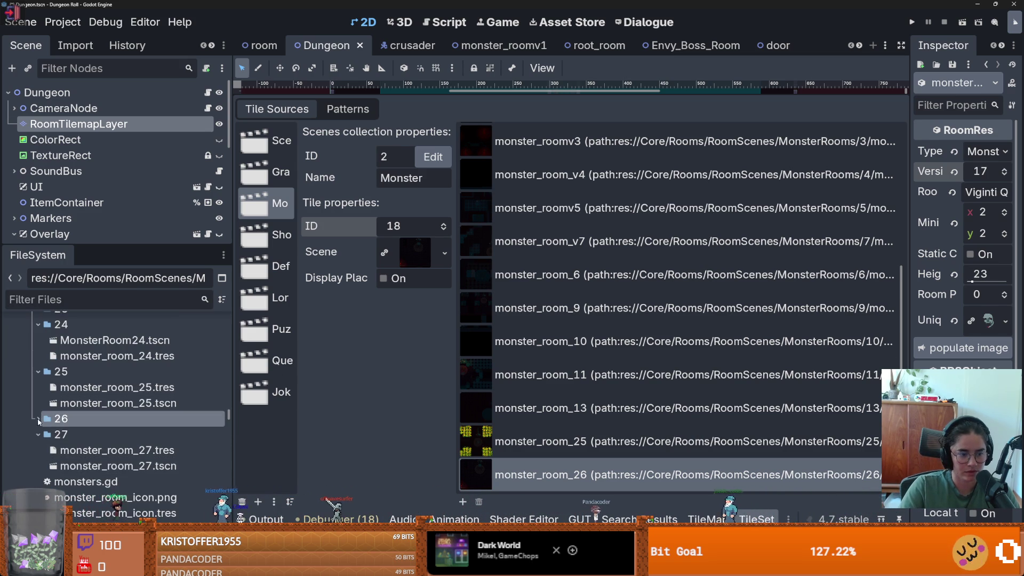
click(117, 434)
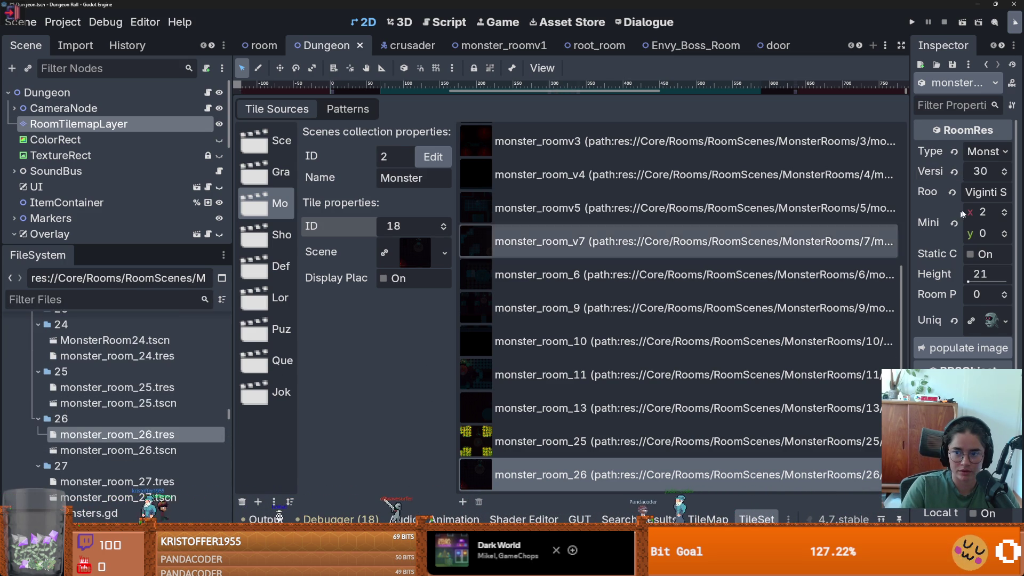
click(980, 171)
text(18)
key(ctrl+s)
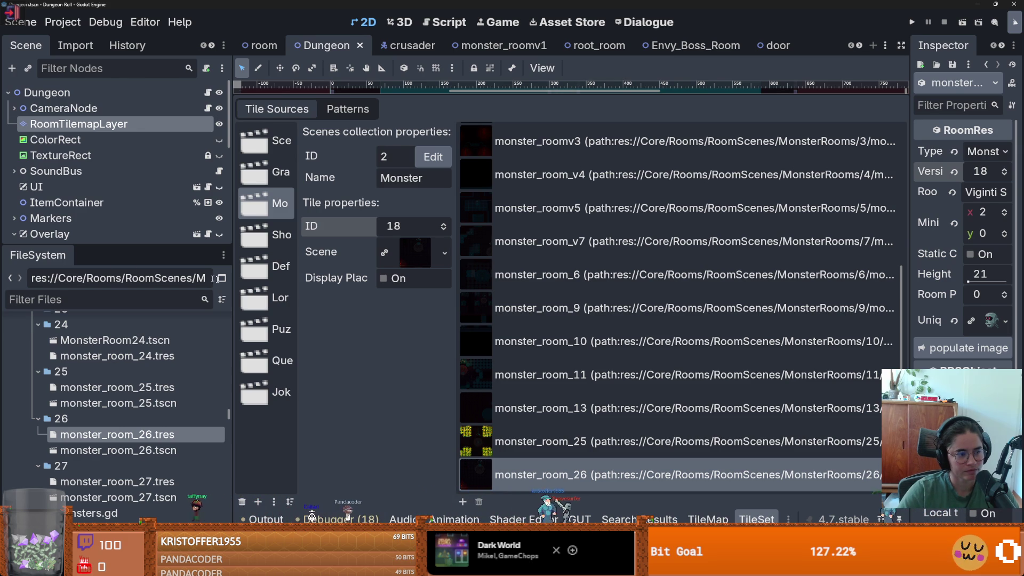
mouse_move(121, 244)
mouse_down()
mouse_move(121, 232)
mouse_move(121, 272)
mouse_move(120, 232)
mouse_up()
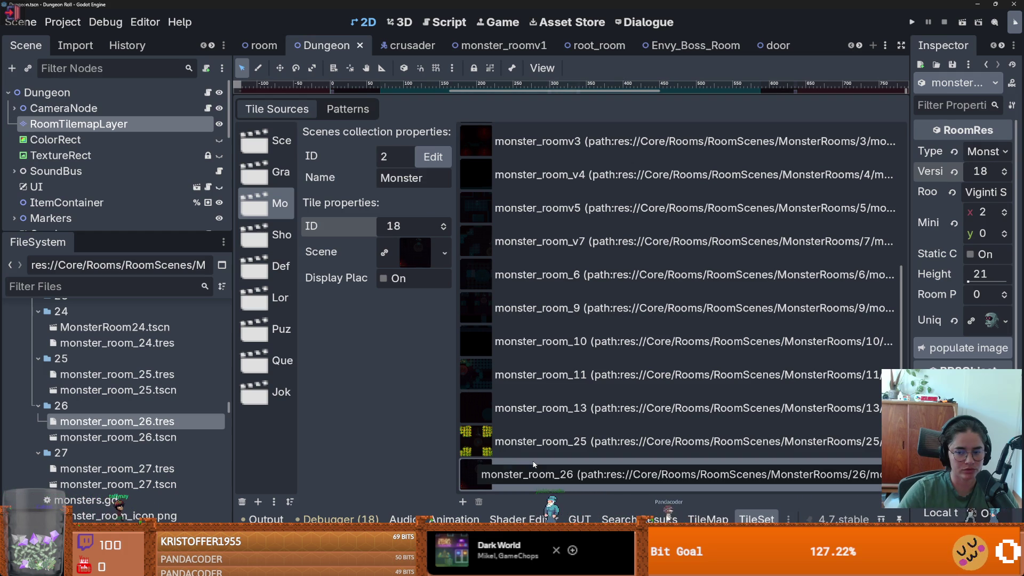
scroll(230, 436, down, 5)
scroll(231, 436, up, 15)
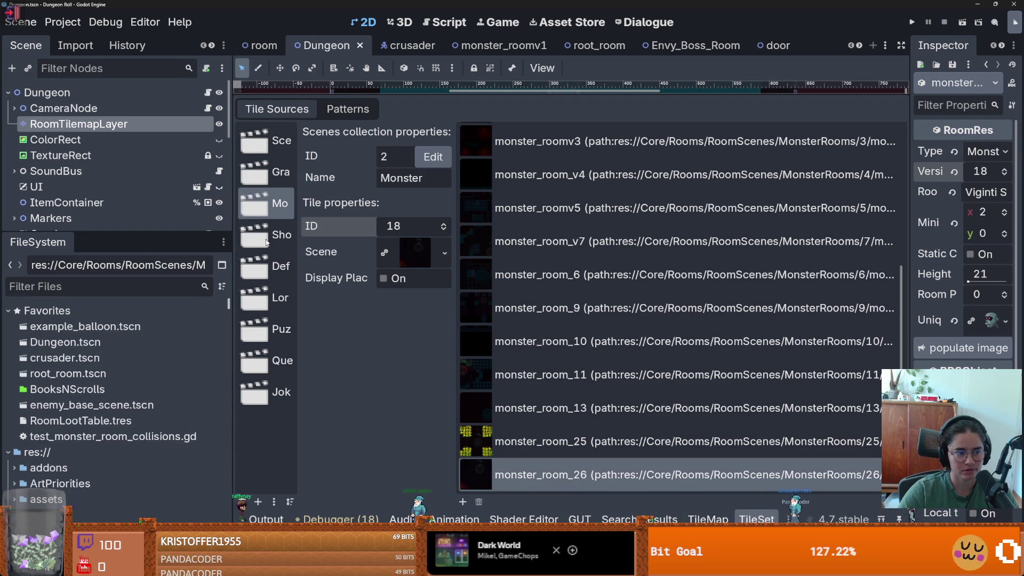
Step: Open test_monster_room_collisions.gd and resize the docks to give the code more room
double_click(96, 436)
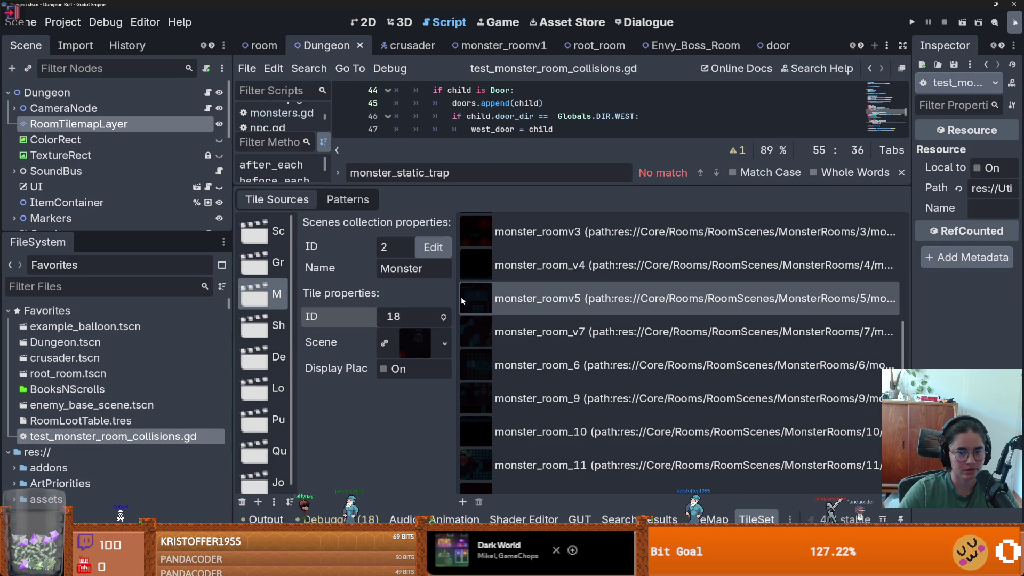
drag(235, 306, 200, 306)
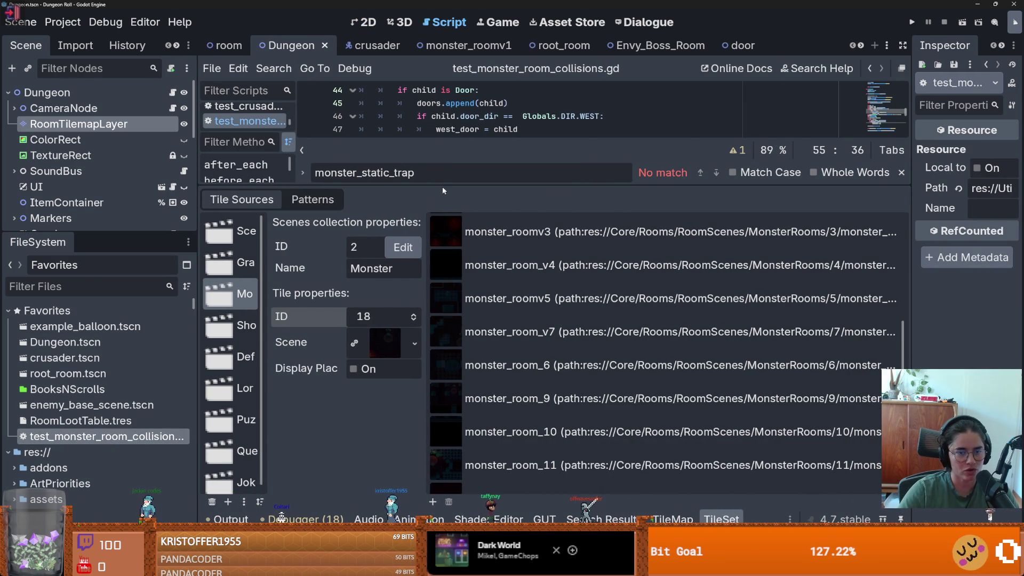
drag(441, 193, 443, 411)
click(537, 233)
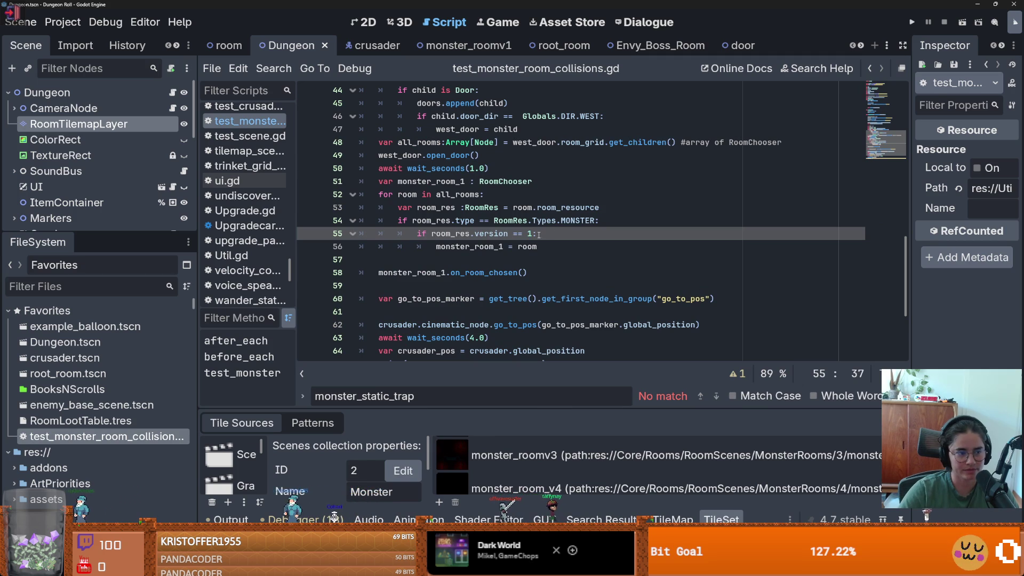
scroll(553, 275, up, 1)
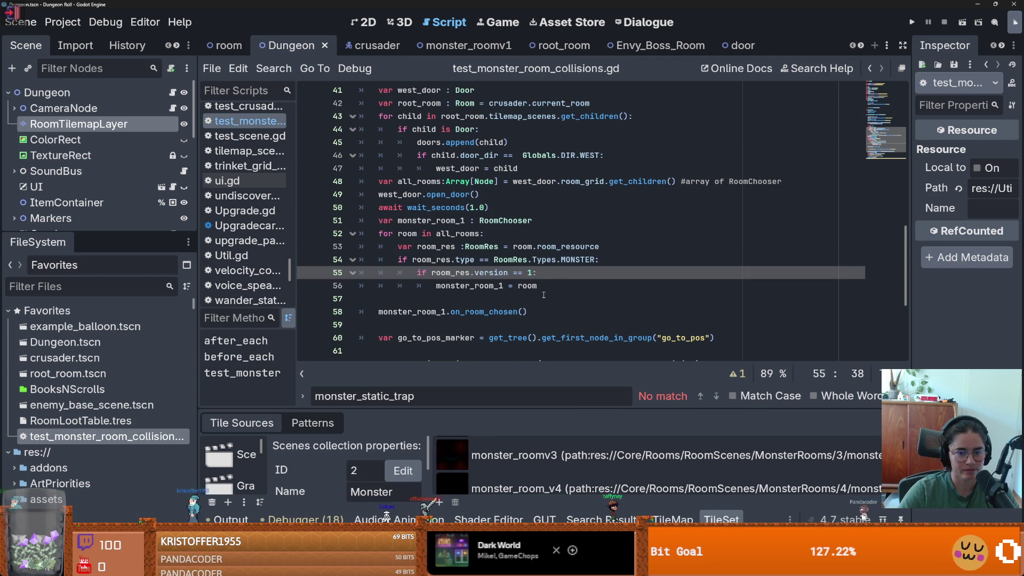
scroll(442, 249, up, 13)
scroll(443, 249, down, 2)
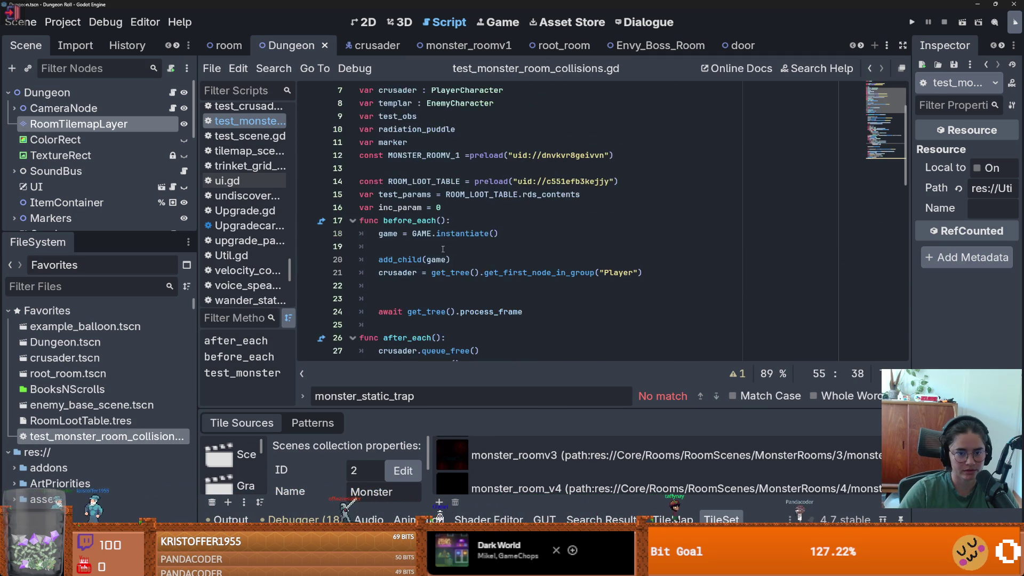
scroll(443, 249, down, 2)
scroll(444, 214, up, 2)
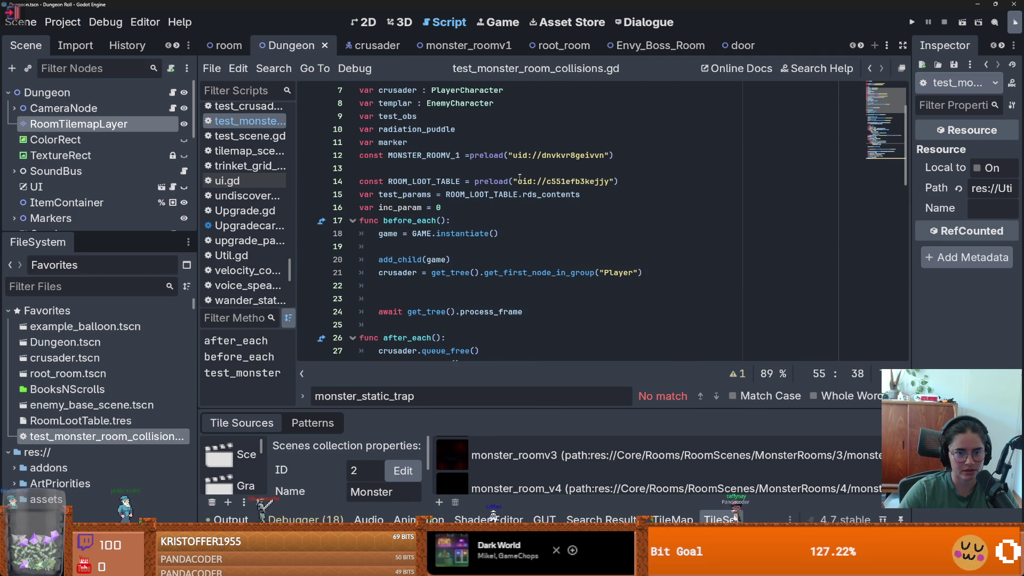
Step: Add 'var arr_of_monster_rooms = [].fill()' on line 16 and open fill()'s documentation
click(612, 194)
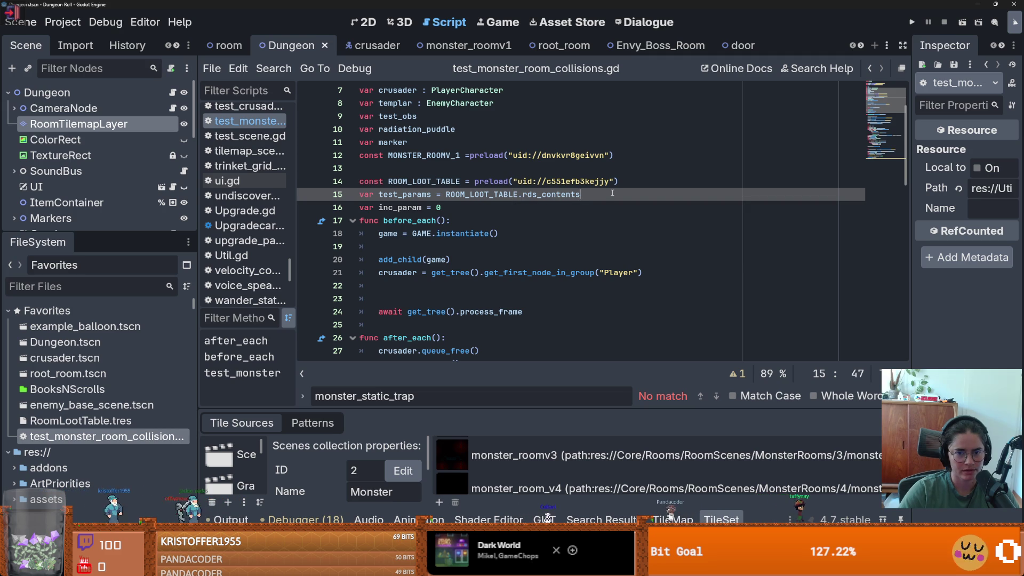
key(Return)
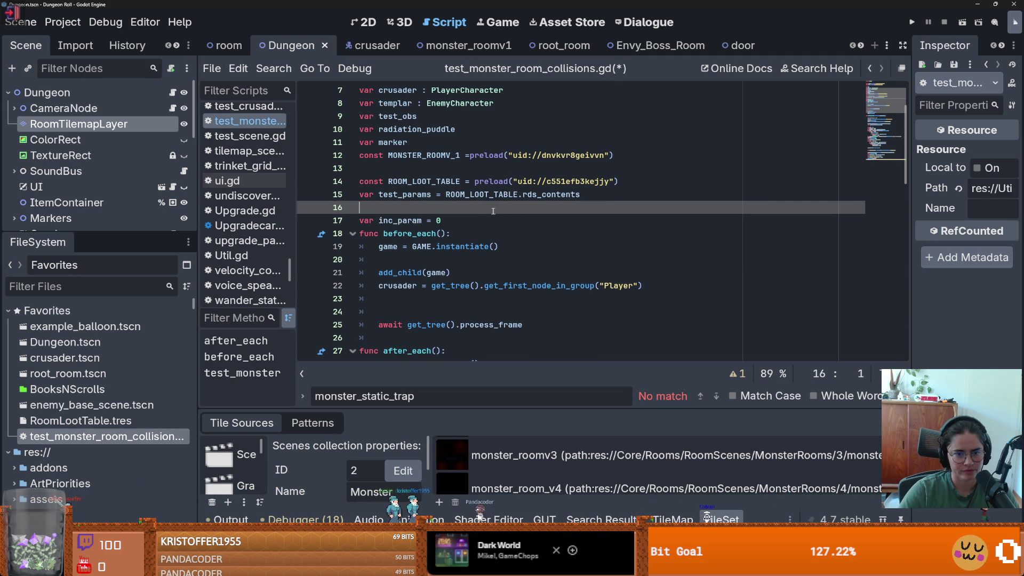
text(var )
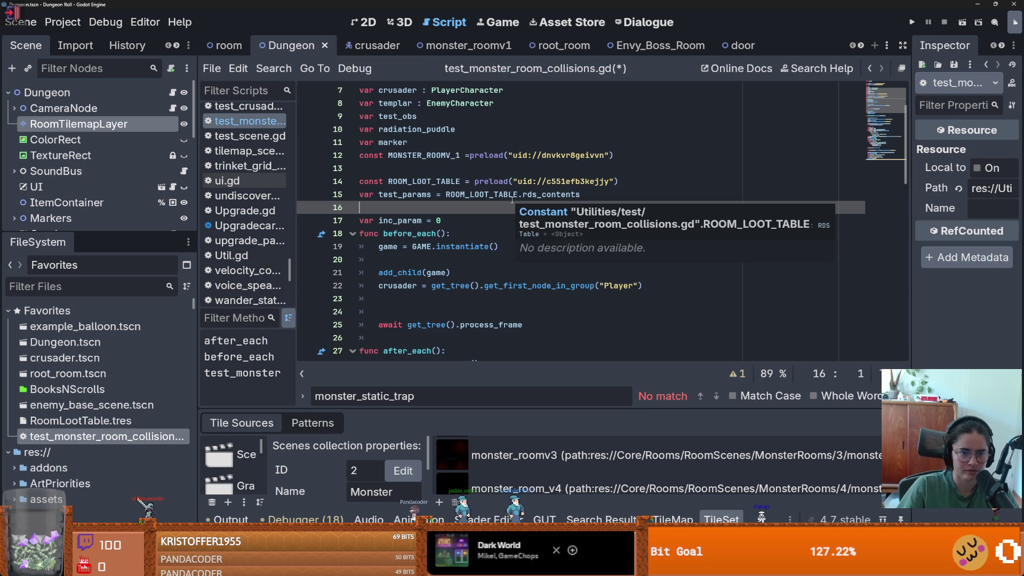
text(arr_of)
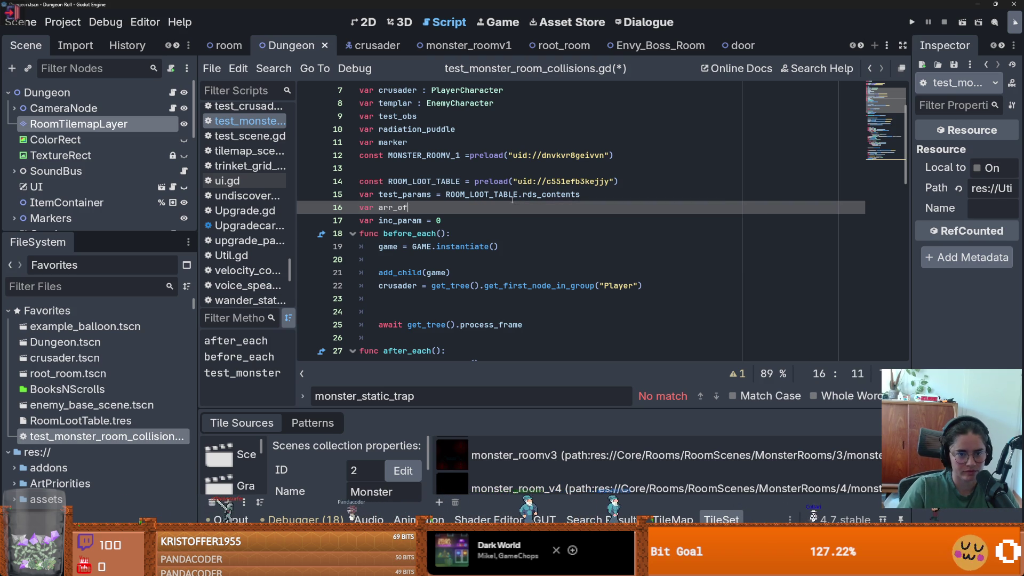
text(_monster_rooms = )
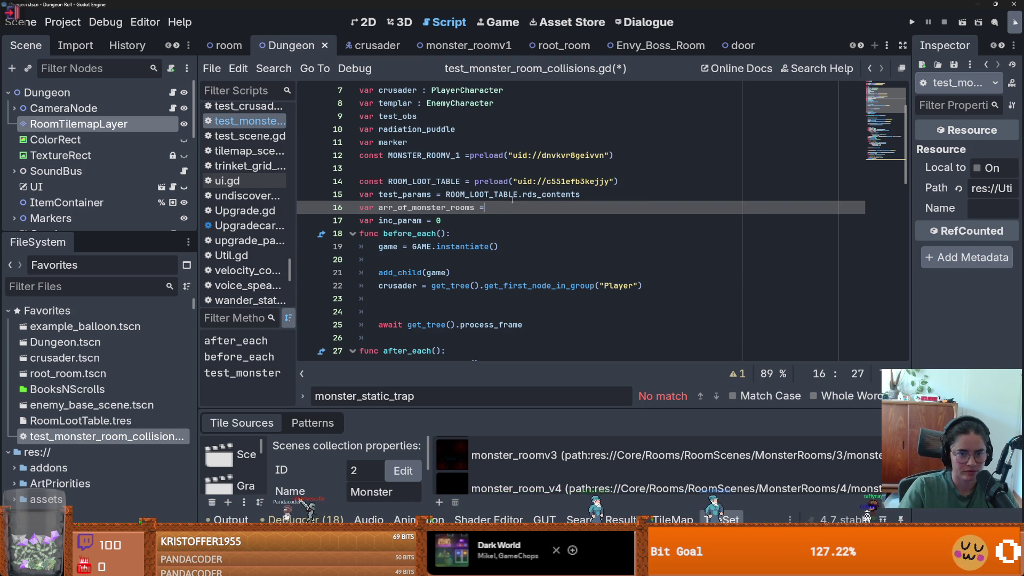
text([])
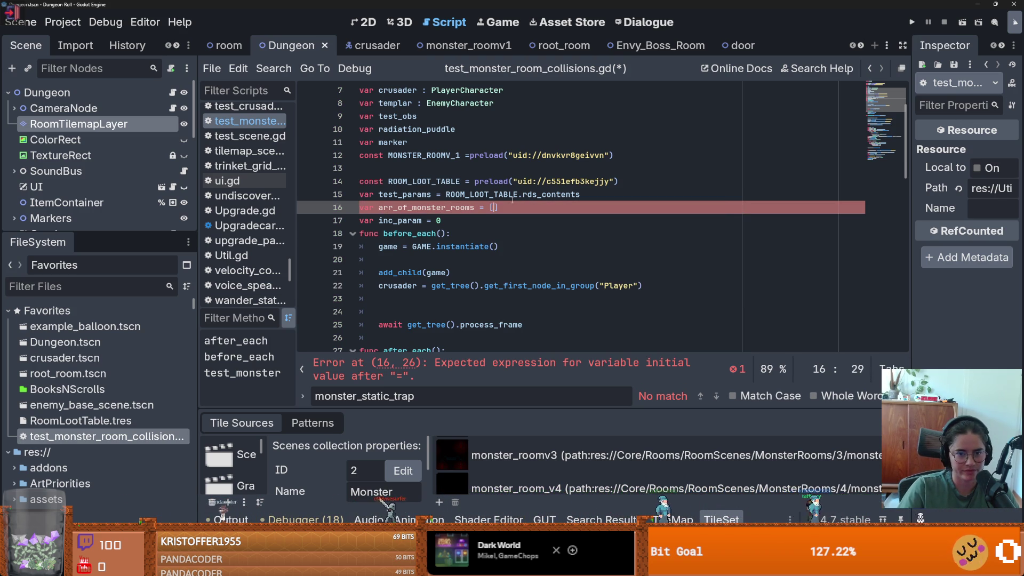
text(.)
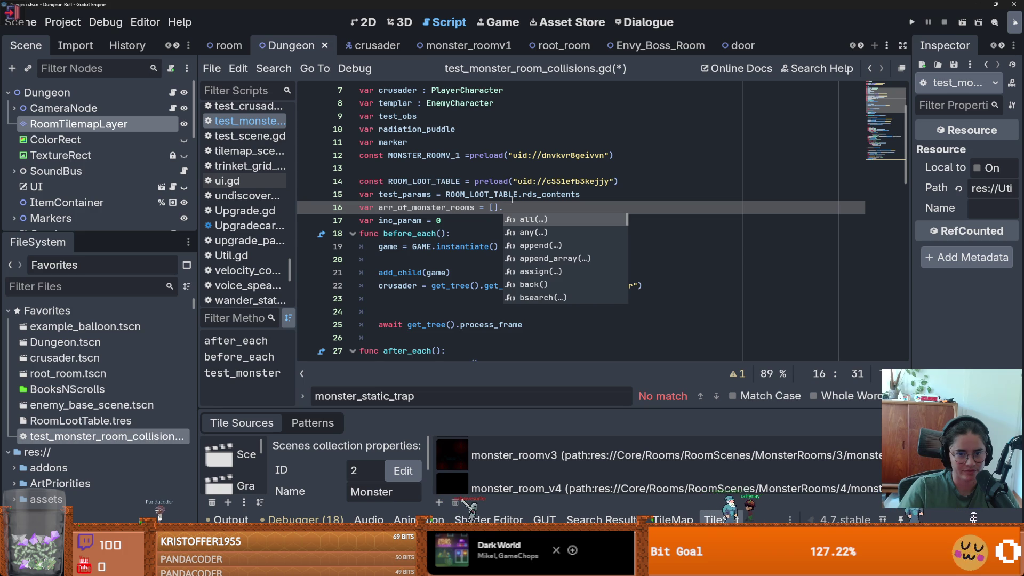
key(Down)
key(Down)
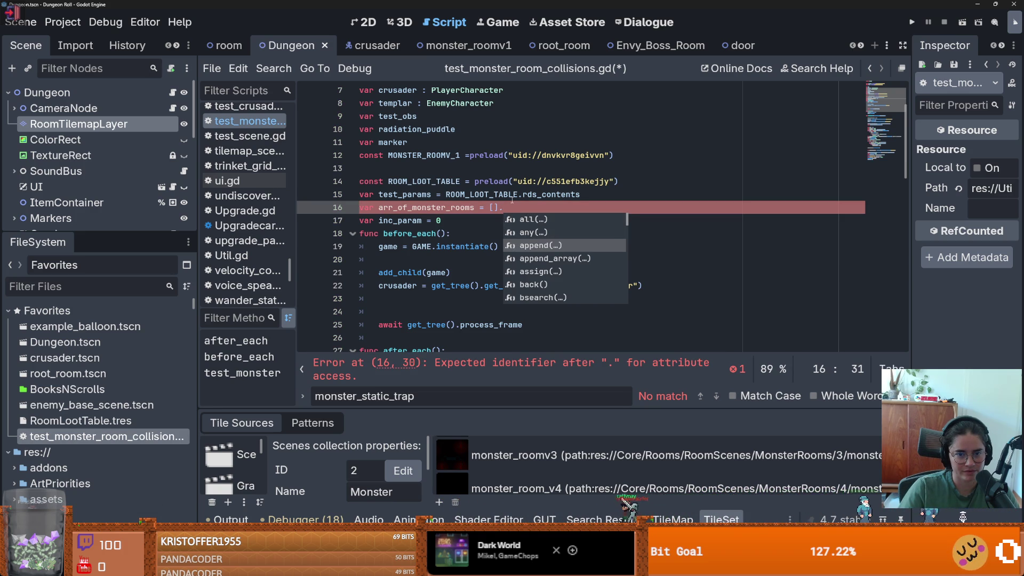
key(Down)
key(Down)
key(Down)
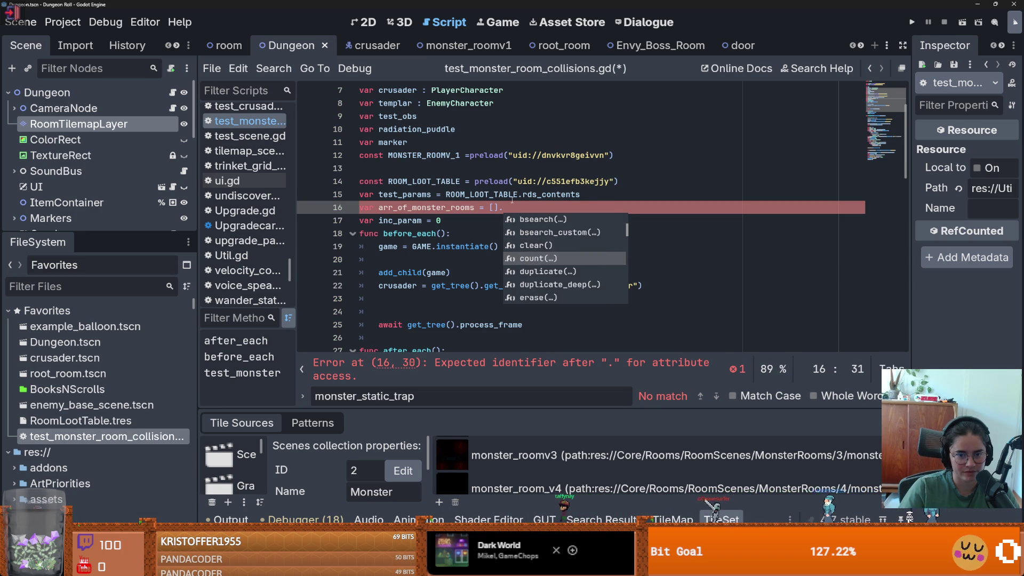
key(Down)
key(Down)
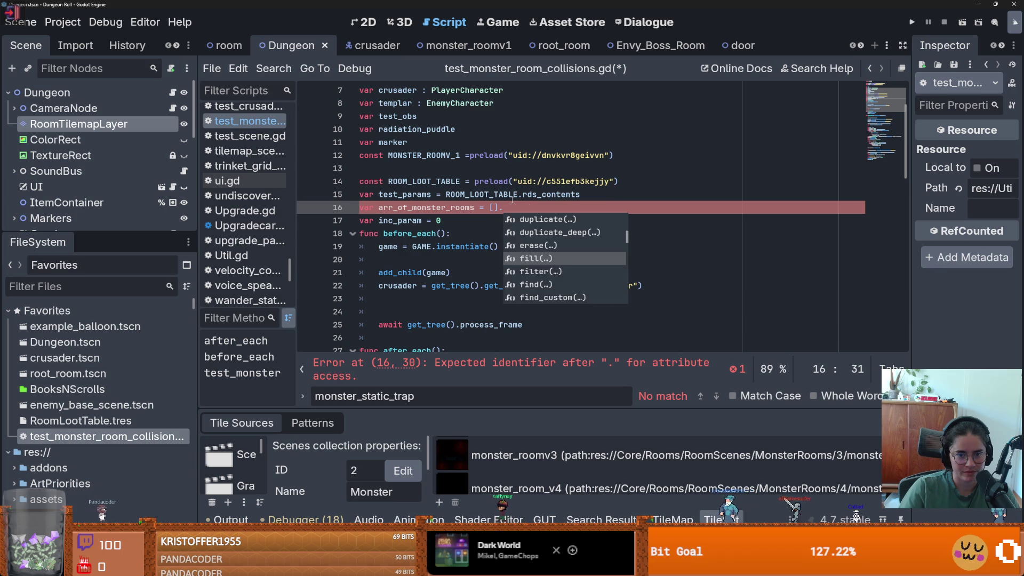
key(Return)
ctrl+click(519, 208)
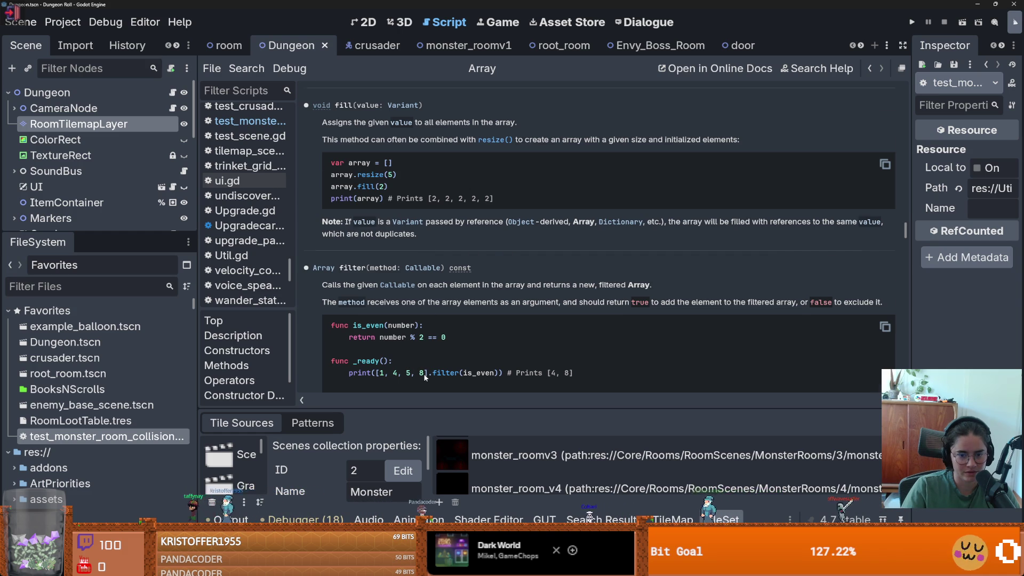
Step: Scroll the Array reference through find_custom(), front() and get(), then return to test_monster_room_collisions.gd
scroll(425, 377, down, 5)
scroll(425, 377, down, 10)
scroll(425, 377, down, 5)
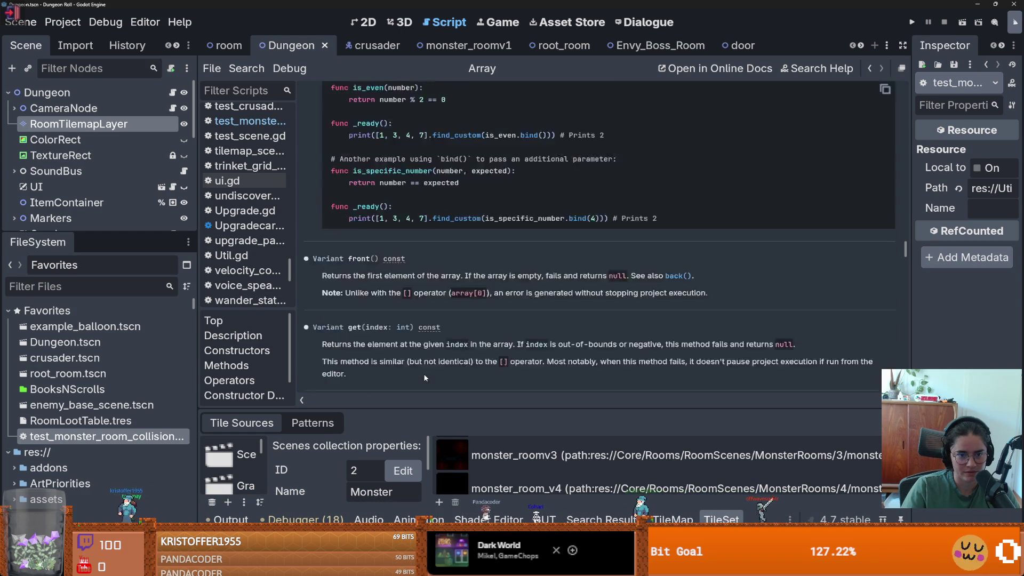
scroll(425, 377, up, 4)
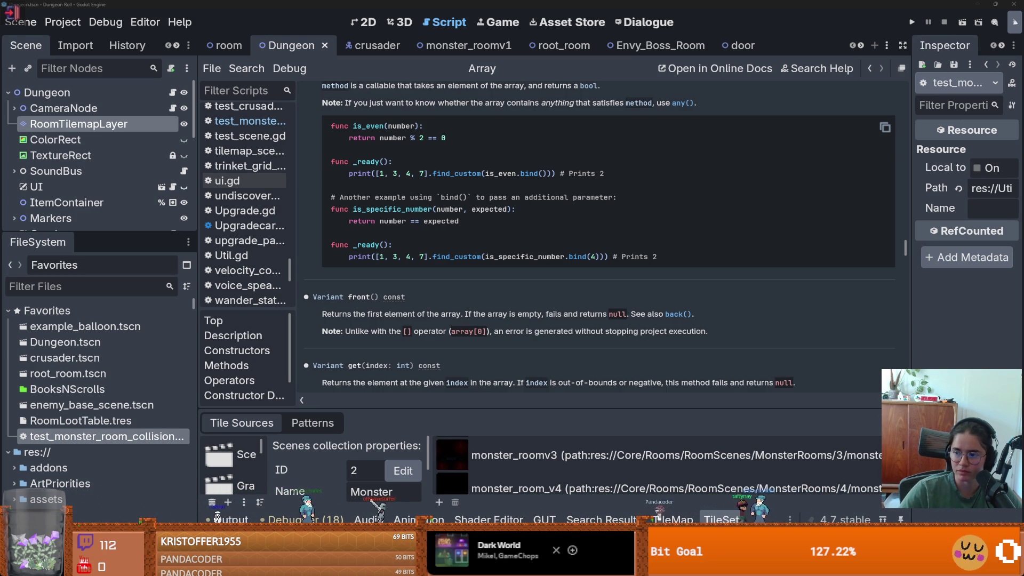
double_click(155, 436)
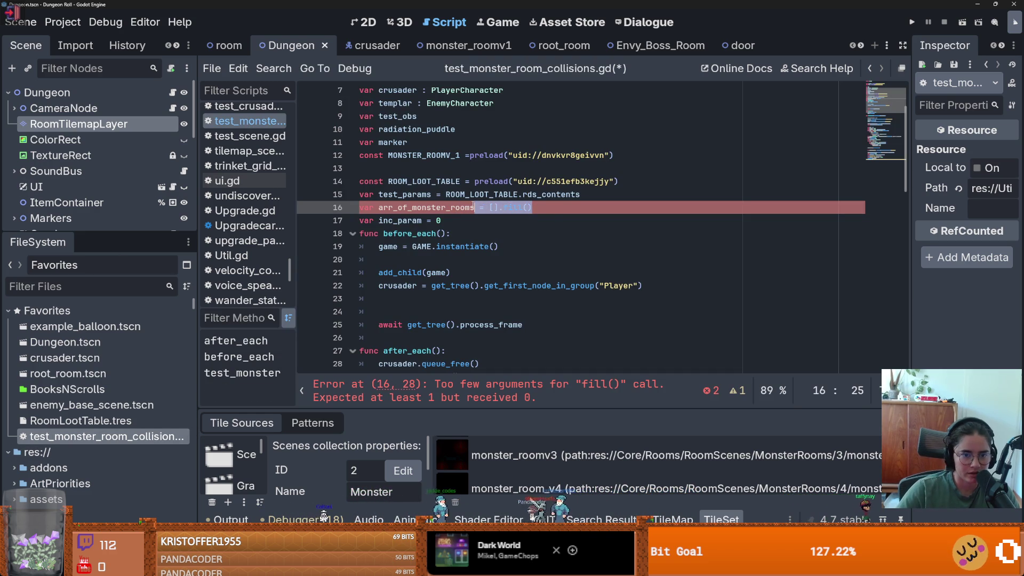
Step: Try adding a getter to the array declaration, then remove it again
text(:)
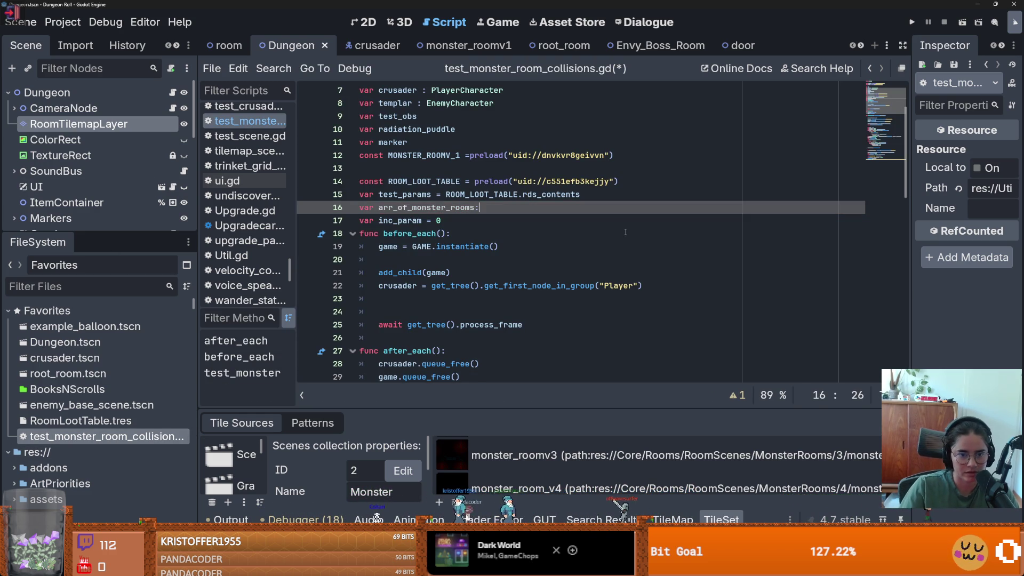
key(Return)
text(get)
key(BackSpace)
key(BackSpace)
key(BackSpace)
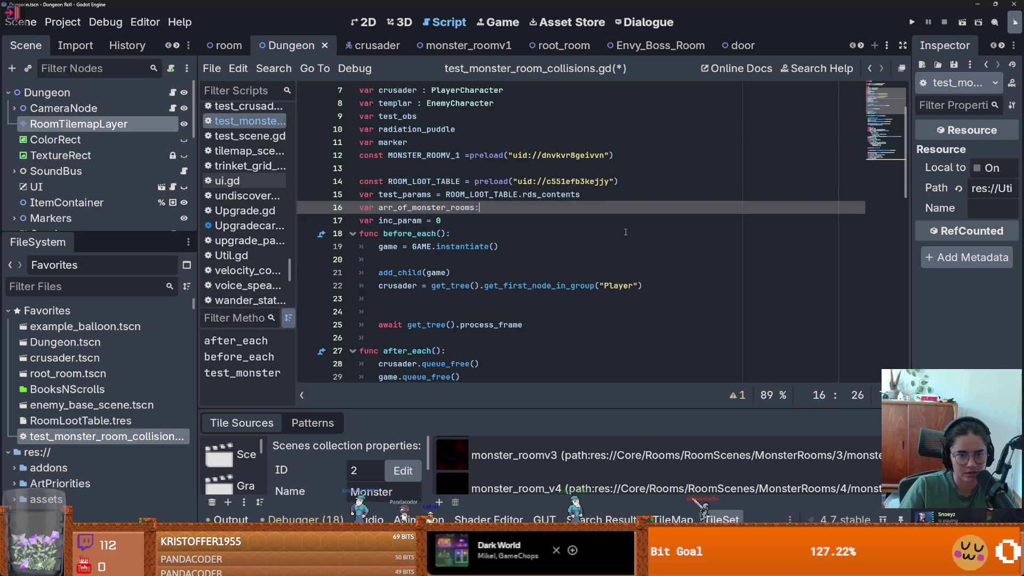
text([])
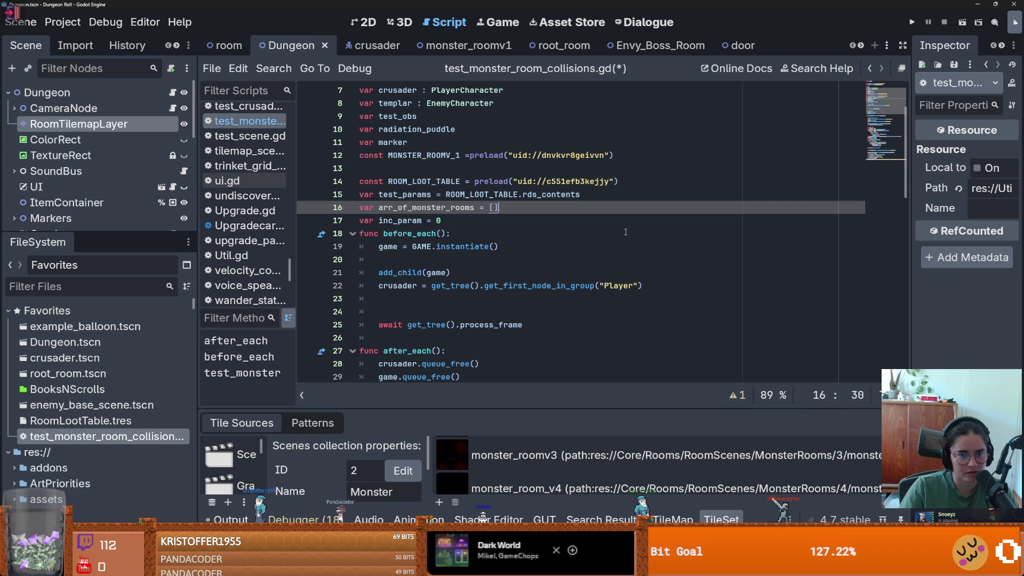
text(:)
key(Return)
text(get)
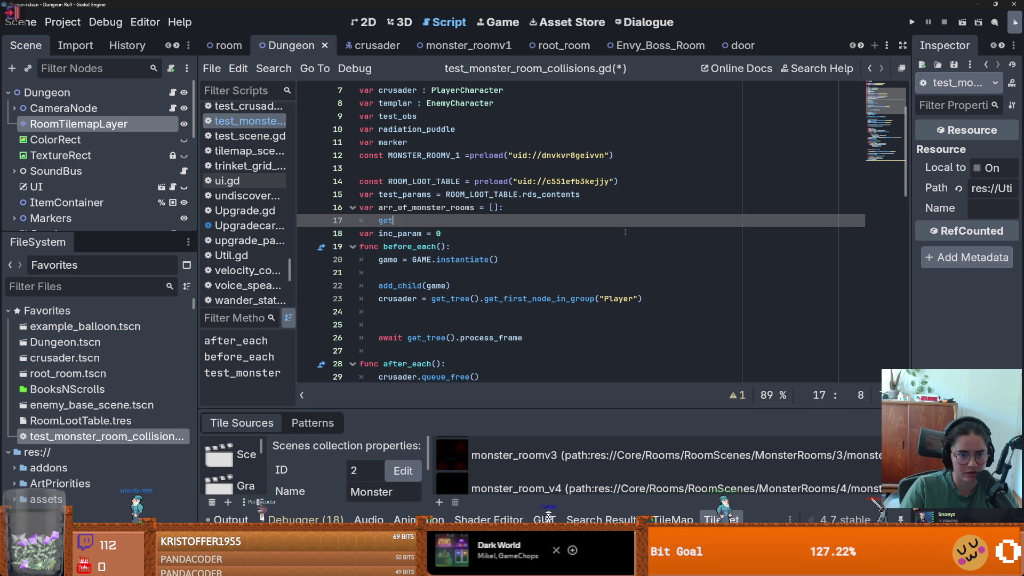
text(():)
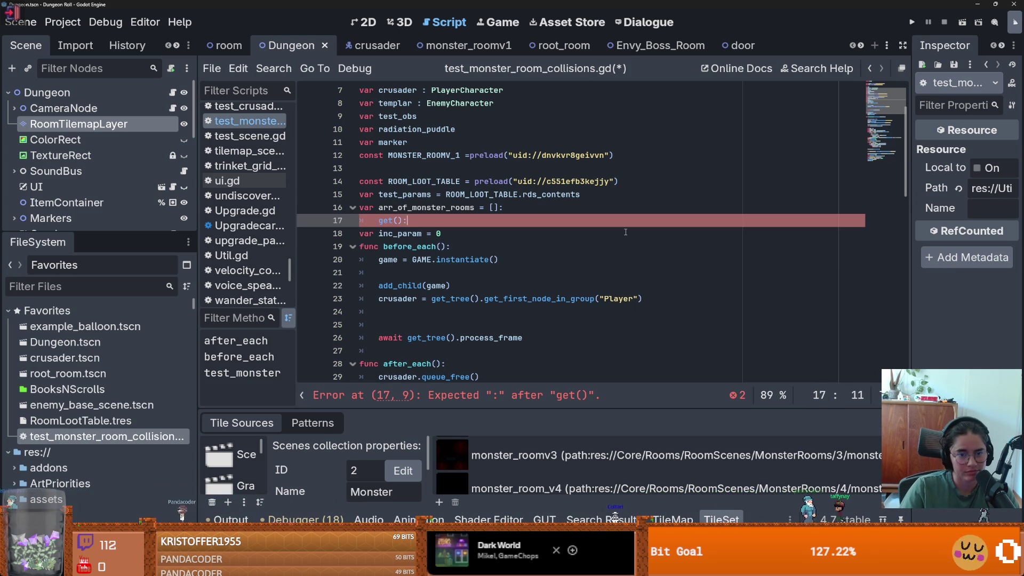
key(Return)
text(a)
key(BackSpace)
key(BackSpace)
key(BackSpace)
key(BackSpace)
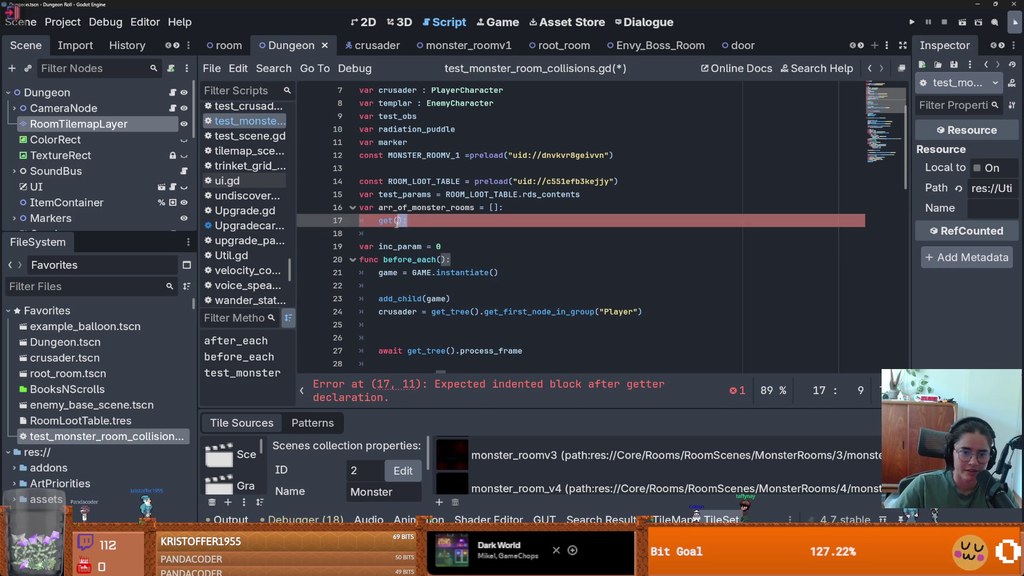
key(Up)
key(End)
key(BackSpace)
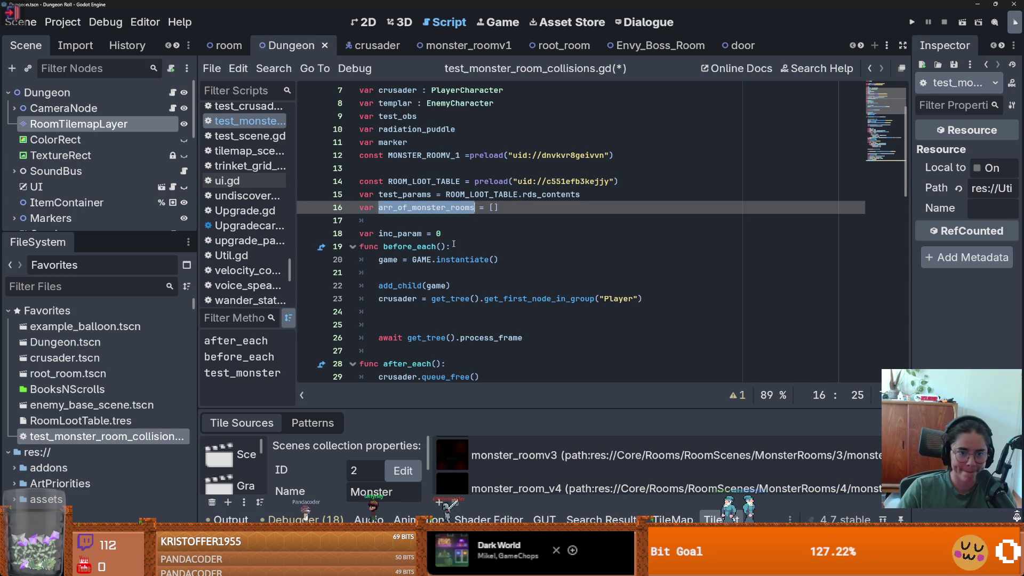
Step: Add a blank line in before_each, rename arr_of_monster_rooms to test_params, and select the ROOM_LOOT_TABLE lines
key(Down)
key(Down)
key(Down)
key(Return)
click(525, 215)
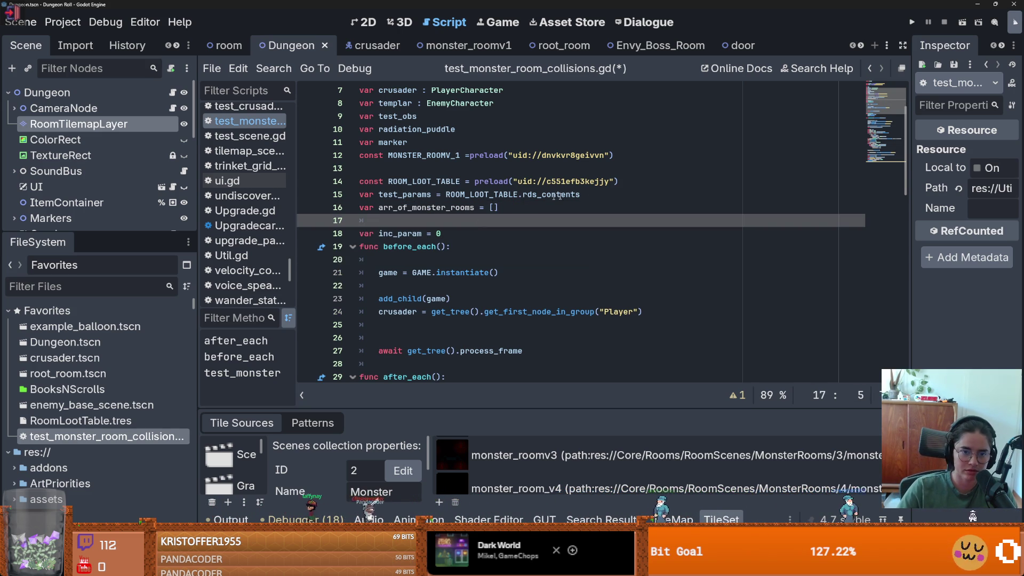
triple_click(390, 197)
double_click(448, 208)
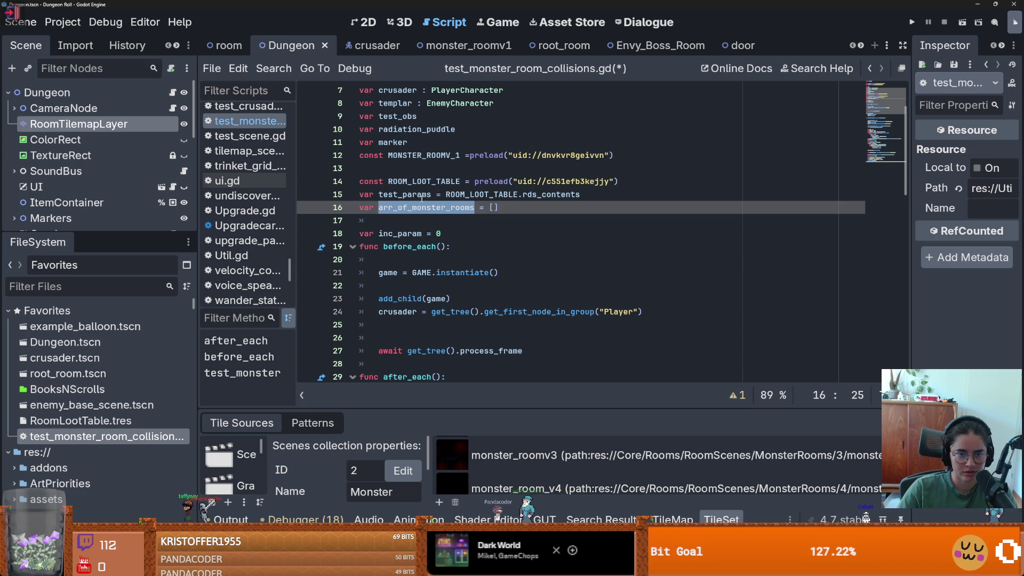
text(test_params)
mouse_move(589, 198)
mouse_down()
mouse_move(363, 195)
mouse_move(360, 183)
mouse_up()
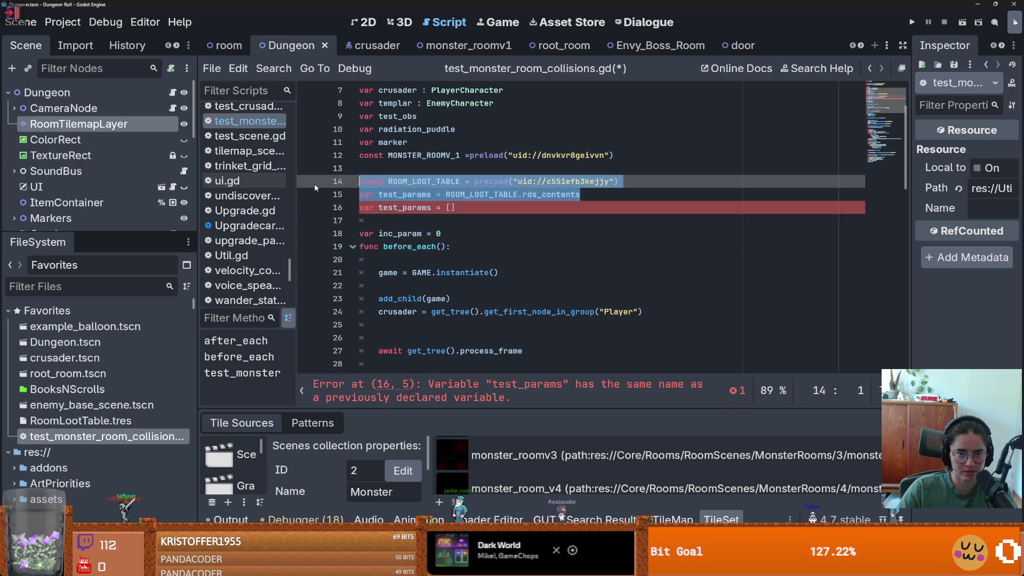
Step: Delete the ROOM_LOOT_TABLE lines and the unused 'var inc_param = 0' declaration
key(BackSpace)
key(Home)
scroll(480, 214, down, 14)
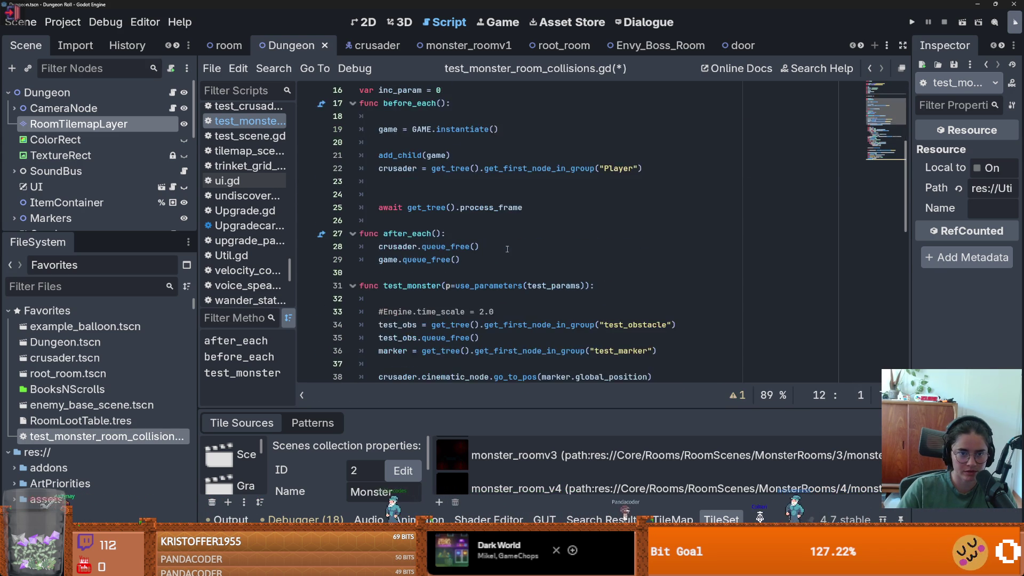
scroll(480, 256, up, 7)
scroll(458, 298, down, 8)
click(373, 285)
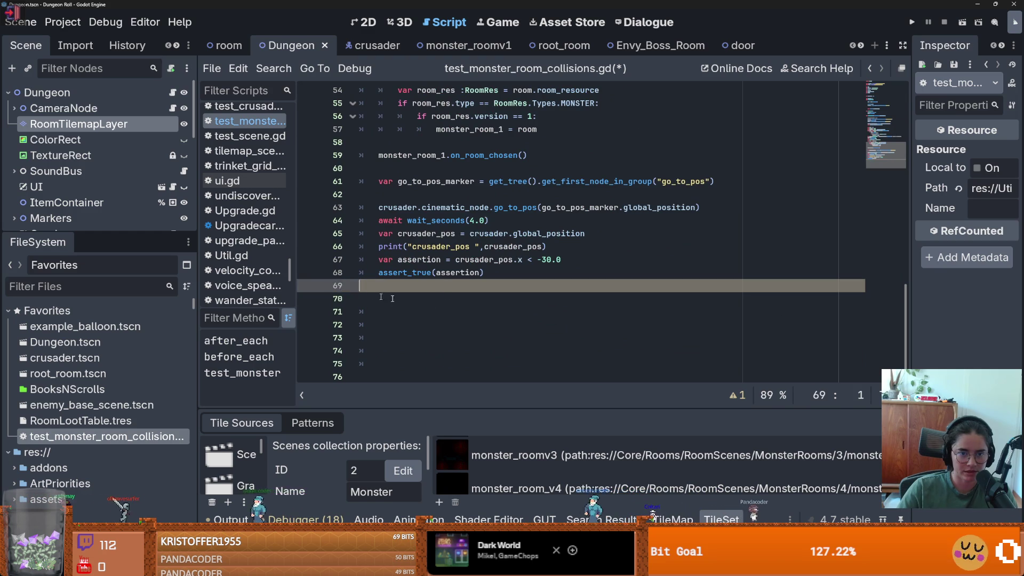
scroll(457, 297, up, 7)
scroll(457, 297, up, 9)
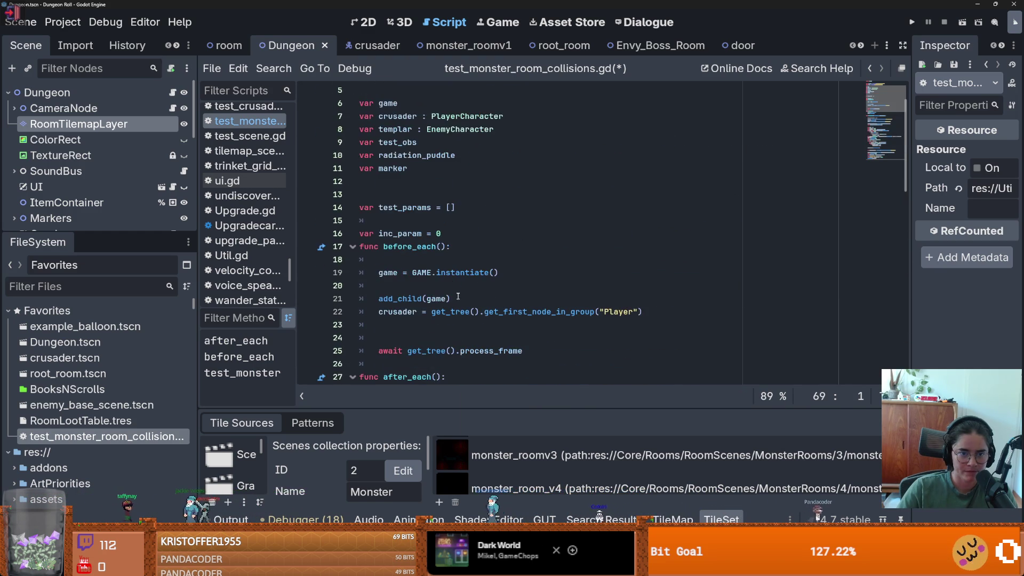
click(444, 233)
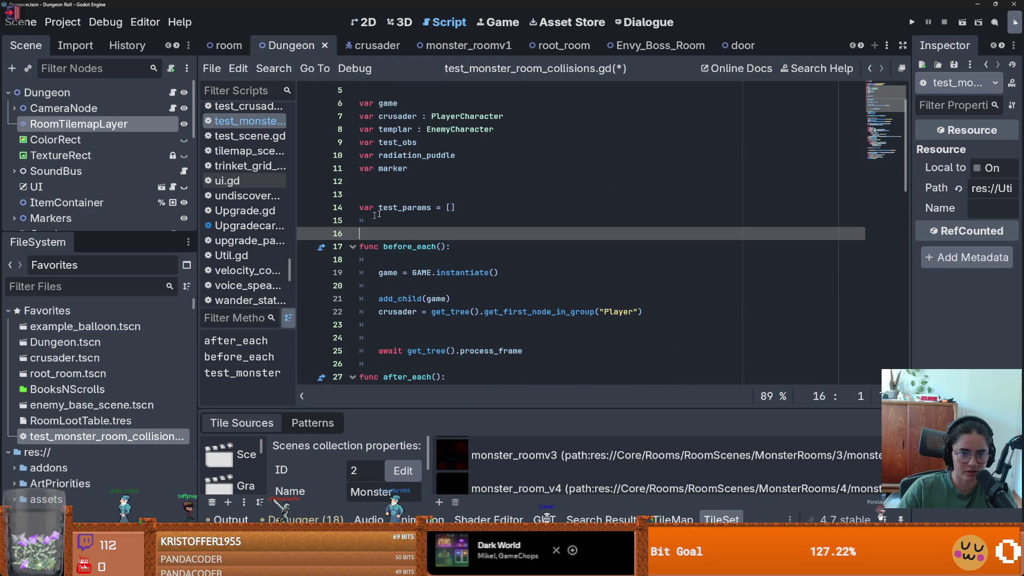
key(ctrl+shift+k)
Step: At the top of before_each, add 'for i in 18:' with 'test_params.append(i+1)'
double_click(405, 207)
scroll(419, 204, down, 2)
click(422, 272)
click(422, 247)
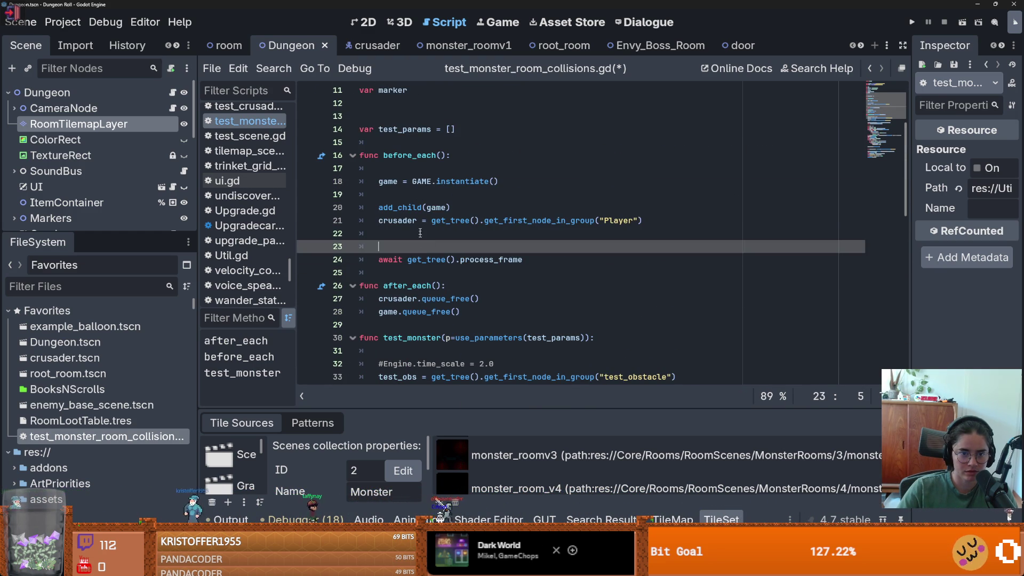
click(412, 169)
text(for i in 18:)
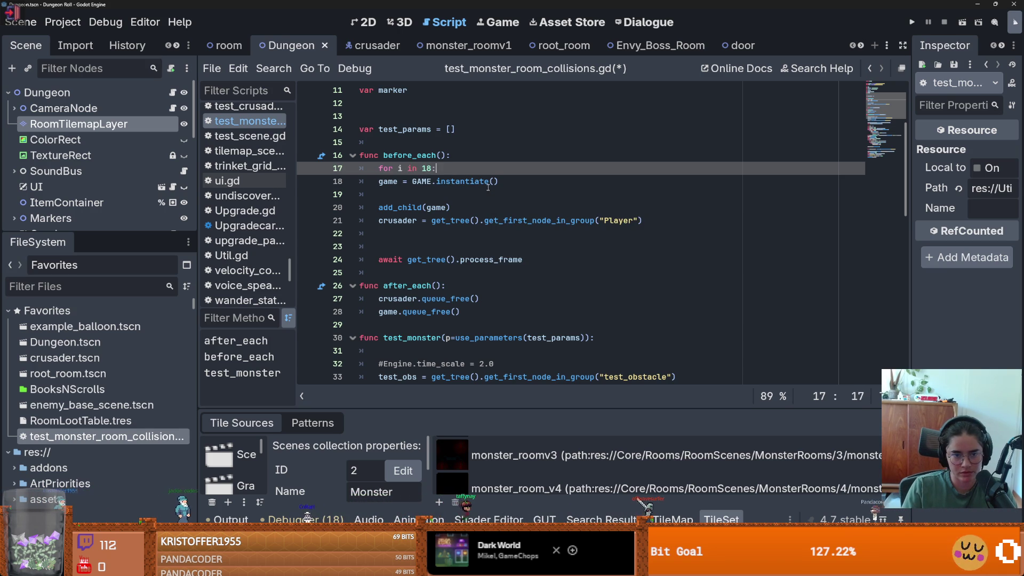
key(Return)
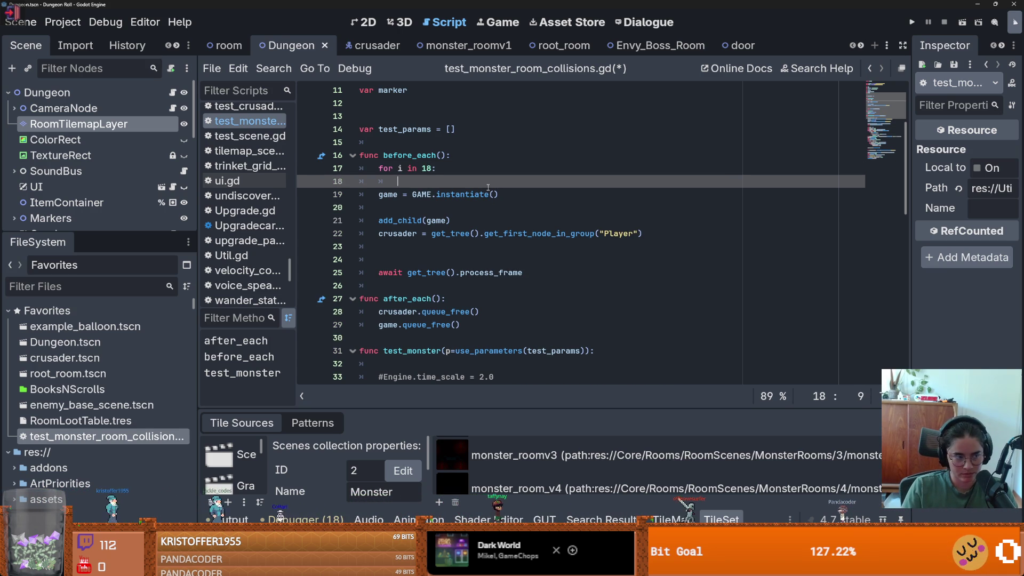
text(t)
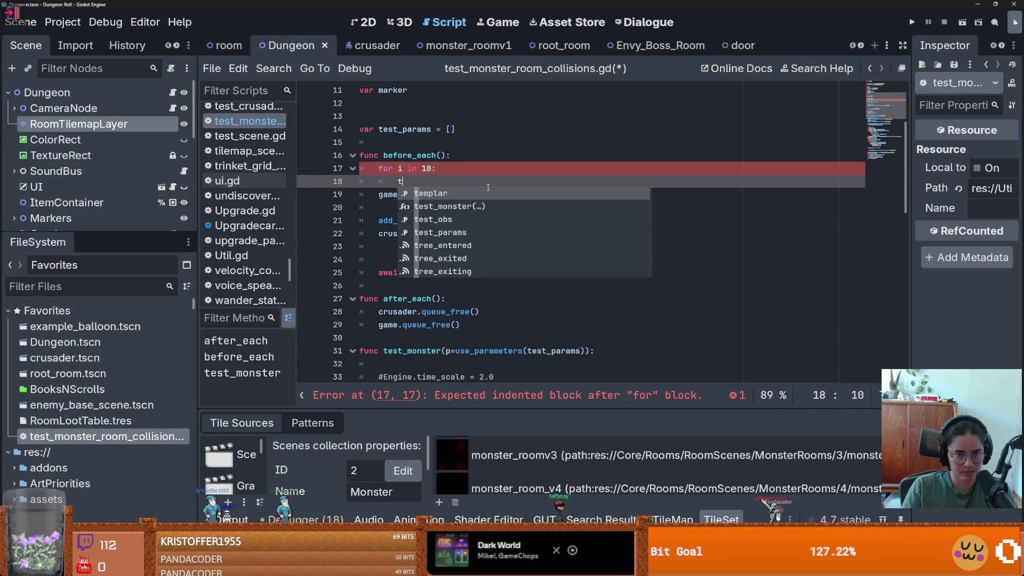
text(est)
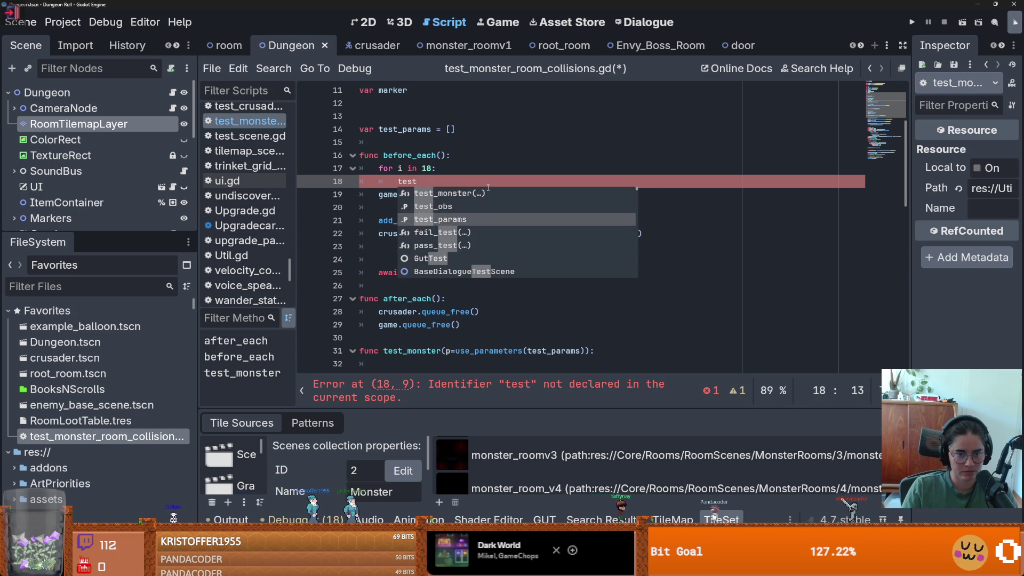
text(_params.app)
key(Return)
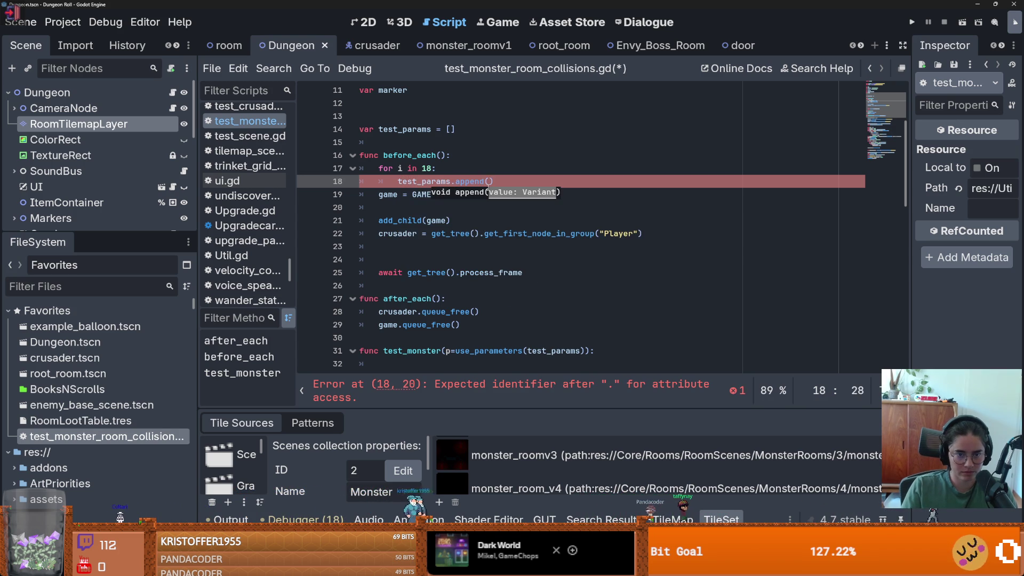
text(i)
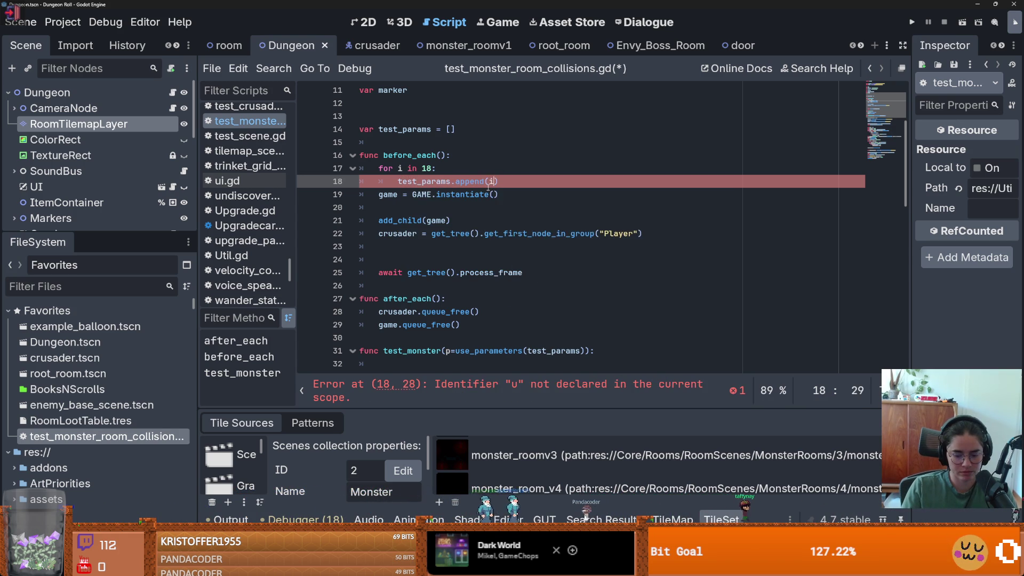
text(+1)
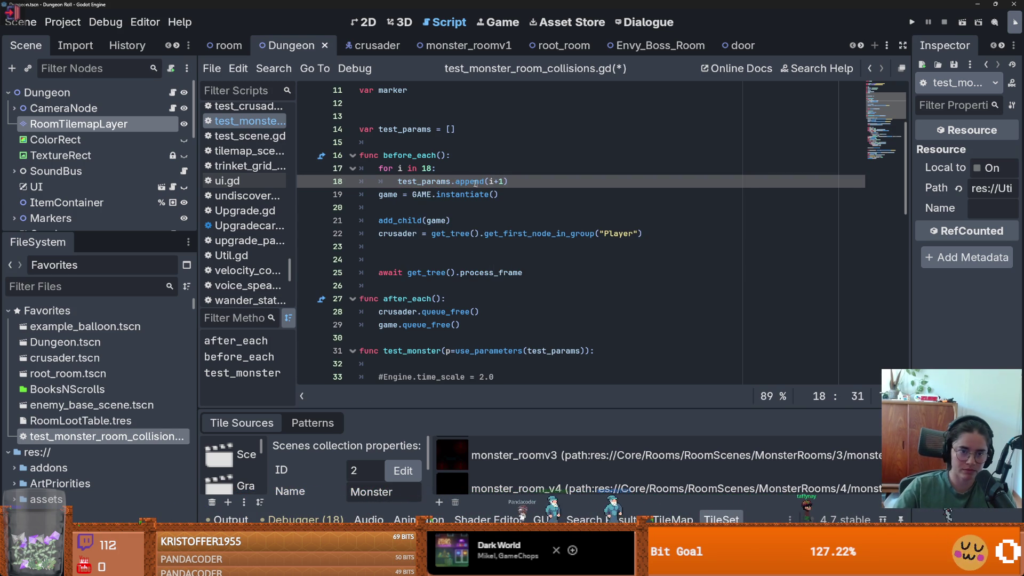
Step: Check where test_params is used, including the use_parameters call in test_monster
double_click(436, 181)
scroll(510, 249, down, 2)
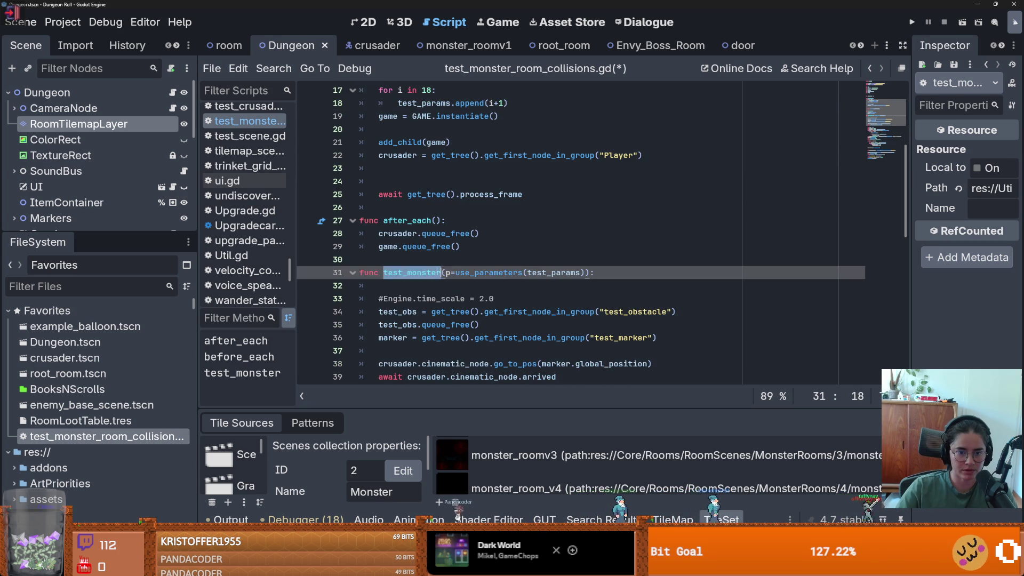
double_click(550, 273)
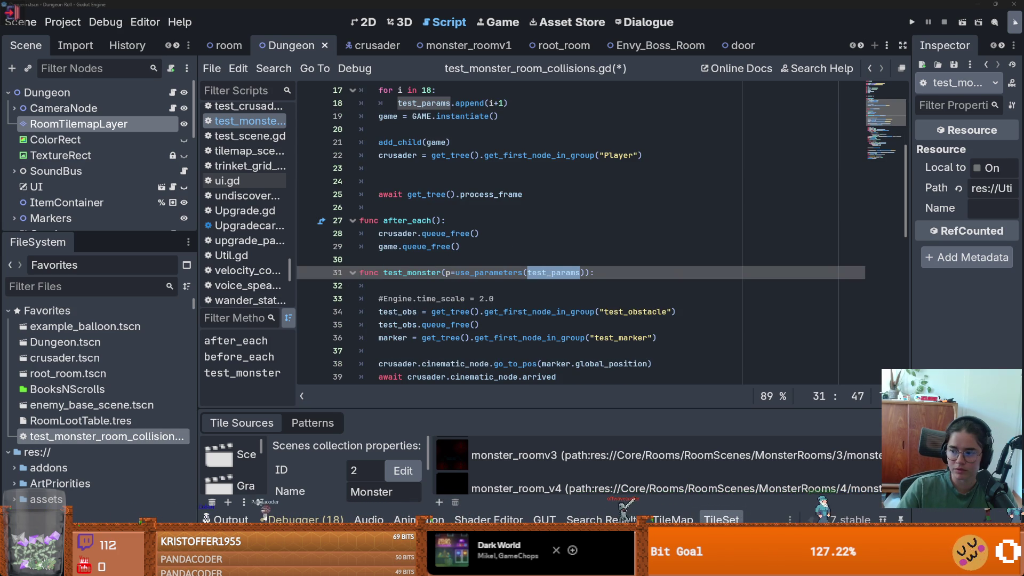
double_click(422, 273)
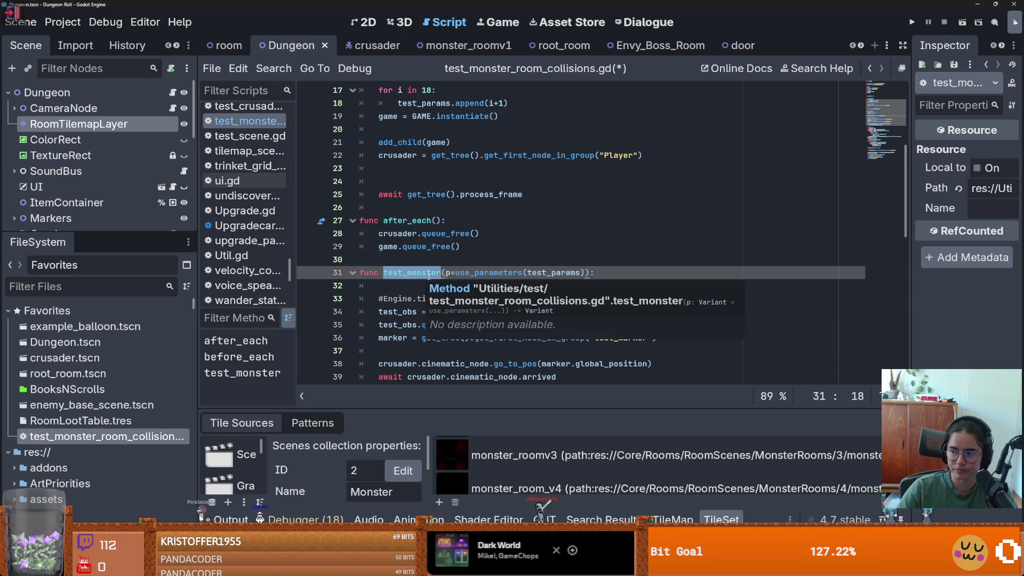
click(469, 272)
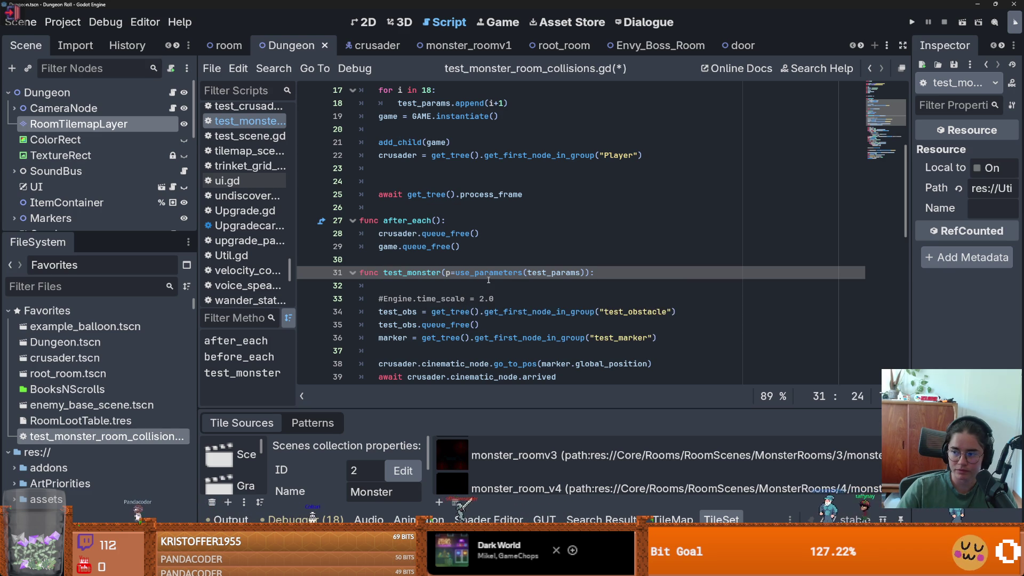
scroll(491, 286, down, 2)
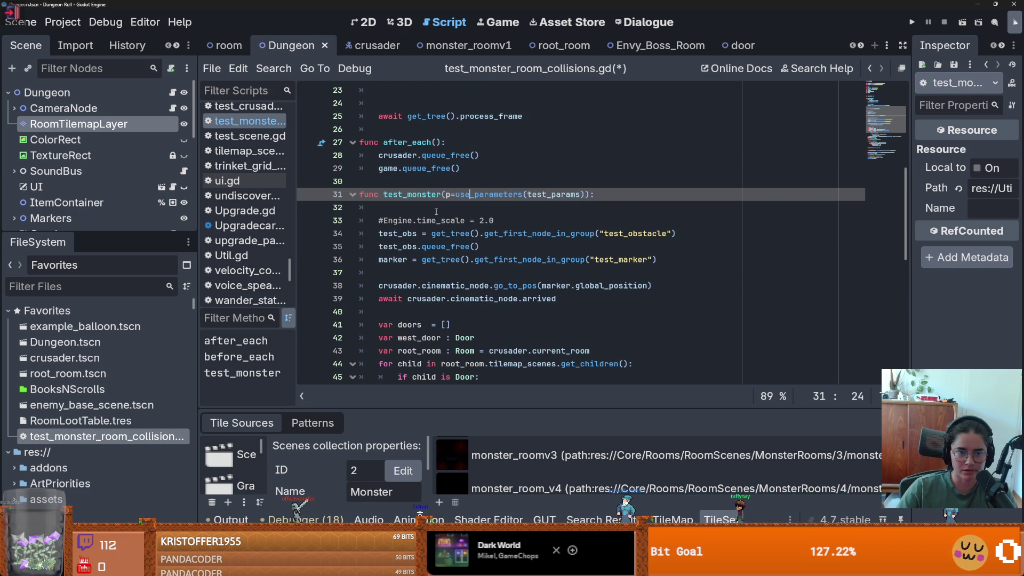
Step: Add an 'inc_var += 1' line after the final assertion and save the script
scroll(441, 311, down, 10)
click(463, 311)
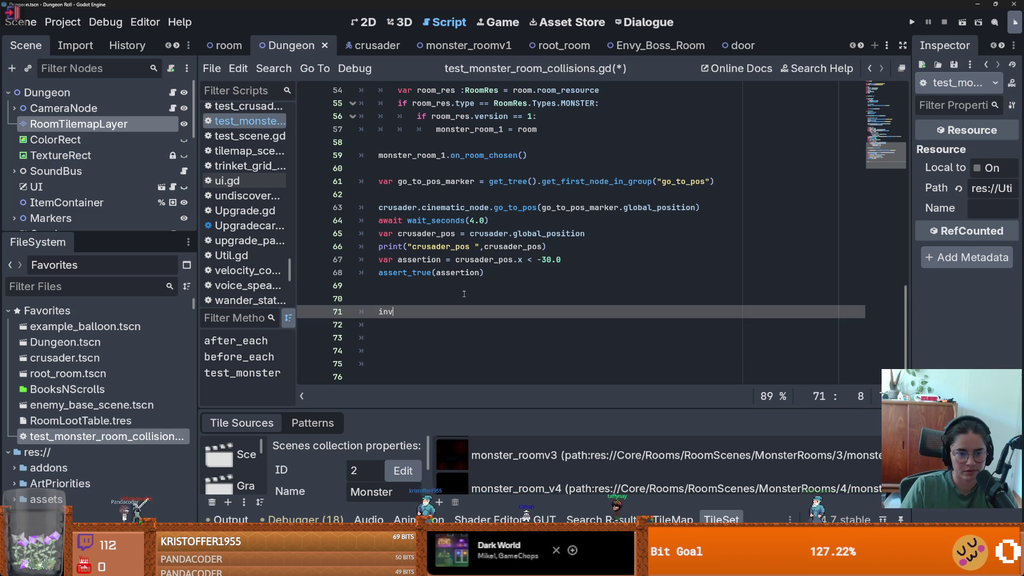
text(inv)
key(BackSpace)
text(c_)
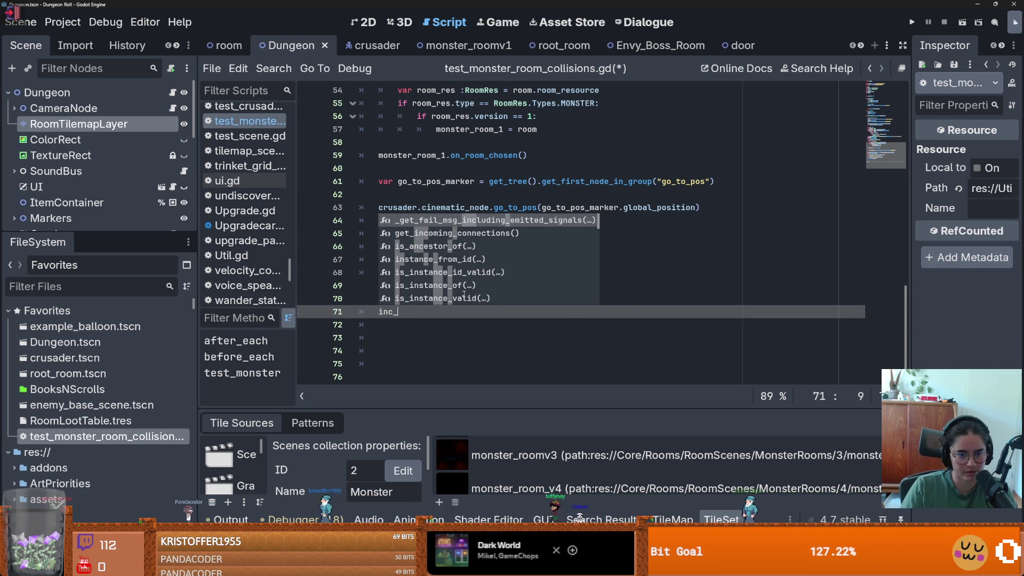
text(var)
key(BackSpace)
key(BackSpace)
text(++1)
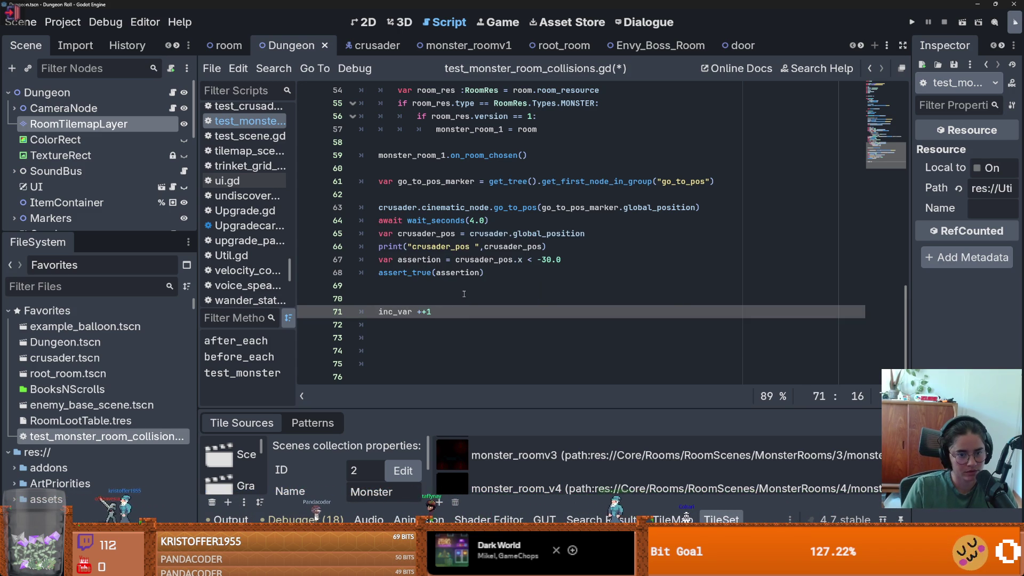
key(ctrl+s)
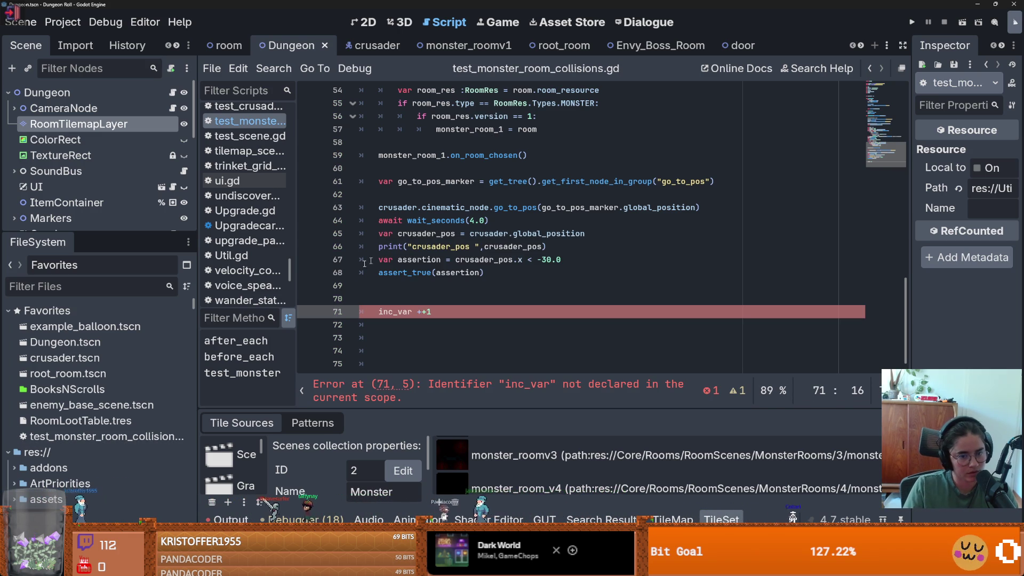
click(416, 312)
key(BackSpace)
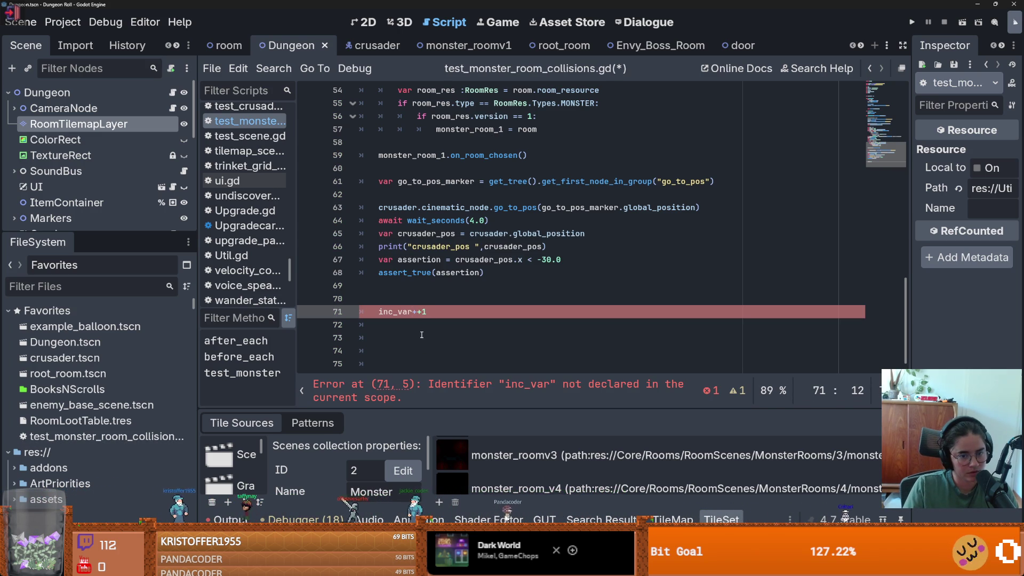
key(Right)
key(Right)
key(BackSpace)
text(=)
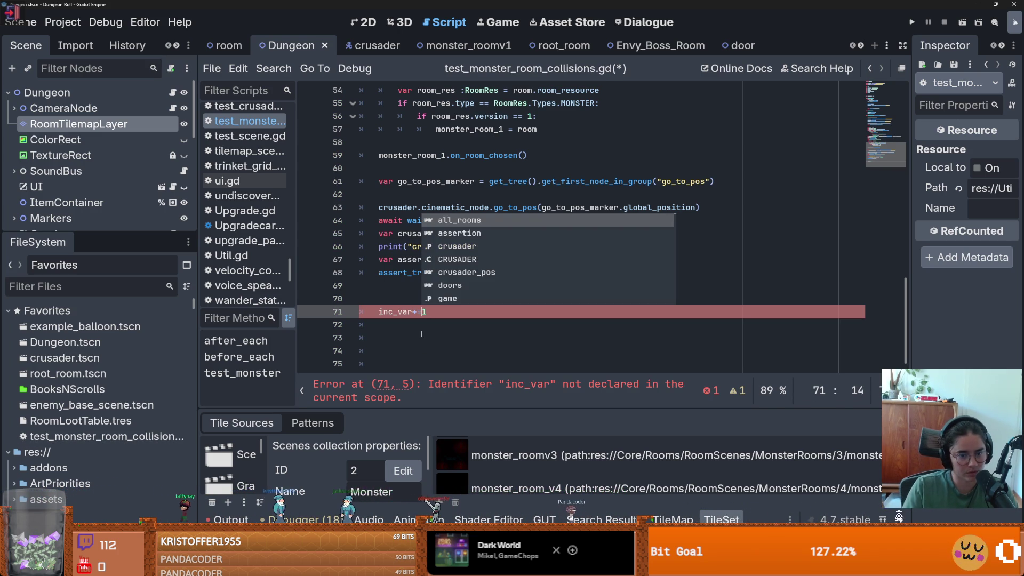
key(Escape)
key(Left)
key(Left)
Step: Declare 'var inc_var = 0' below var marker and save
scroll(433, 265, up, 10)
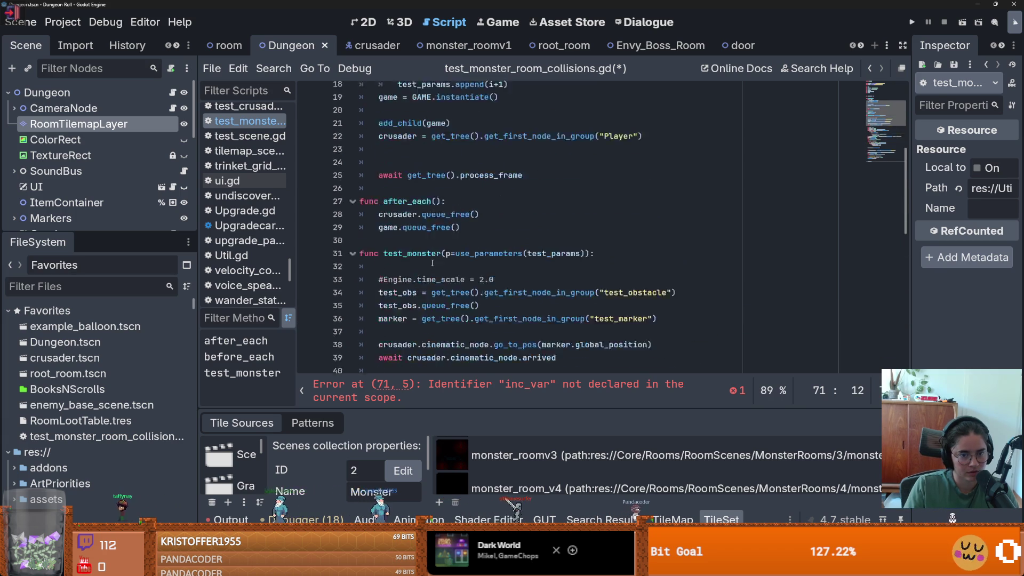
scroll(433, 265, up, 6)
click(417, 235)
text(var )
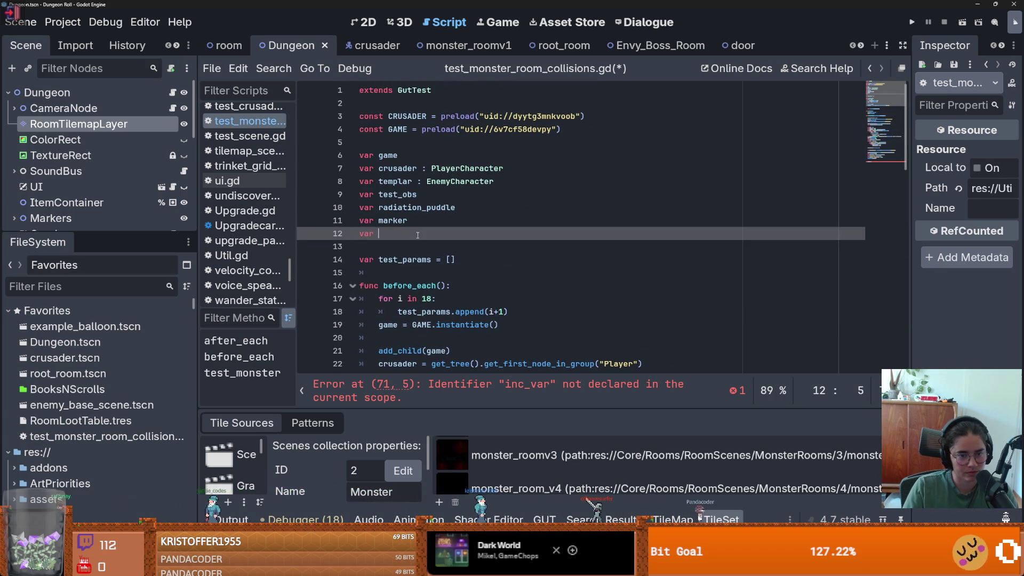
text(inc_var = 0)
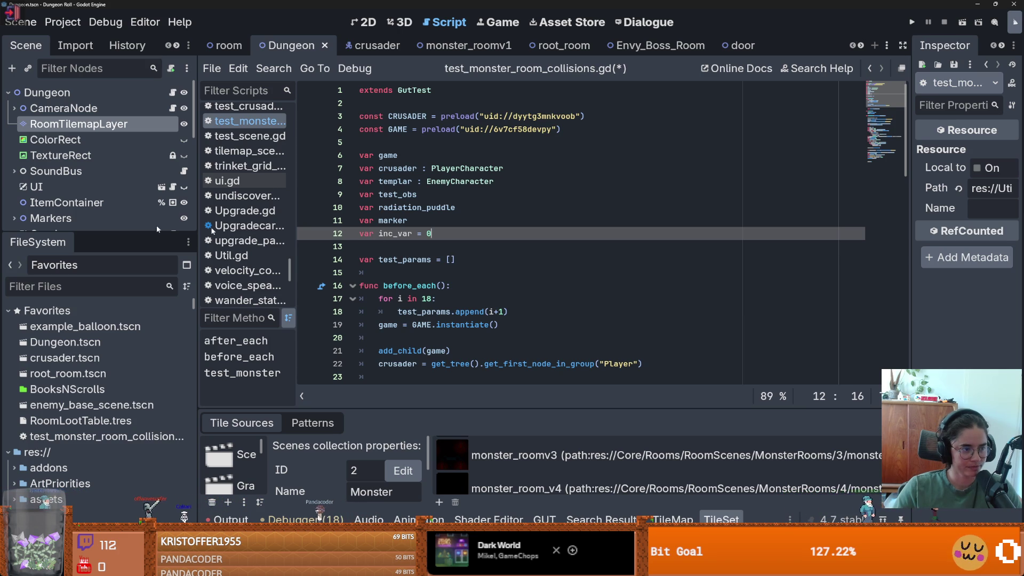
key(ctrl+s)
Step: Remove the empty line between var marker and inc_var, save, and check the test_params declaration
click(428, 221)
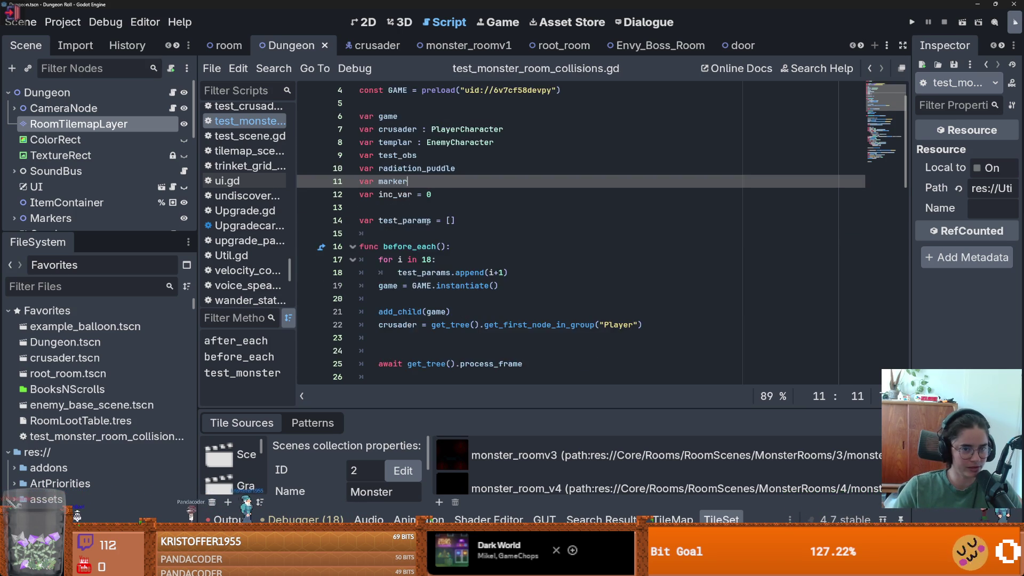
key(Return)
key(ctrl+s)
scroll(384, 231, down, 6)
key(BackSpace)
scroll(406, 233, up, 3)
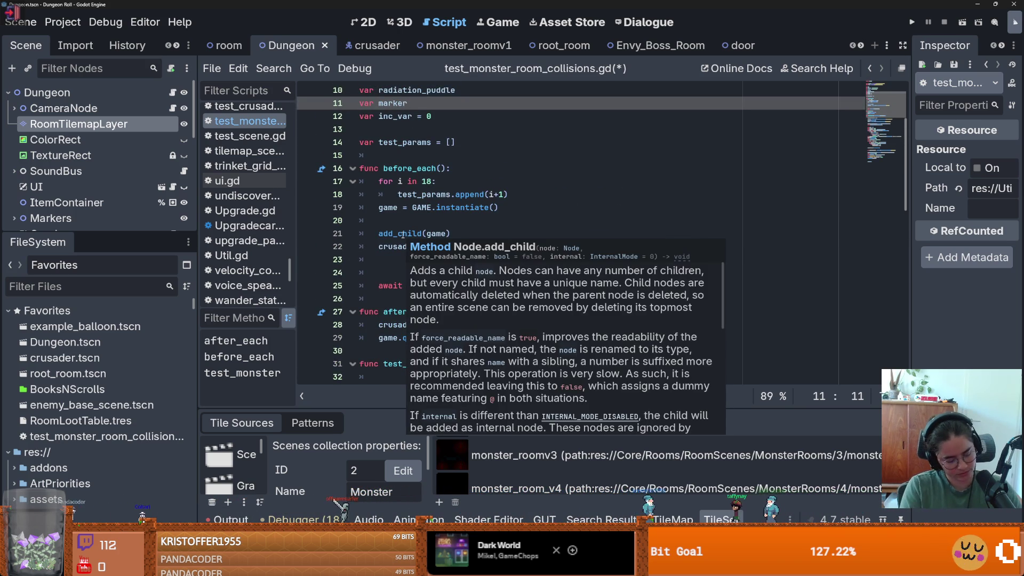
click(427, 155)
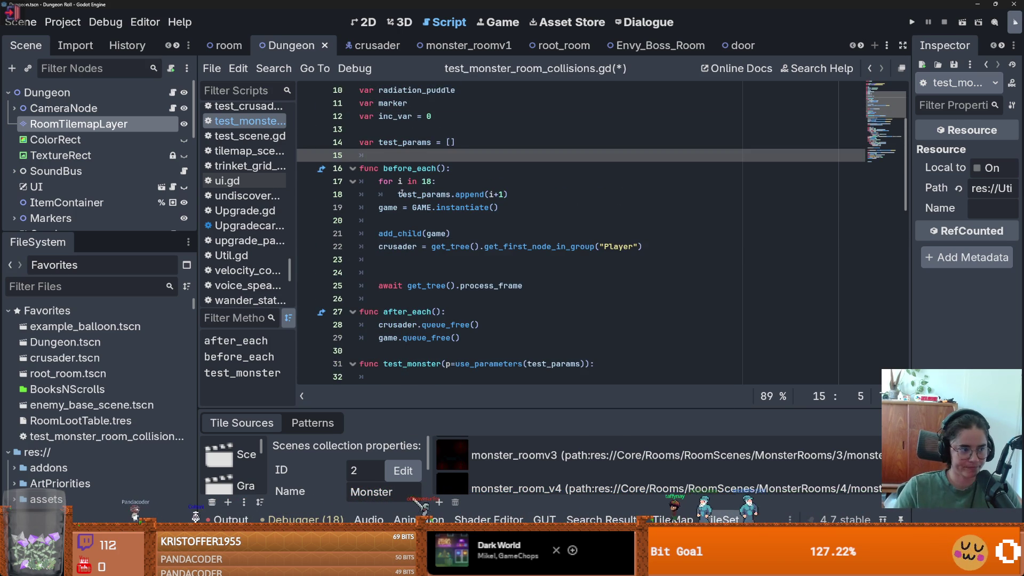
mouse_move(412, 195)
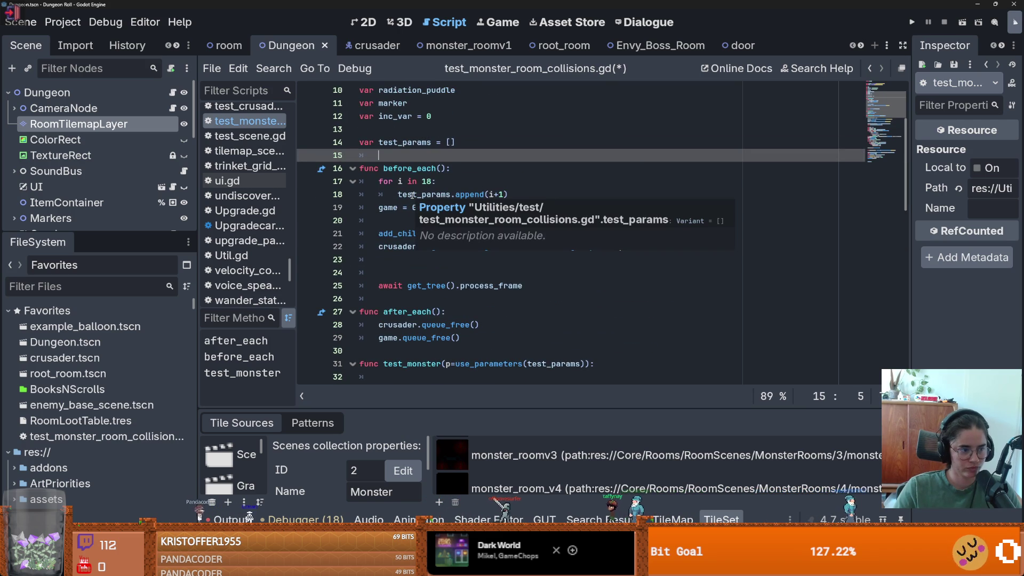
ctrl+click(425, 194)
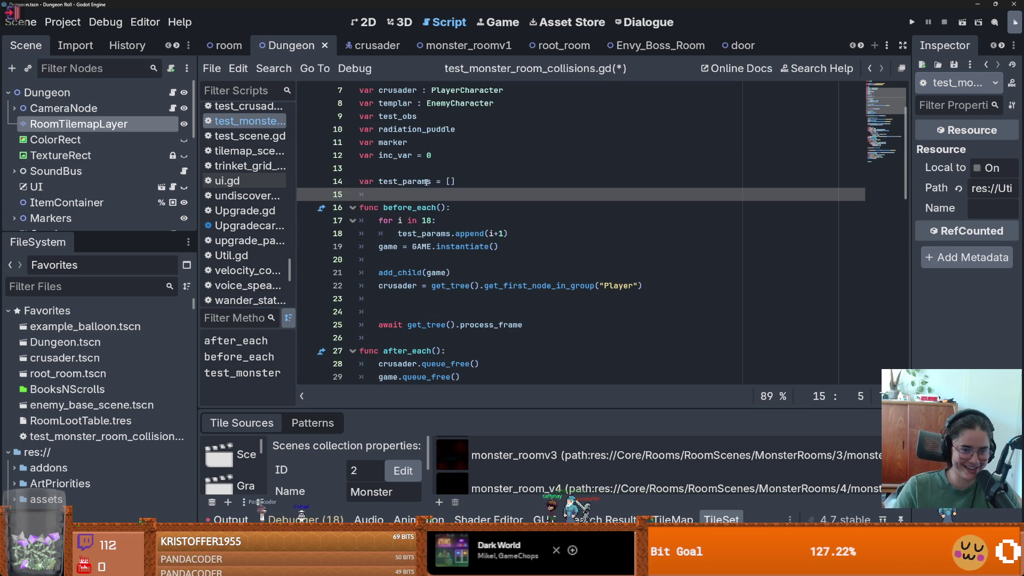
scroll(496, 213, down, 3)
scroll(495, 213, down, 6)
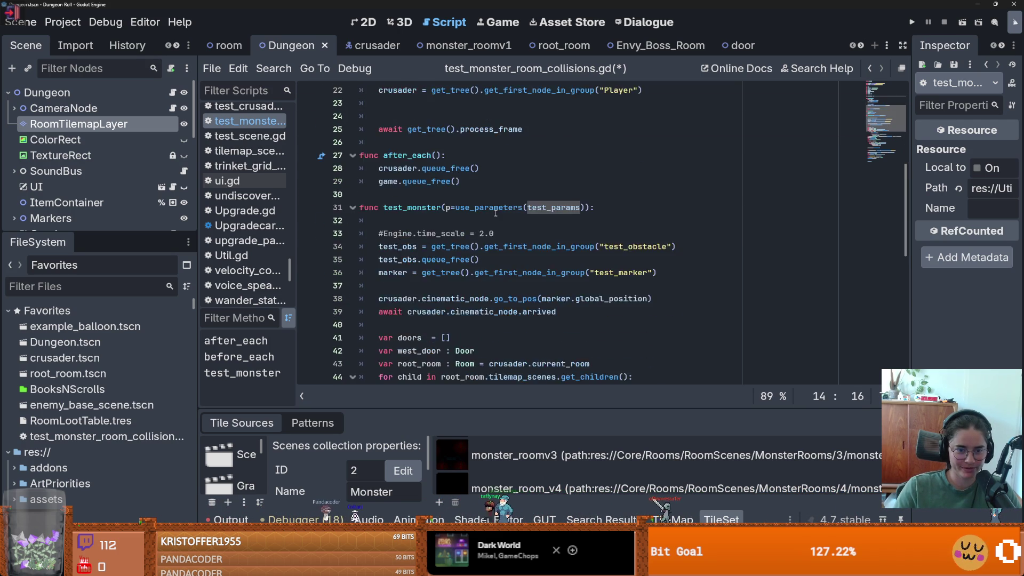
Step: Replace the hard-coded 1 in line 56's room version comparison with p
scroll(487, 285, down, 3)
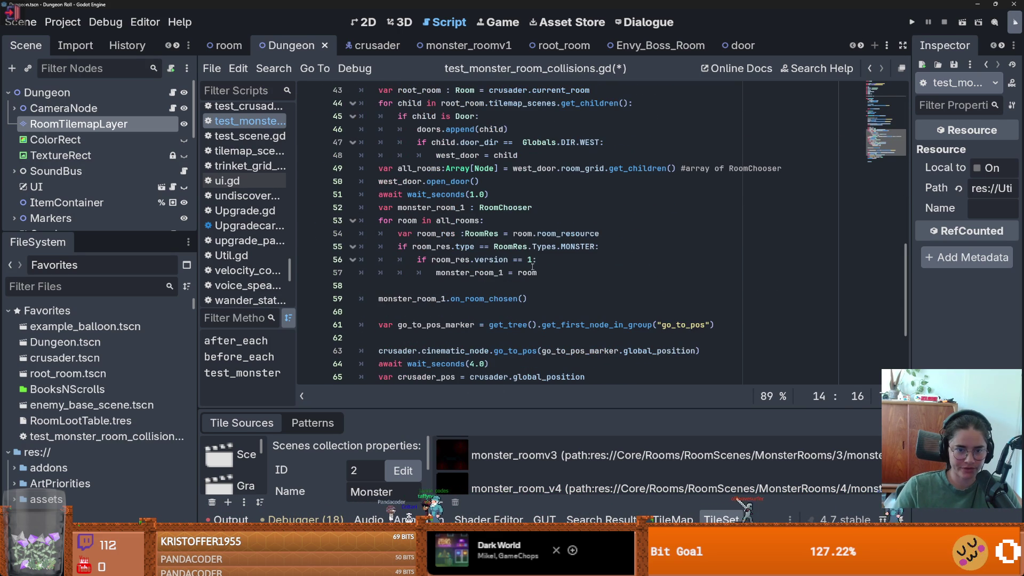
click(529, 261)
key(BackSpace)
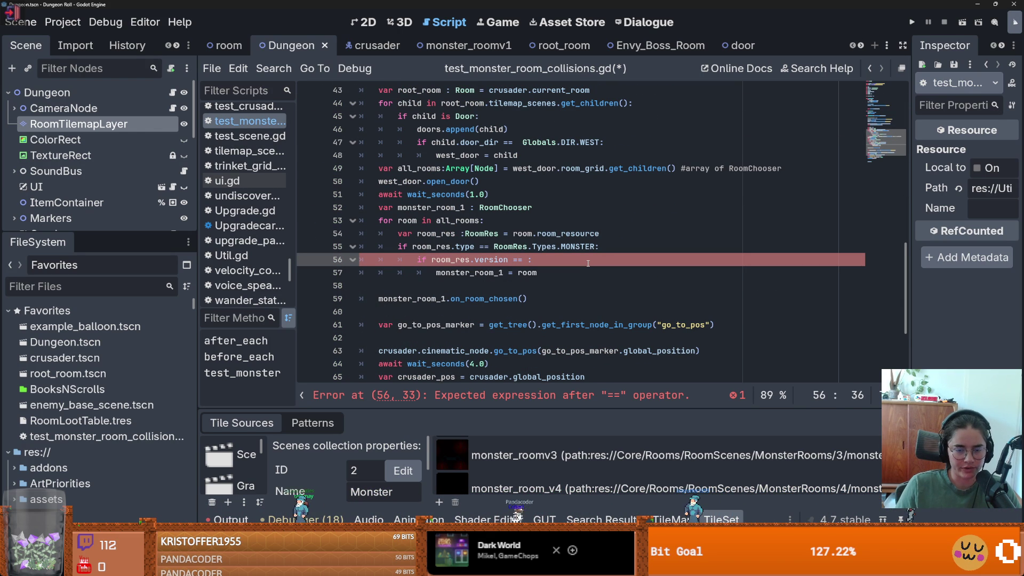
text(test)
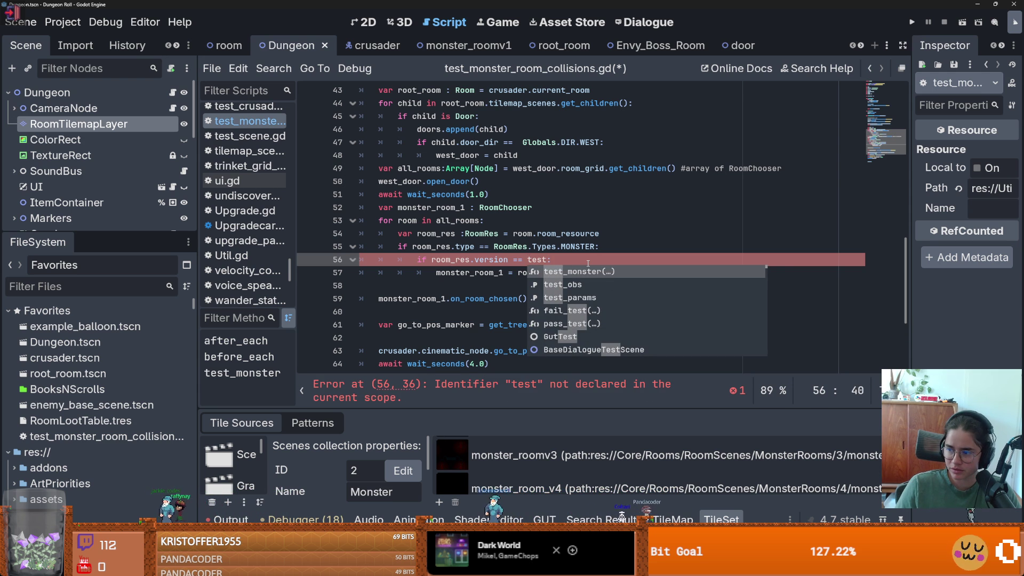
key(BackSpace)
key(BackSpace)
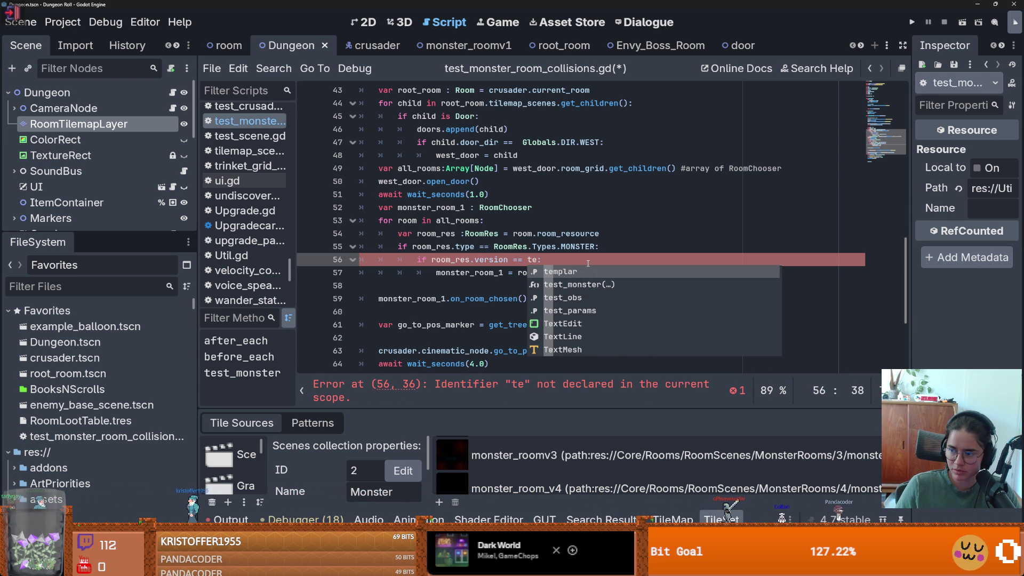
key(BackSpace)
key(BackSpace)
text(p)
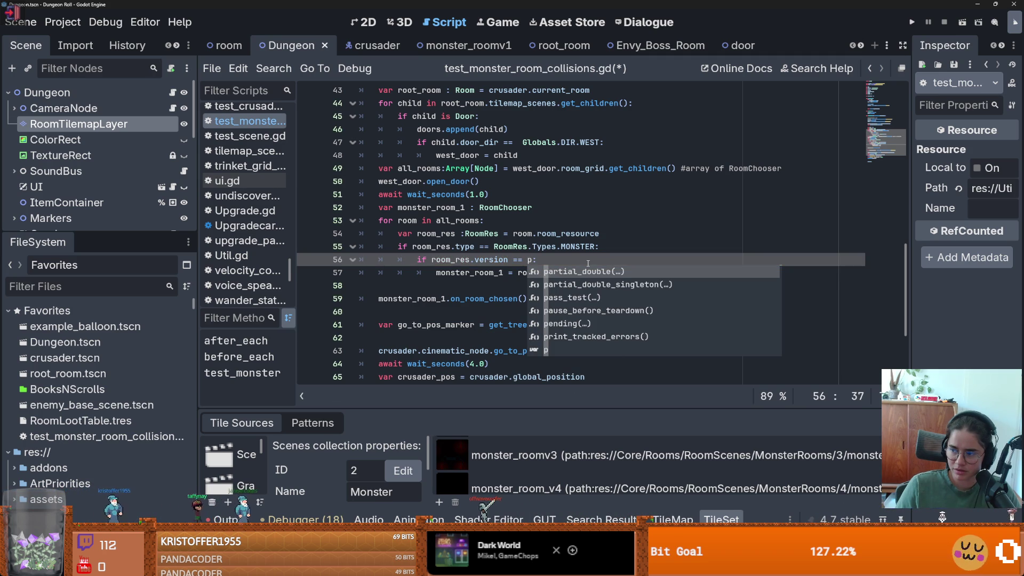
Step: Delete the inc_var += 1 line and the inc_var declaration, then run all GUT tests
scroll(440, 314, down, 4)
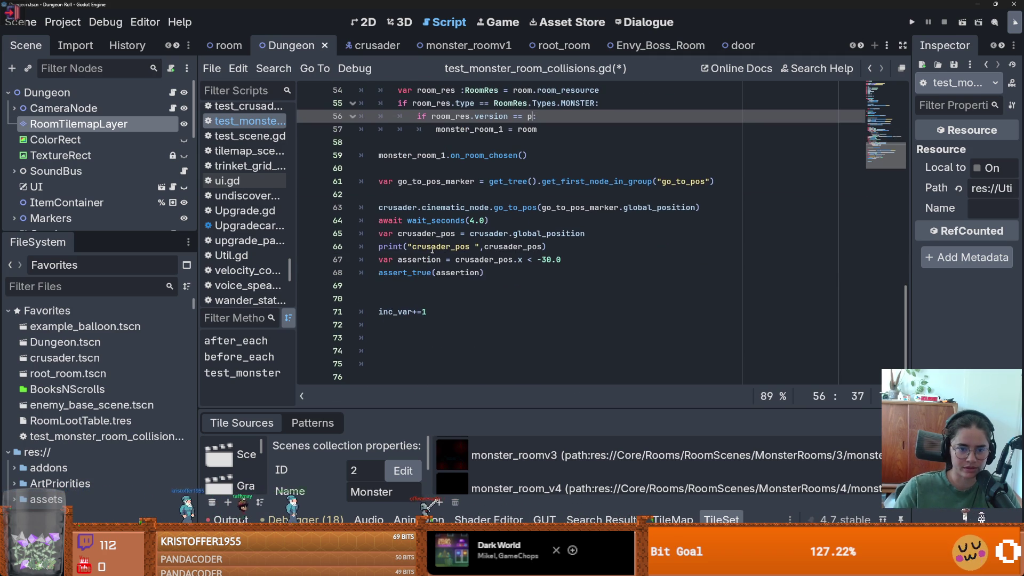
click(441, 314)
key(ctrl+x)
scroll(440, 314, up, 11)
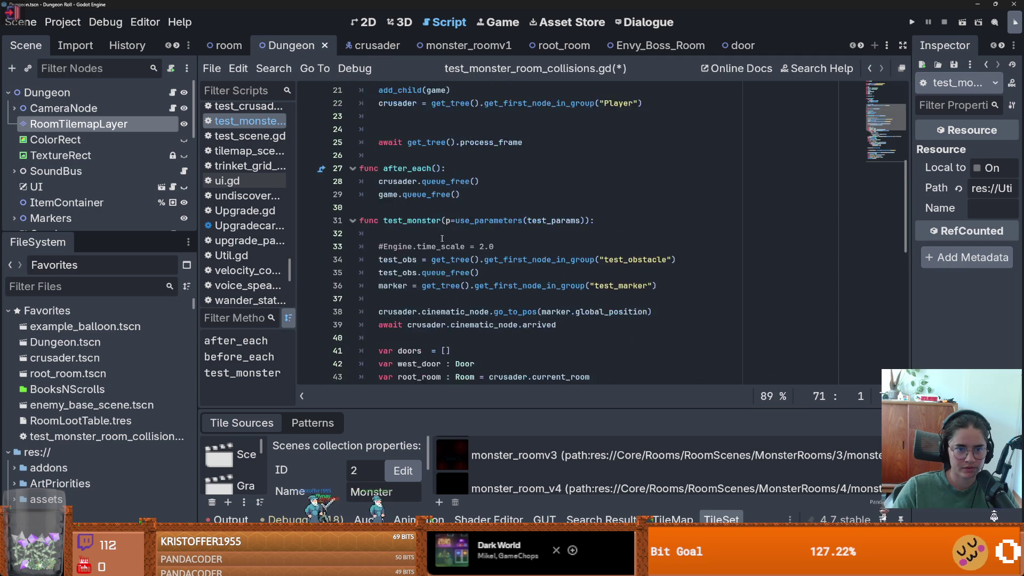
scroll(441, 239, up, 7)
click(440, 233)
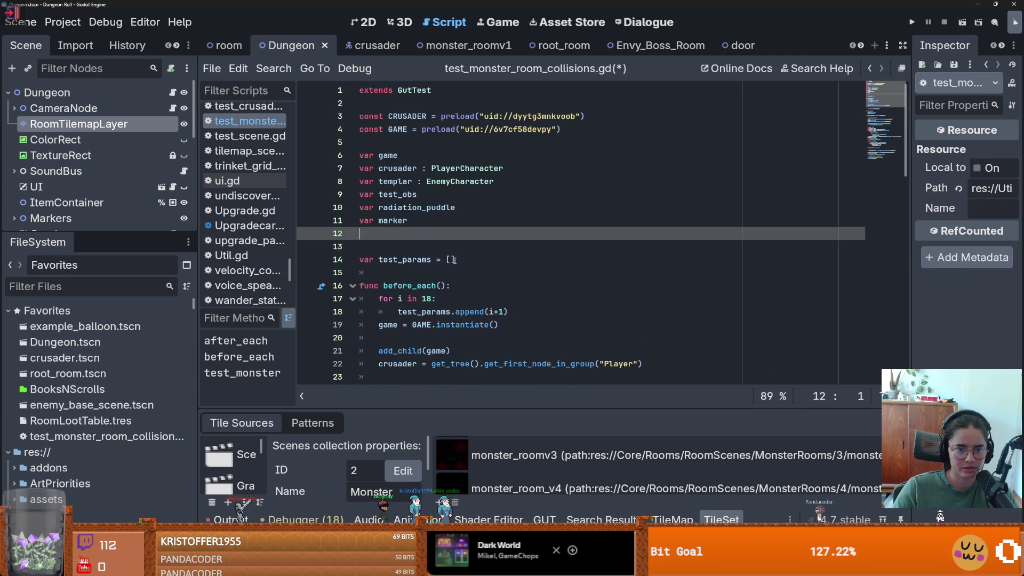
scroll(453, 260, down, 13)
scroll(506, 243, down, 3)
scroll(495, 271, down, 2)
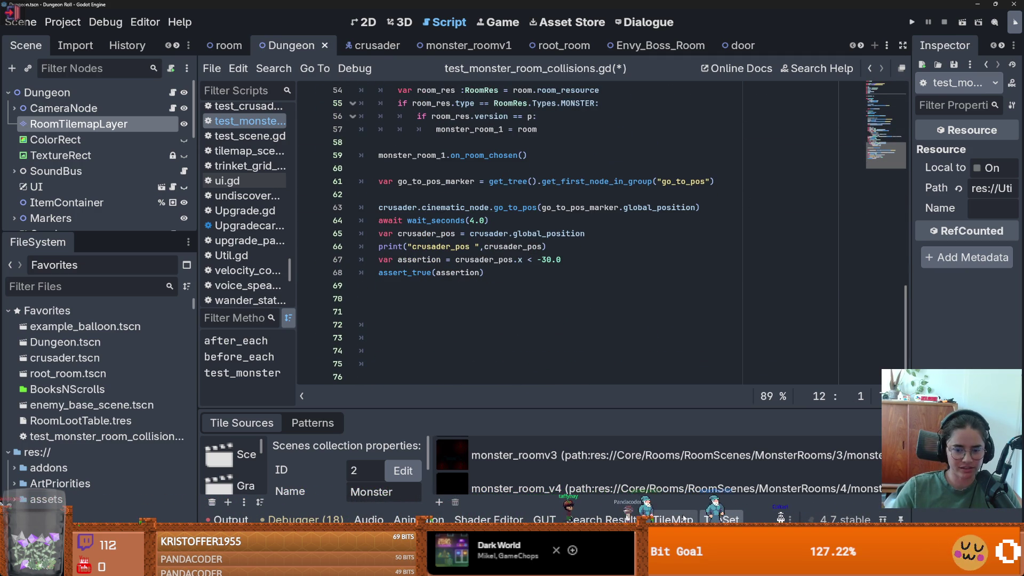
click(544, 519)
click(222, 423)
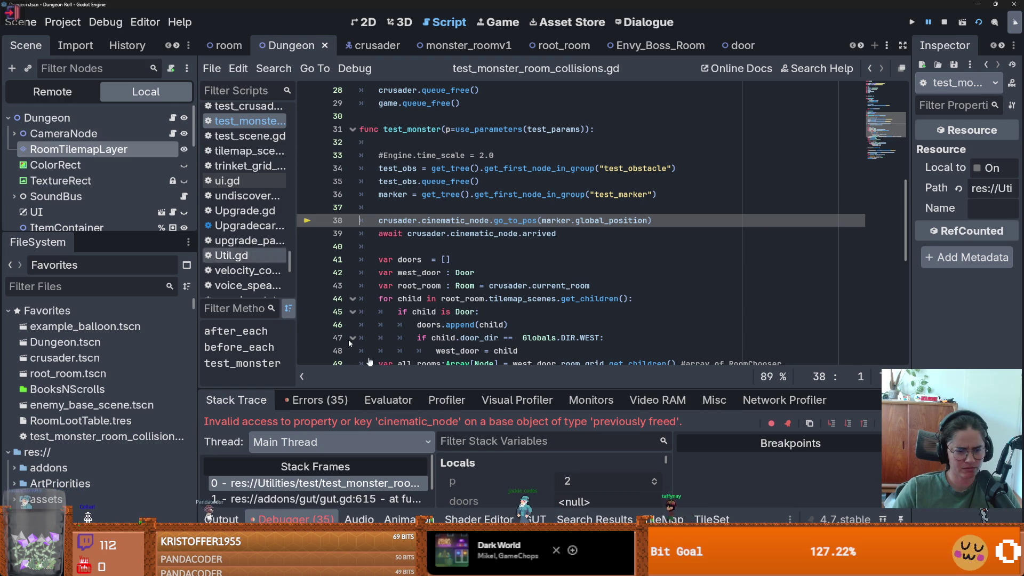
Step: Enlarge the debugger and inspect the gut.gd and test-script line 25 stack frames
drag(407, 390, 407, 263)
click(377, 371)
click(376, 388)
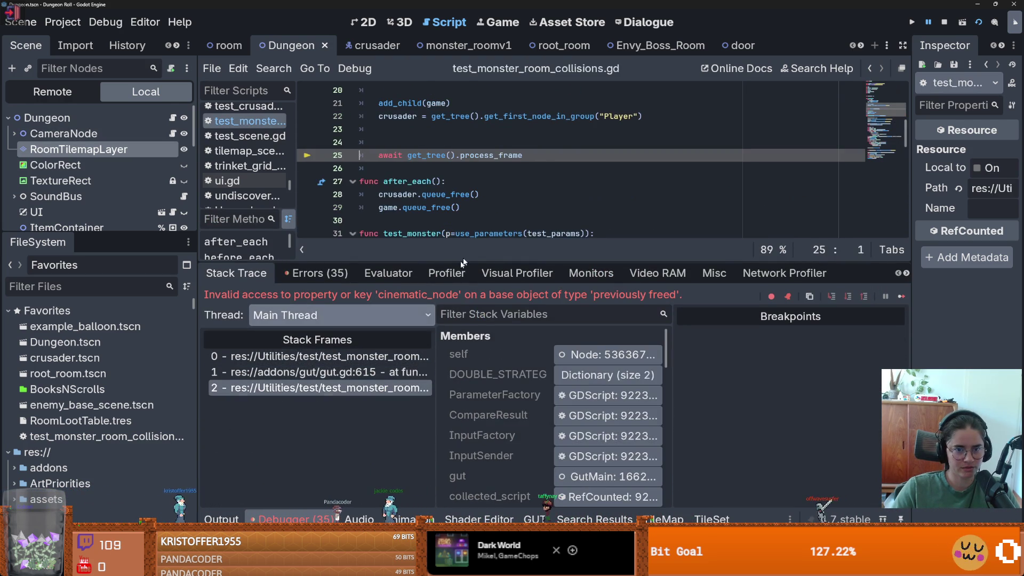
drag(465, 262, 466, 390)
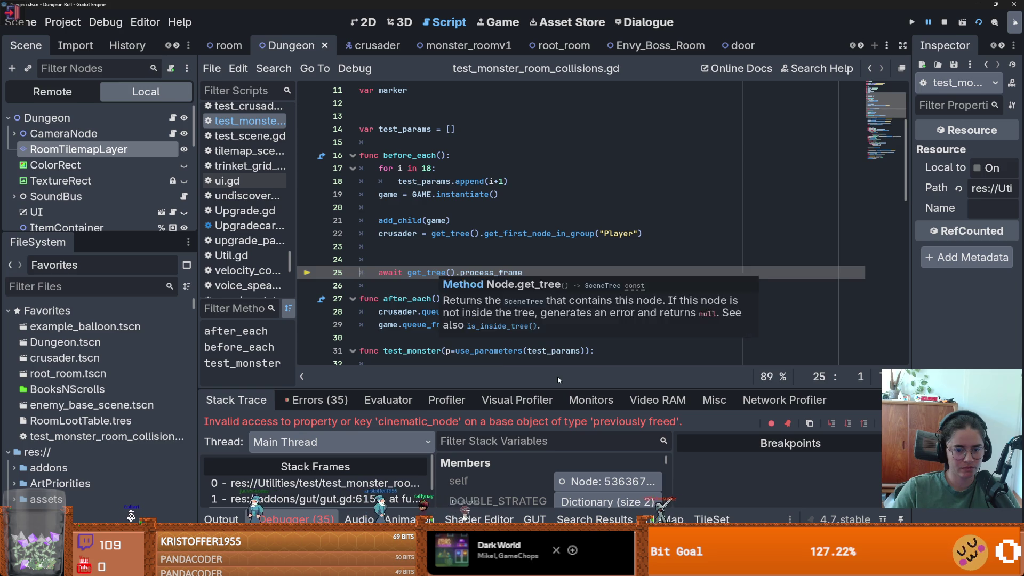
Step: Jump to the failing line 38 of test_monster in the script editor
scroll(469, 251, down, 3)
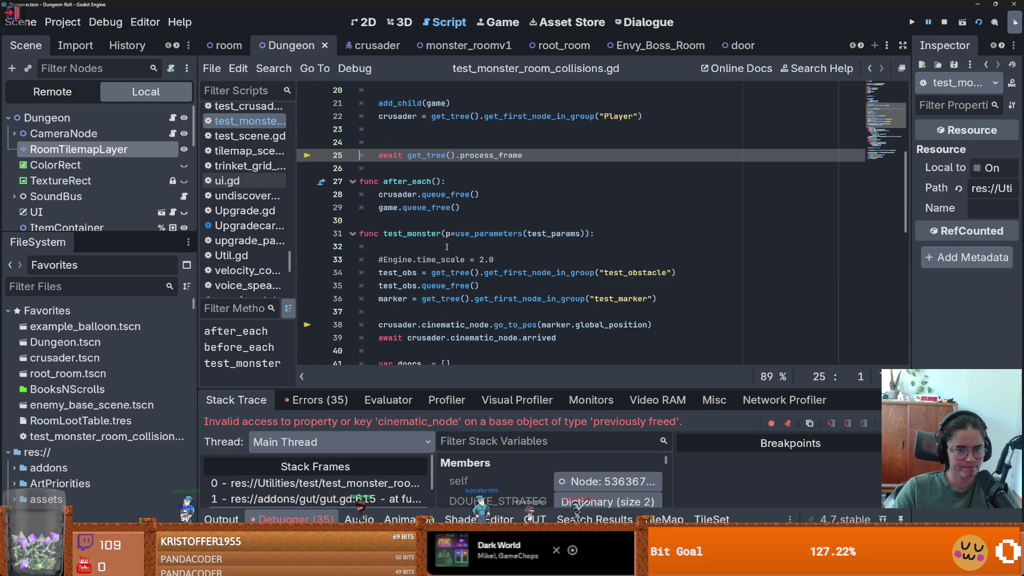
scroll(470, 251, up, 3)
scroll(449, 243, down, 2)
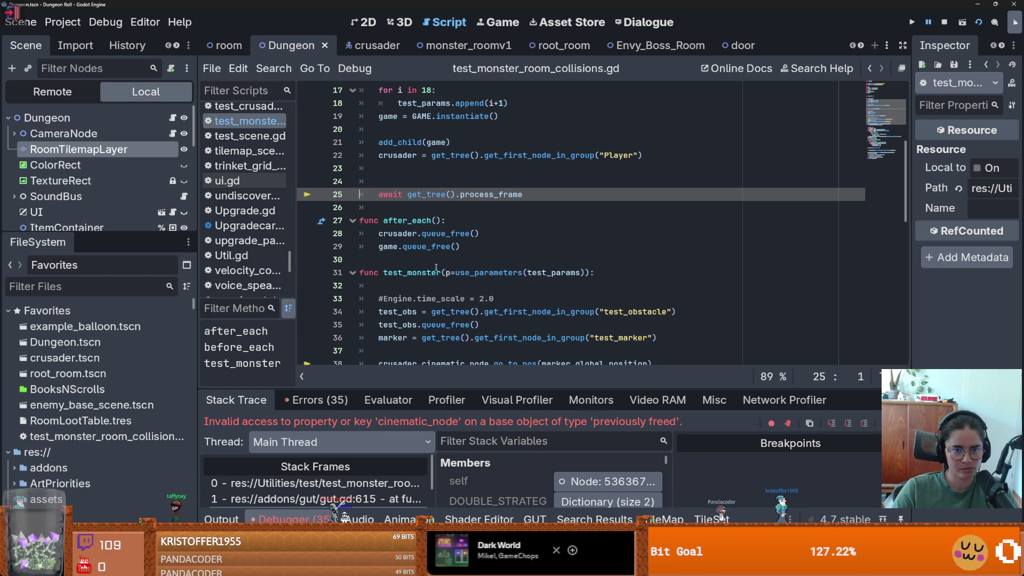
click(367, 485)
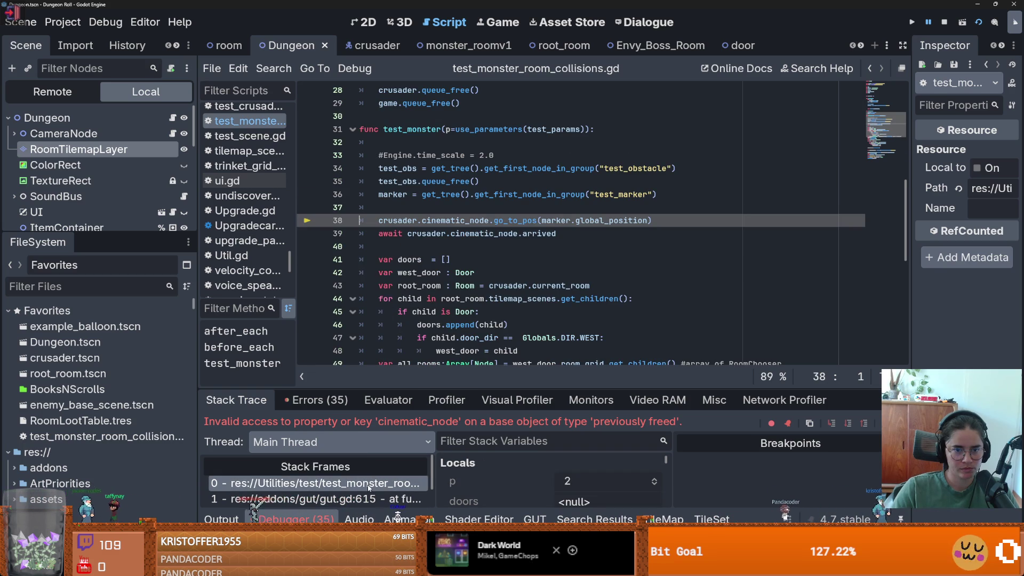
scroll(476, 302, up, 2)
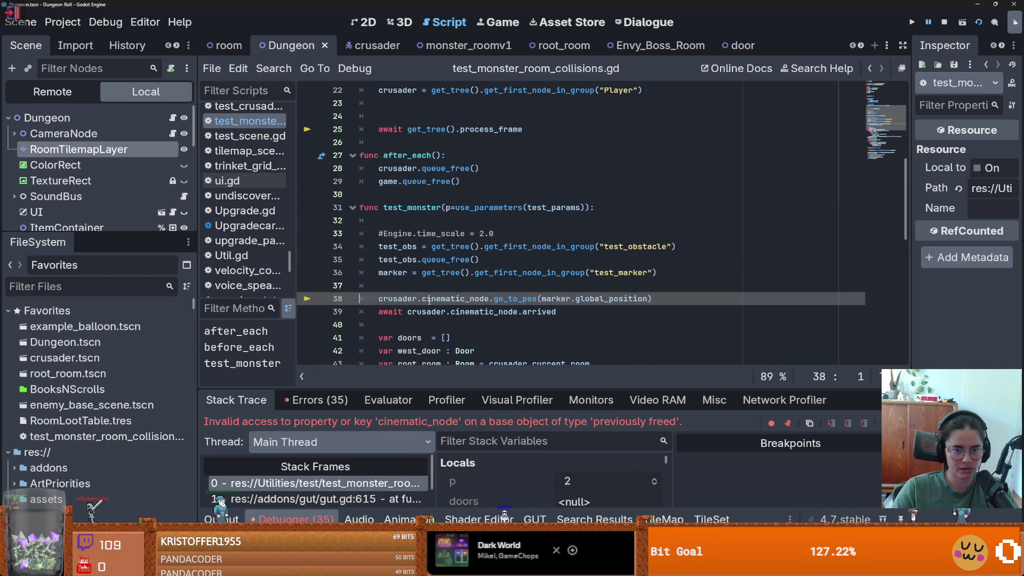
scroll(420, 324, up, 3)
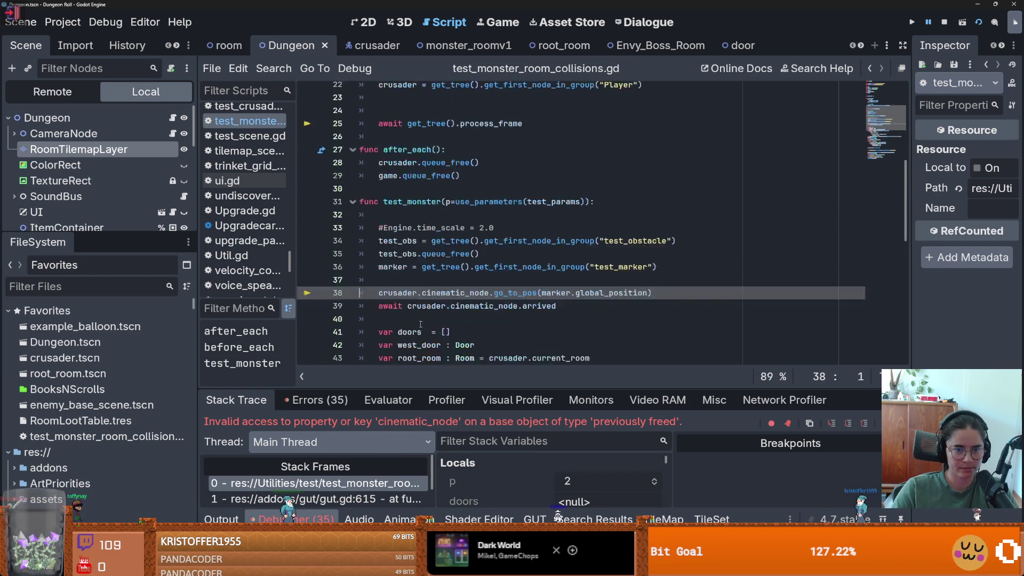
Step: Select the two after_each queue_free lines that free crusader and game
drag(467, 299, 365, 288)
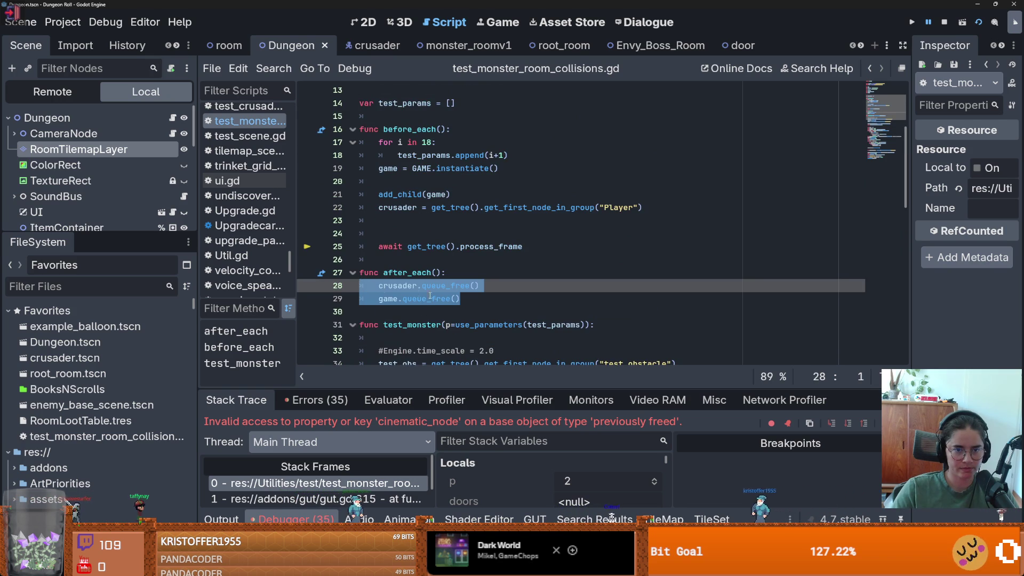
scroll(437, 326, down, 3)
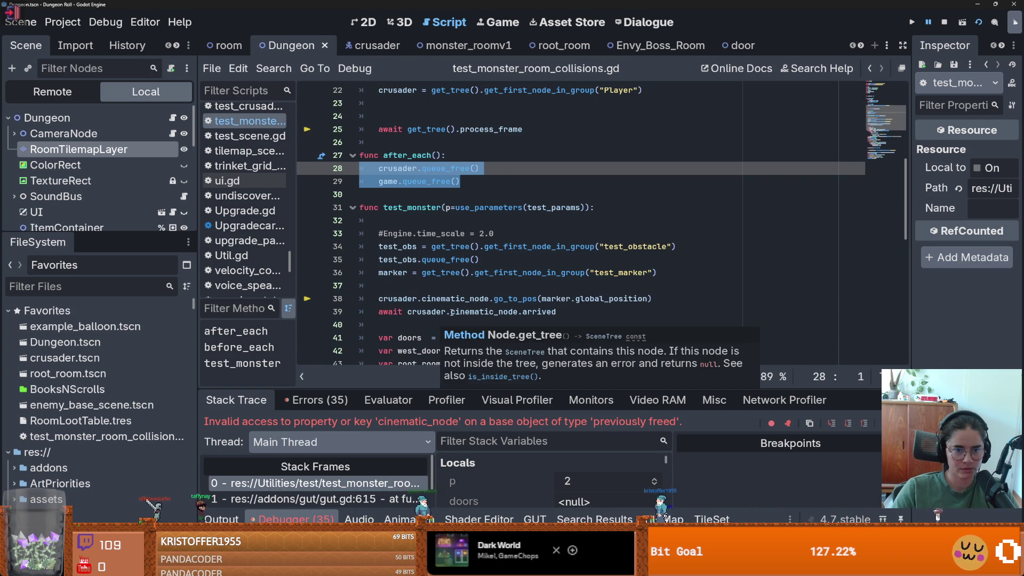
scroll(452, 315, up, 4)
scroll(452, 315, down, 8)
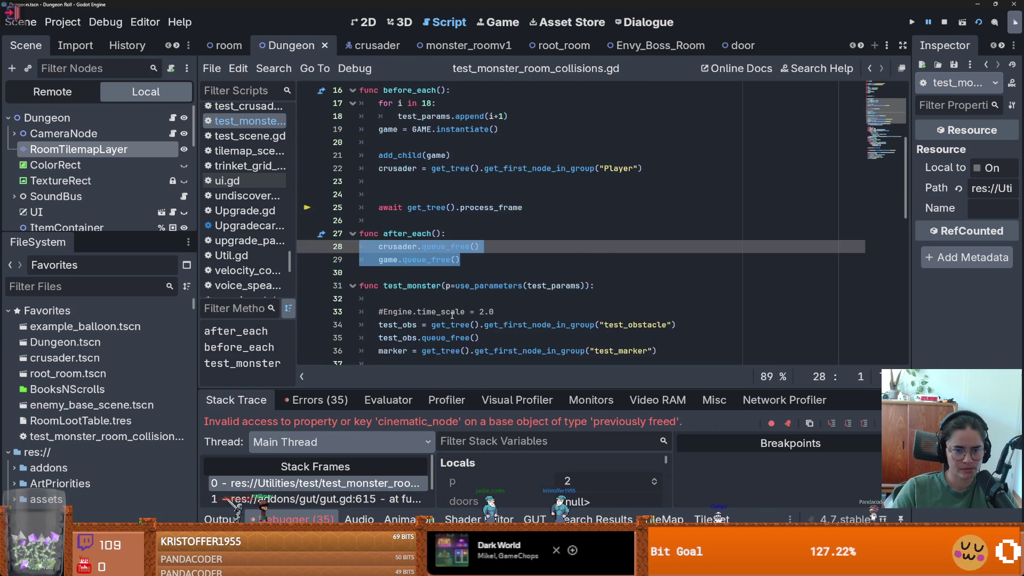
scroll(452, 318, down, 6)
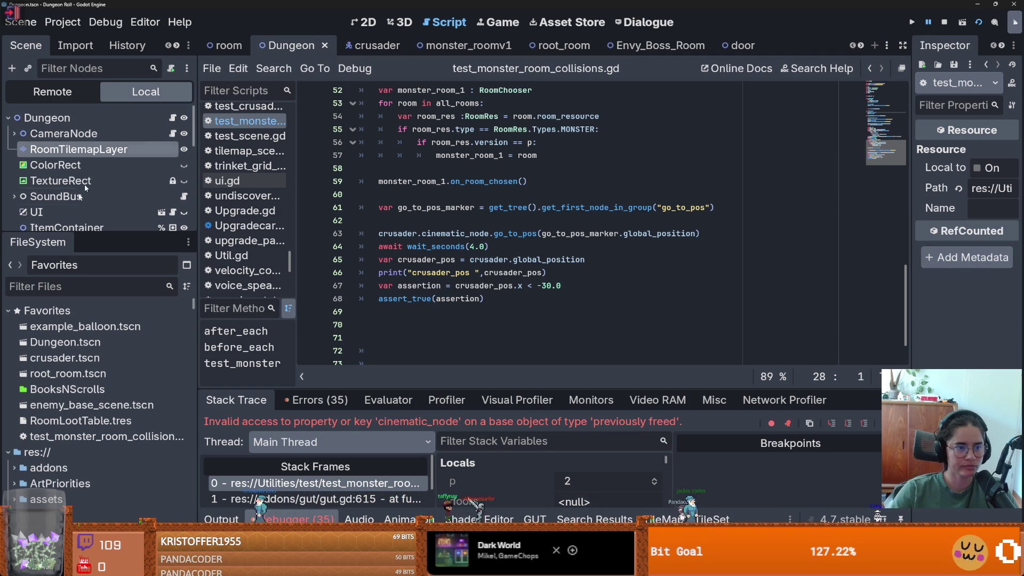
drag(96, 235, 96, 452)
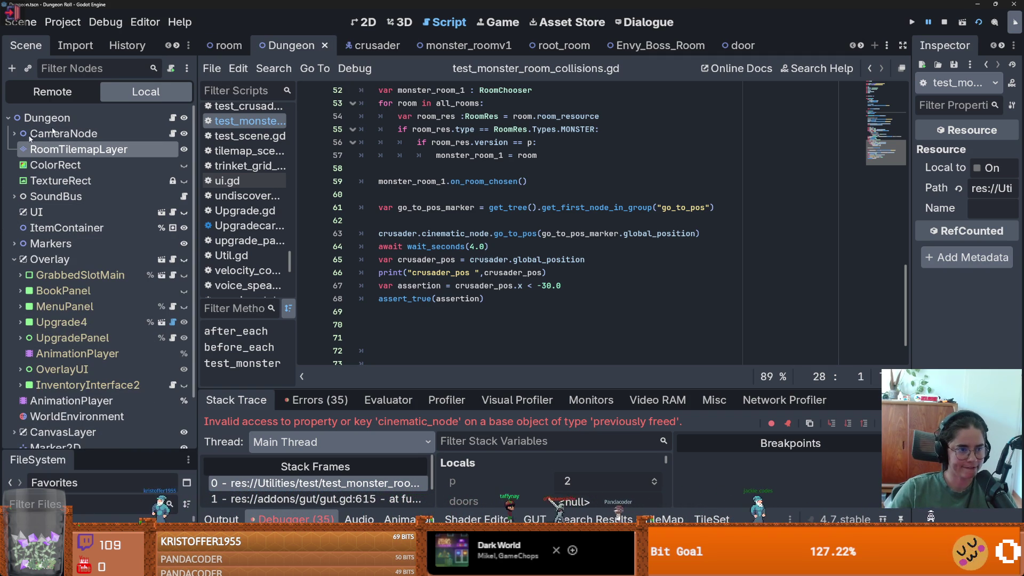
Step: Open the CharacterOverlay scene and browse its nodes, briefly toggling BookPanel and OverlayUI
key(ctrl+F1)
scroll(101, 230, down, 3)
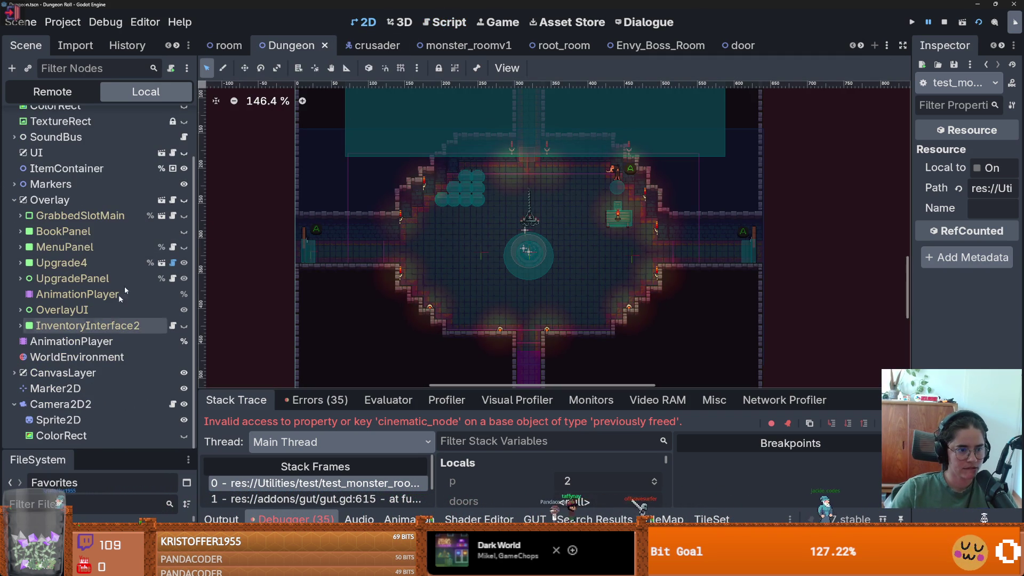
click(161, 201)
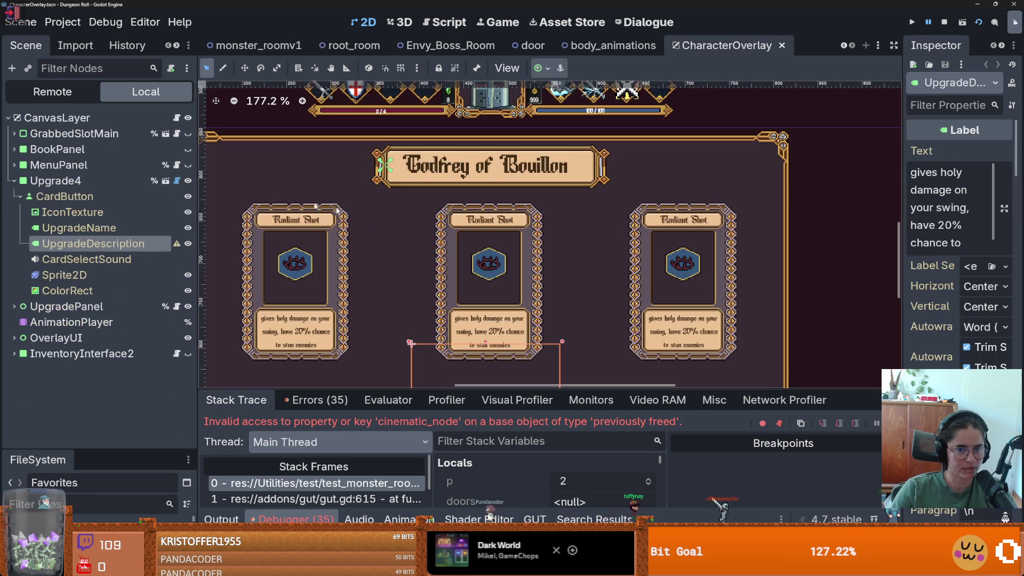
click(14, 180)
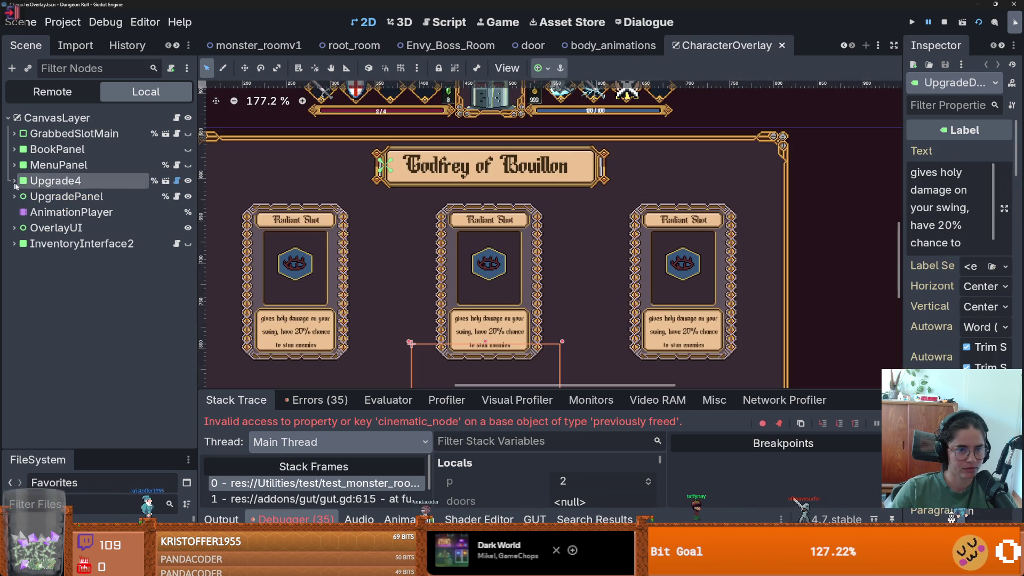
scroll(468, 316, down, 3)
scroll(443, 235, up, 1)
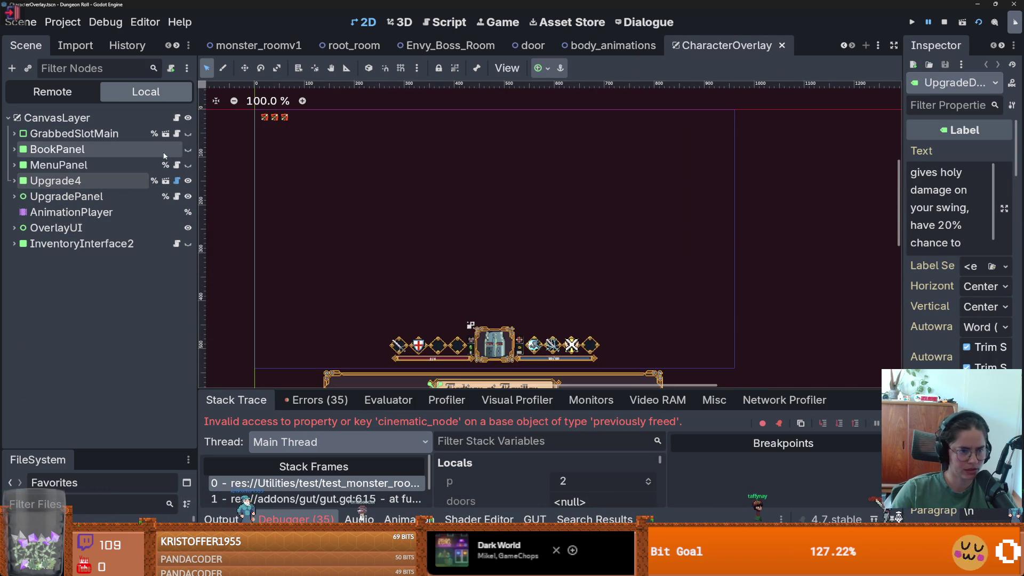
click(188, 151)
click(189, 152)
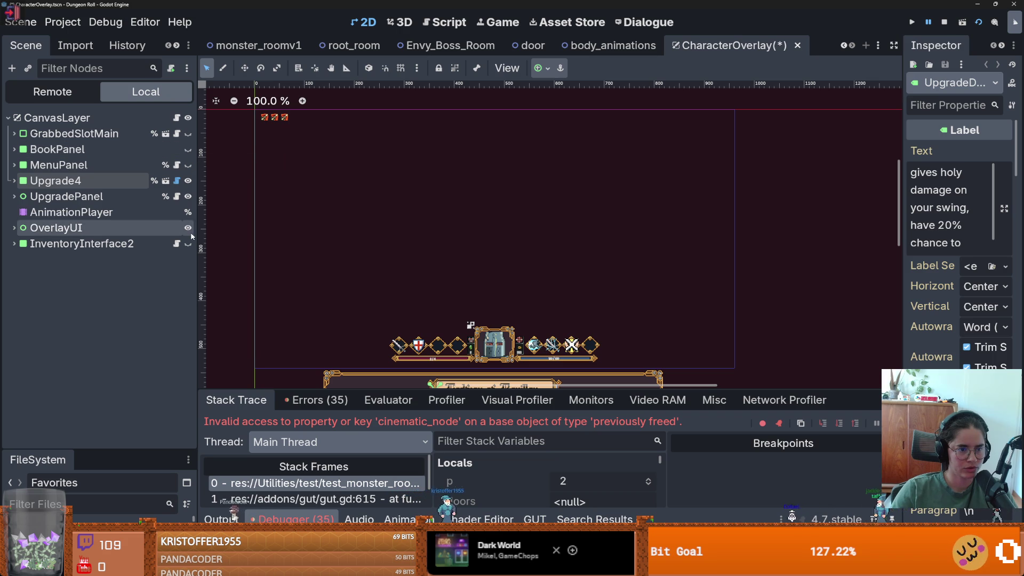
click(14, 228)
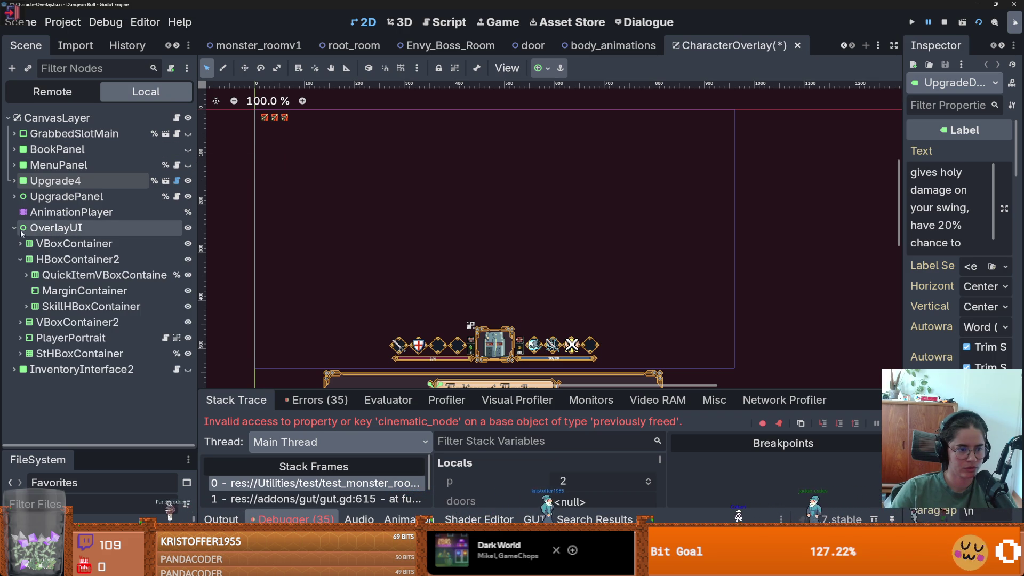
click(14, 227)
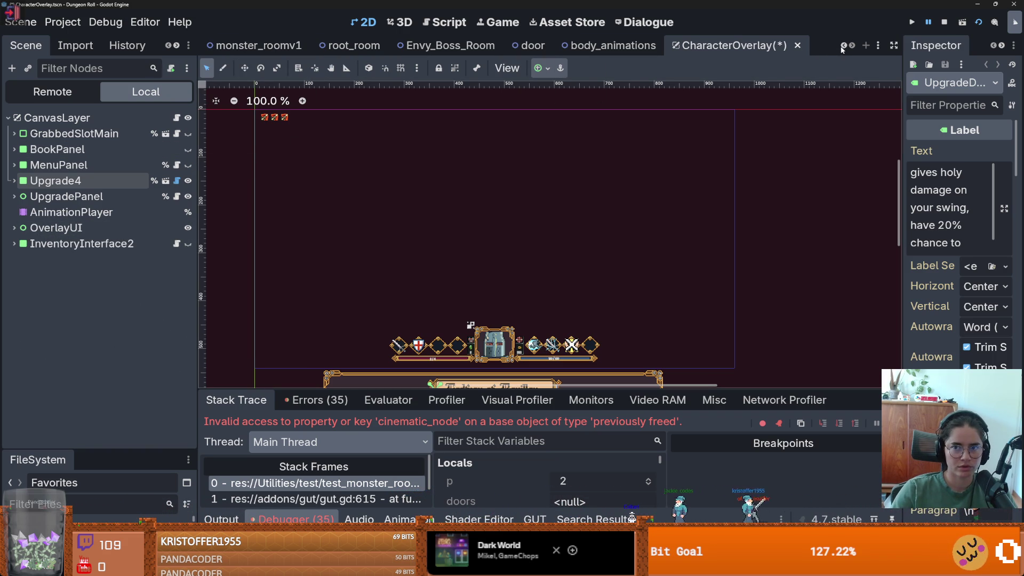
scroll(693, 45, up, 3)
Step: In the Dungeon scene, collapse Overlay and open the instanced UI scene
click(291, 46)
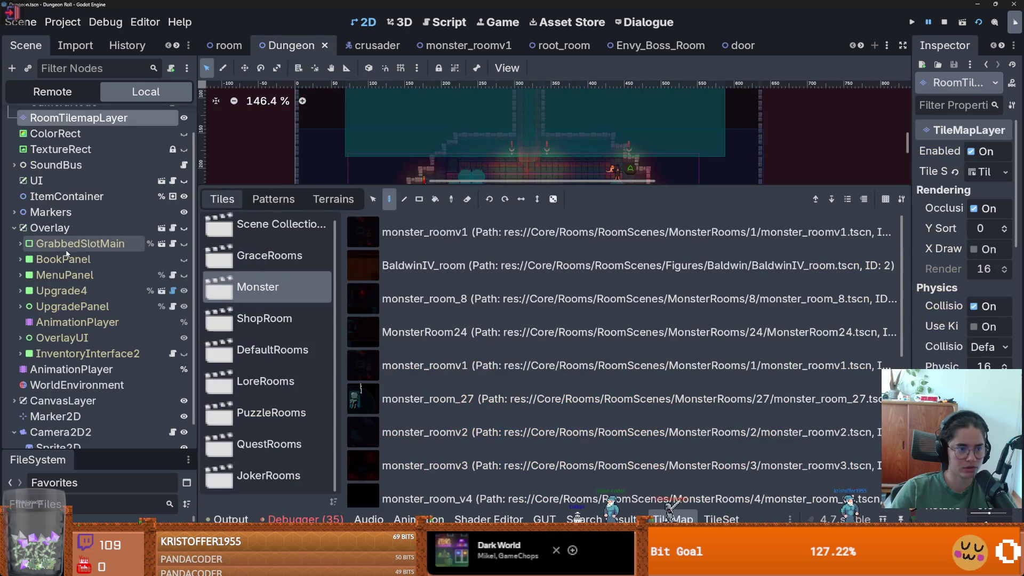
scroll(64, 250, up, 1)
click(13, 260)
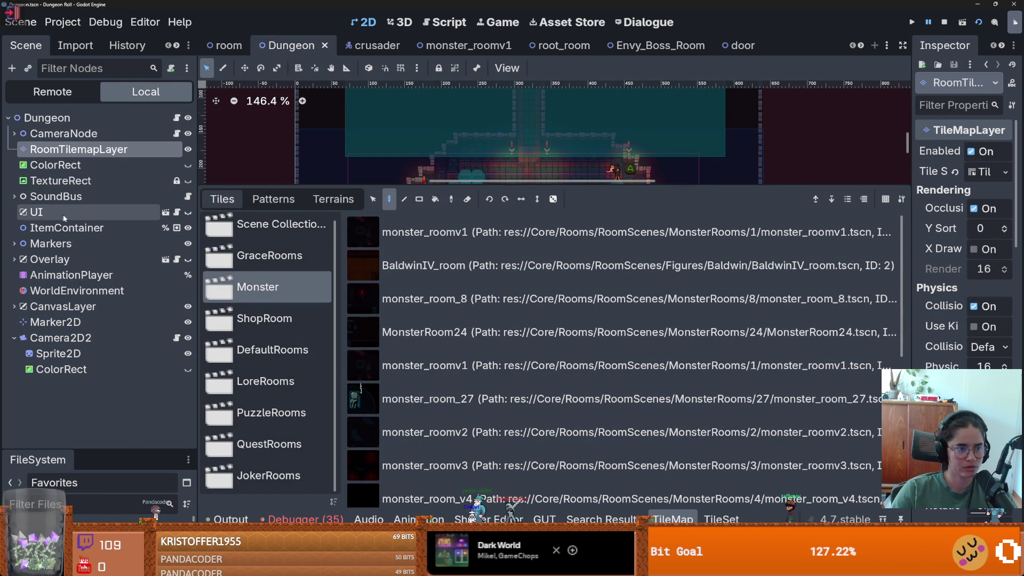
click(165, 212)
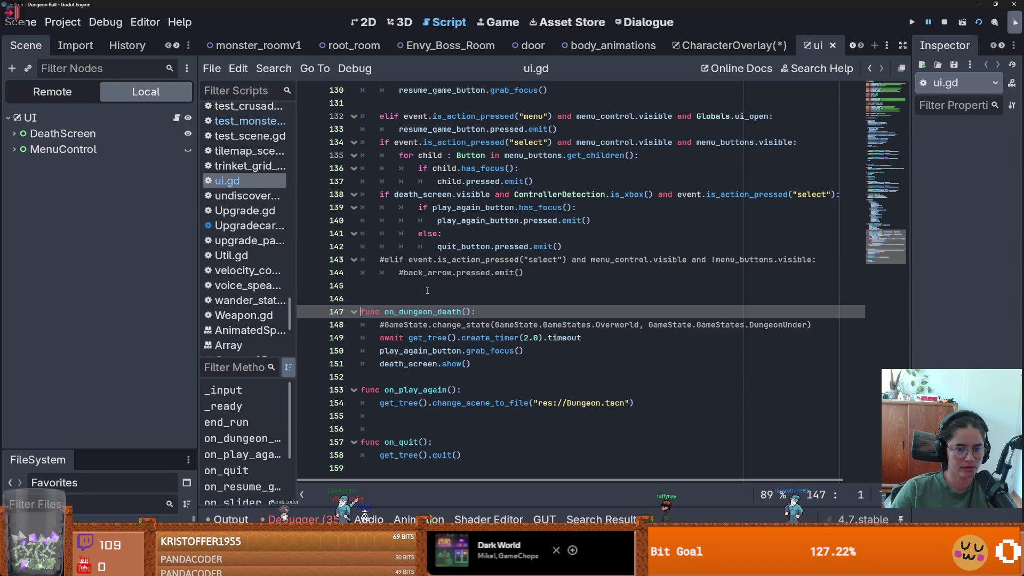
Step: Inspect on_play_again and the play_again_button declaration in ui.gd, then save and close the UI scene
double_click(421, 390)
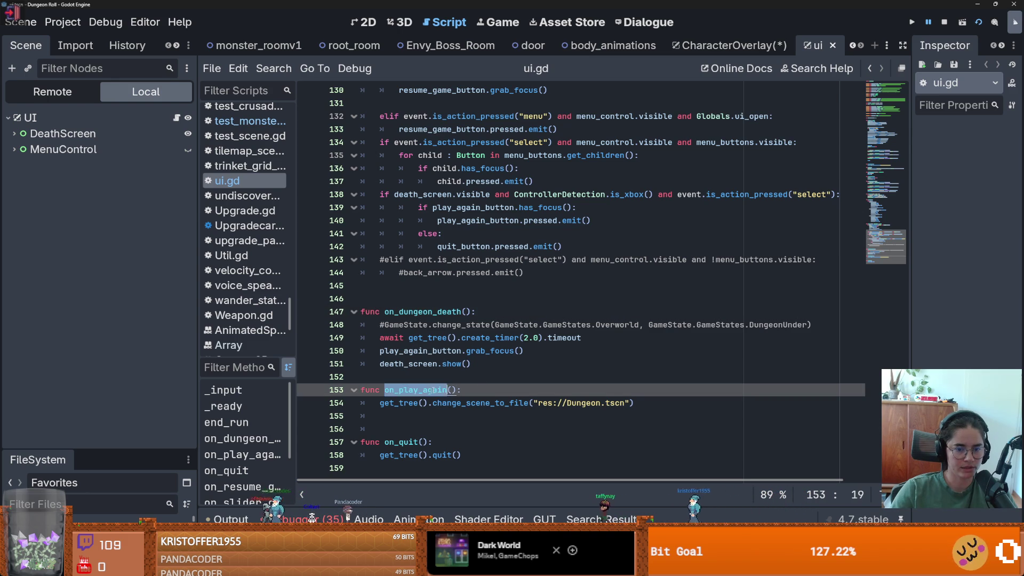
scroll(502, 378, up, 13)
scroll(502, 377, up, 15)
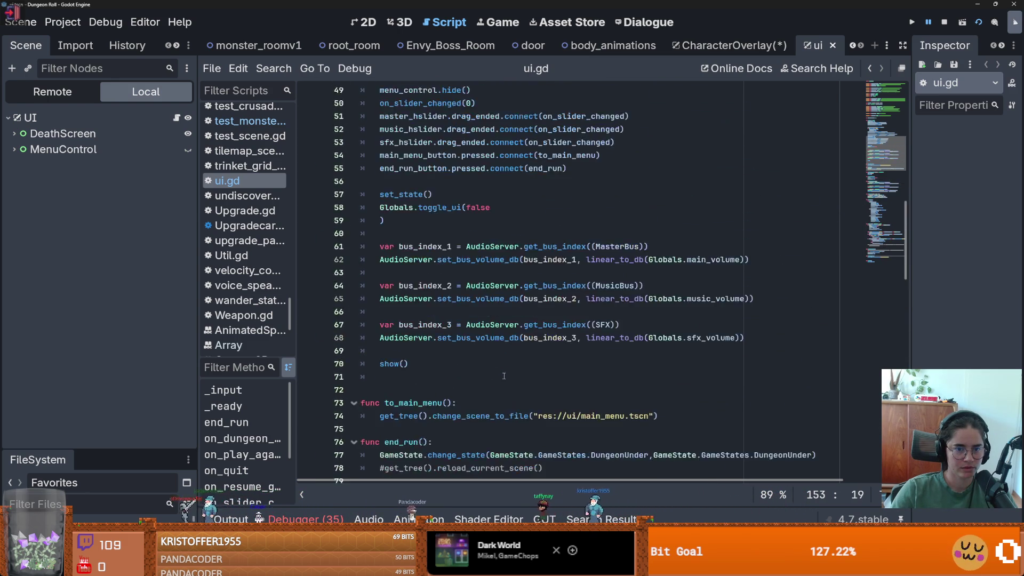
double_click(426, 337)
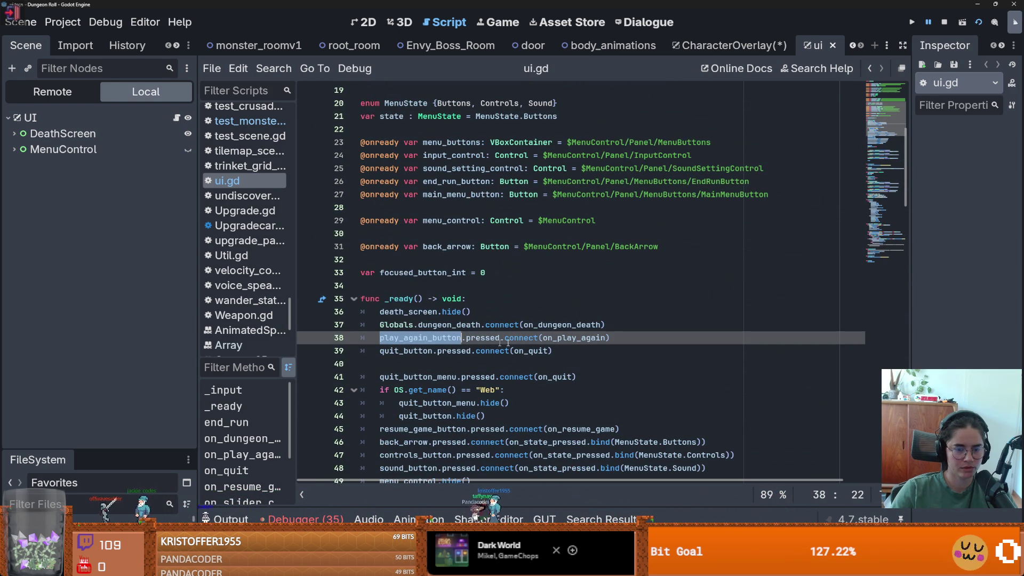
click(429, 337)
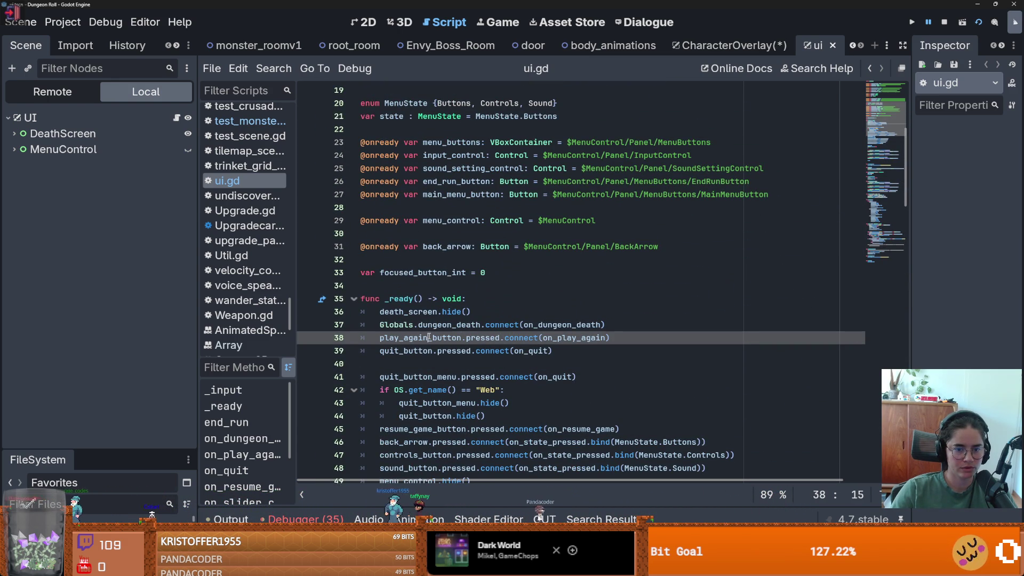
scroll(464, 262, up, 6)
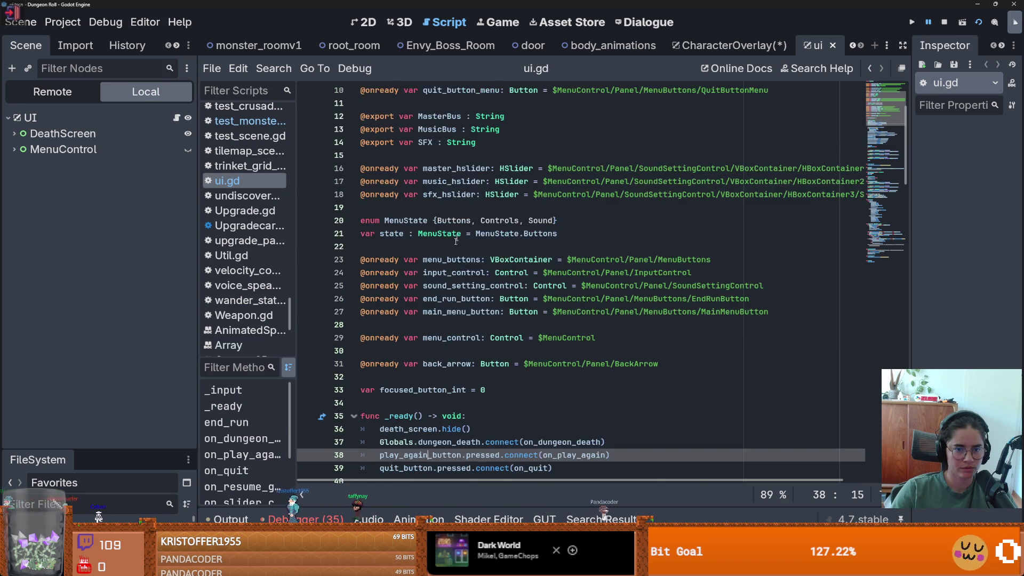
scroll(480, 213, down, 4)
scroll(490, 174, up, 4)
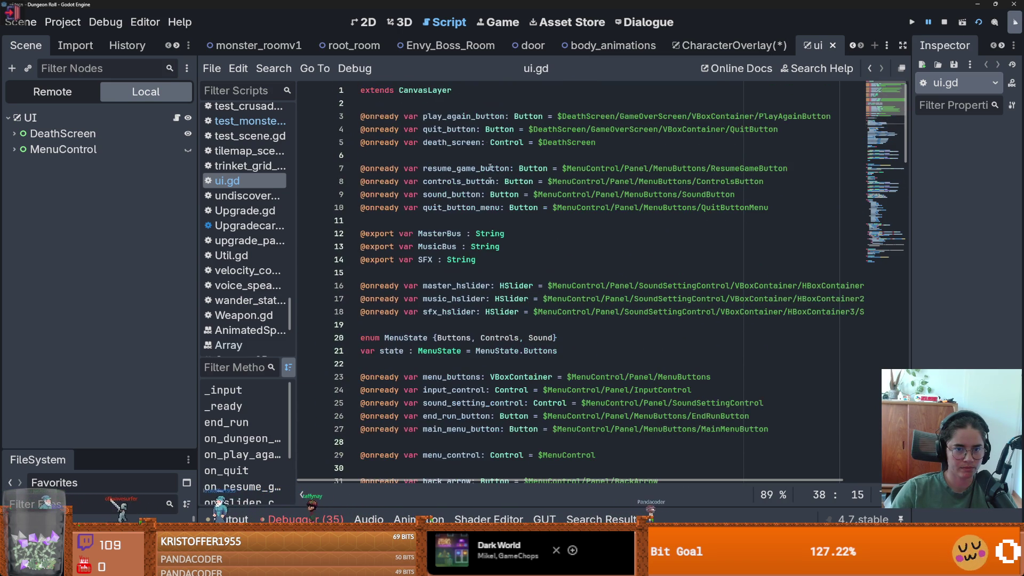
double_click(467, 116)
key(ctrl+s)
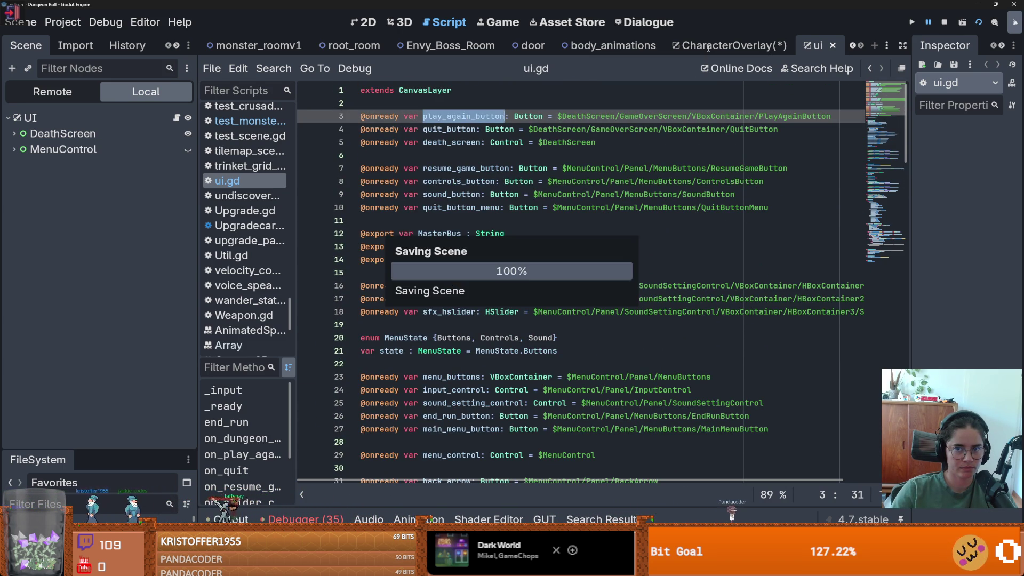
key(ctrl+shift+w)
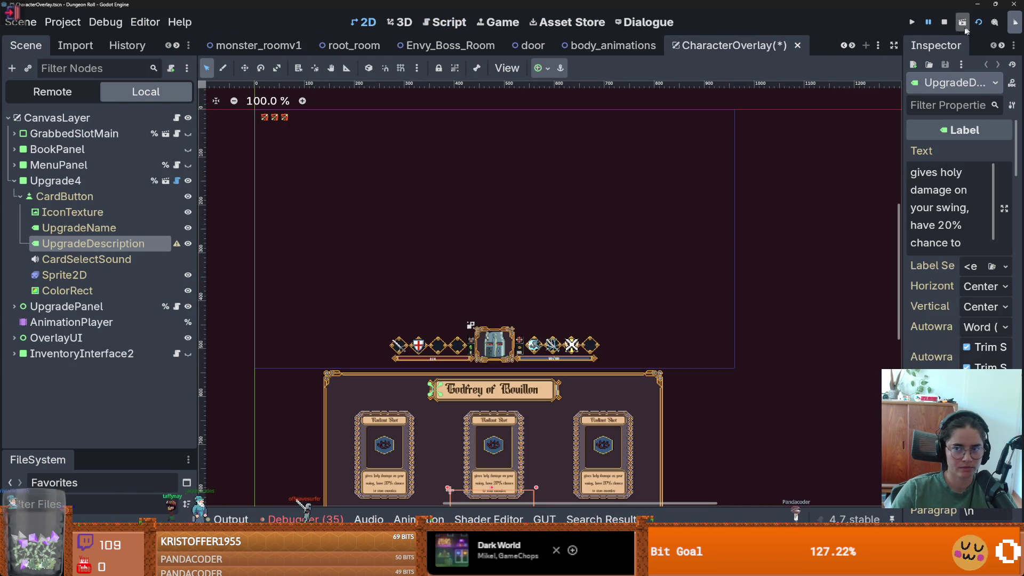
Step: Return to Dungeon with an enlarged viewport and wider scene tree, and open arena.gd
scroll(847, 46, up, 3)
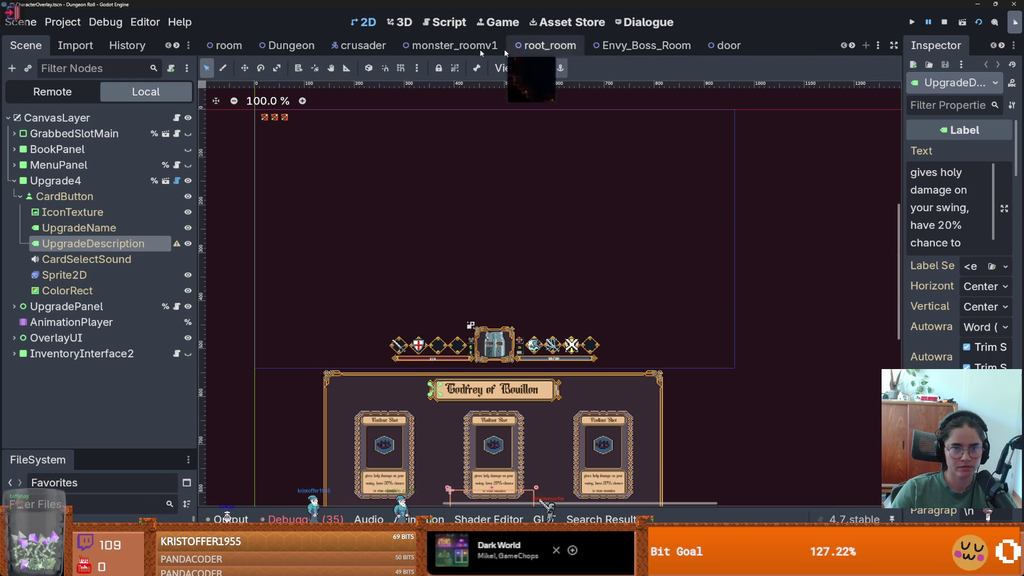
click(15, 180)
click(291, 46)
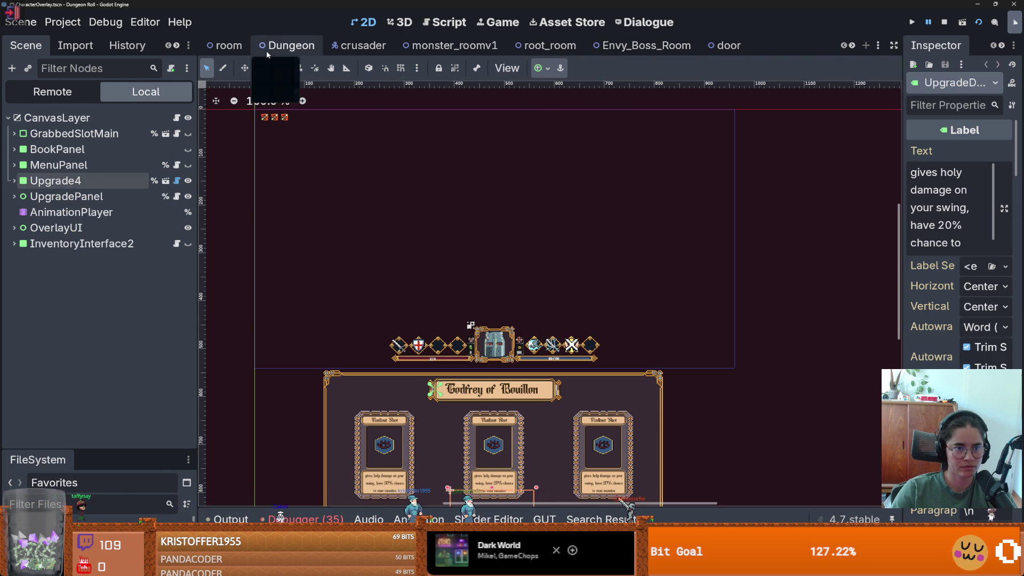
drag(463, 192, 463, 416)
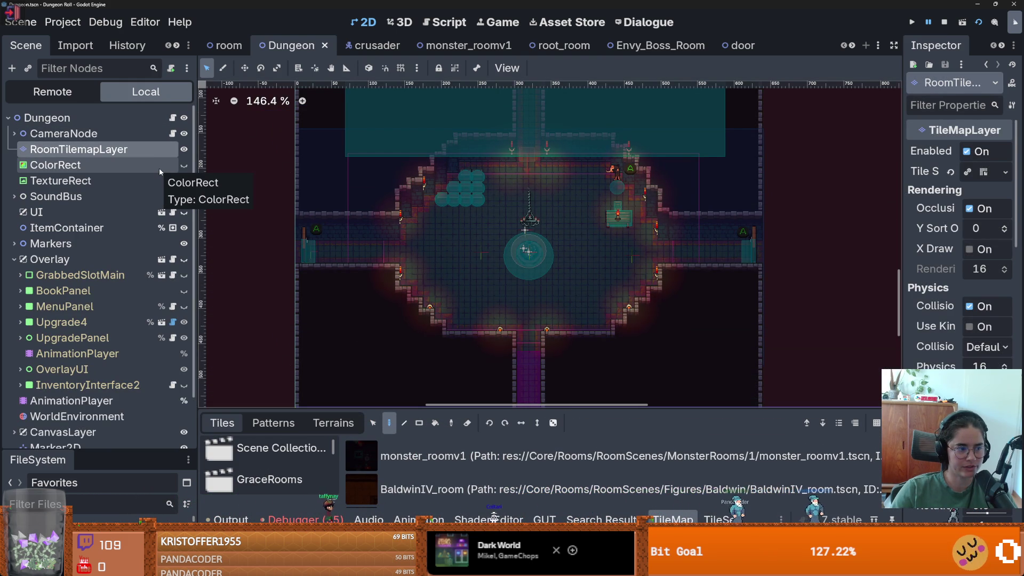
mouse_move(398, 410)
mouse_down()
mouse_move(399, 223)
mouse_move(399, 377)
mouse_up()
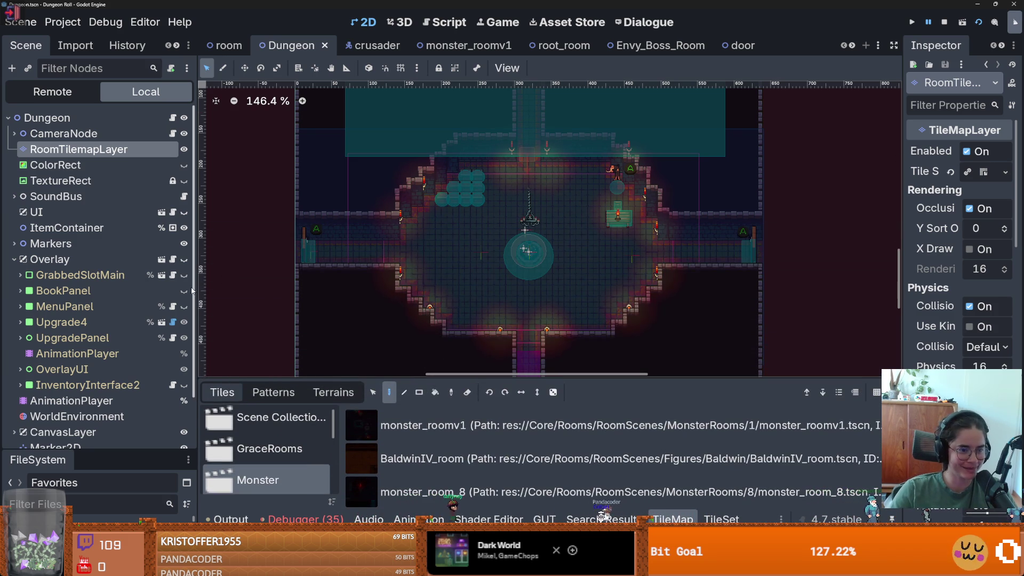
drag(196, 288, 244, 289)
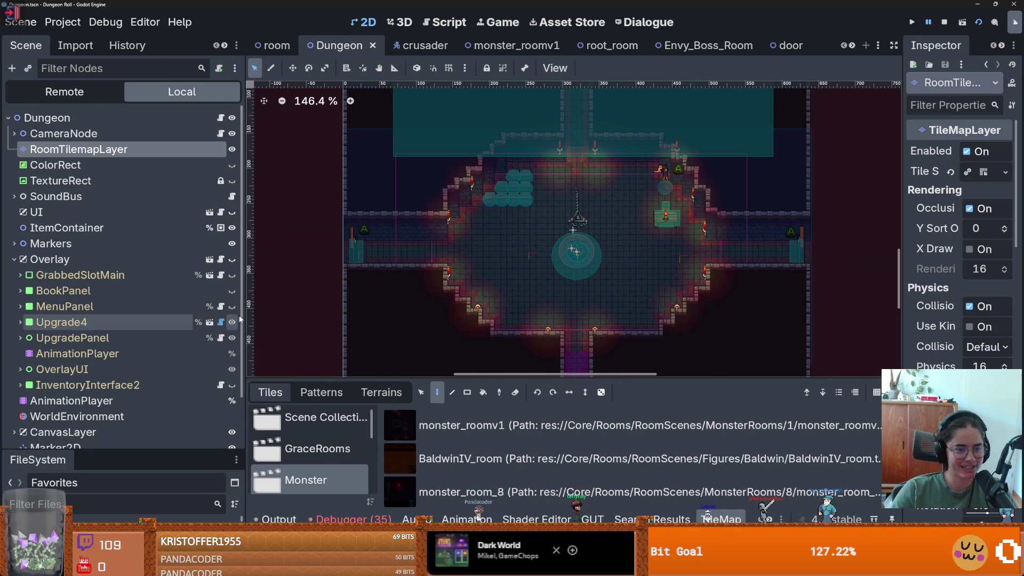
drag(244, 318, 265, 317)
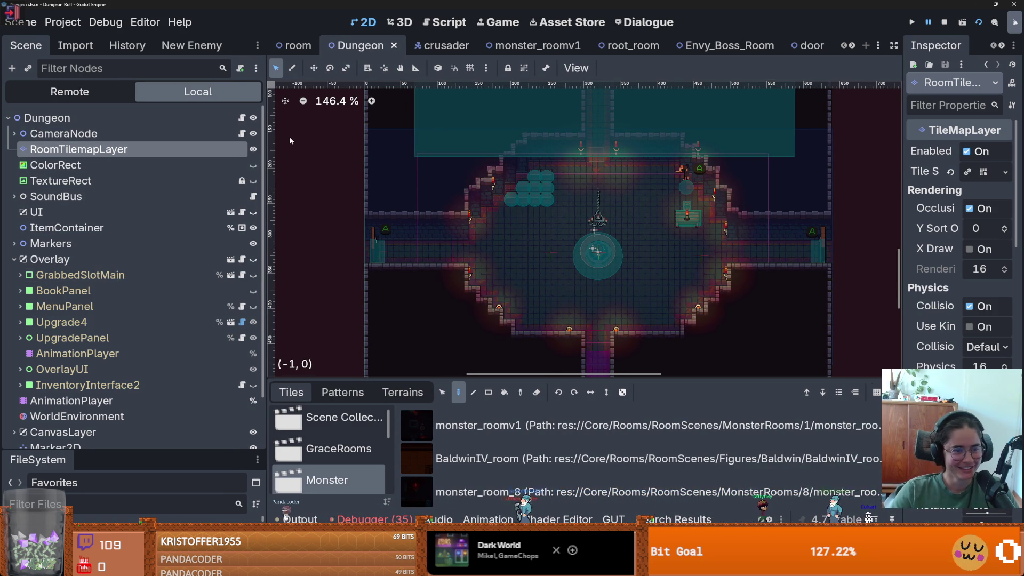
click(242, 117)
scroll(562, 287, up, 15)
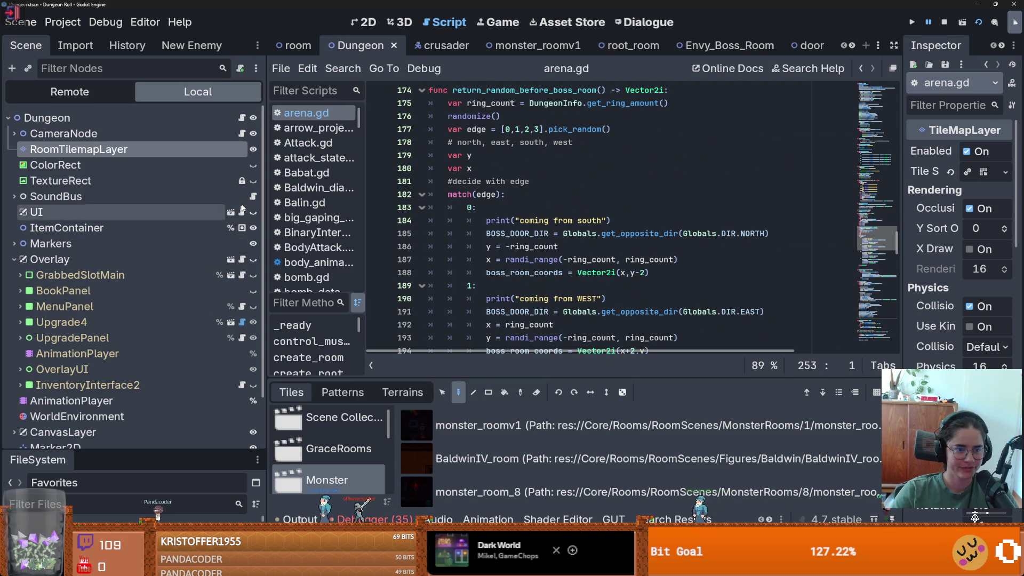
scroll(748, 166, up, 20)
scroll(748, 166, up, 20)
scroll(516, 236, down, 3)
scroll(516, 235, up, 3)
scroll(516, 235, down, 2)
scroll(517, 235, down, 8)
scroll(575, 249, down, 2)
scroll(575, 249, up, 3)
mouse_move(575, 248)
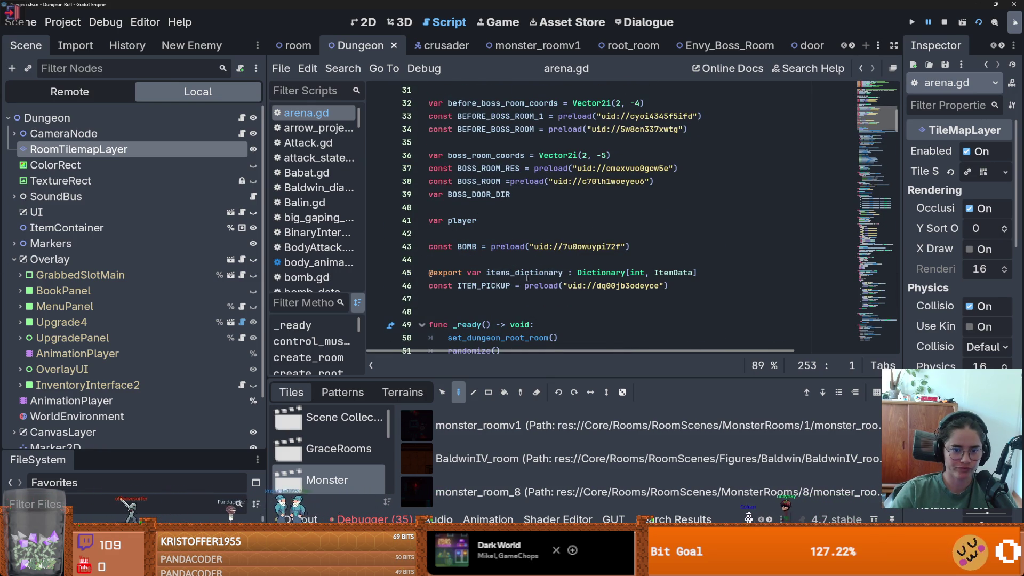
scroll(529, 278, up, 2)
scroll(528, 278, up, 8)
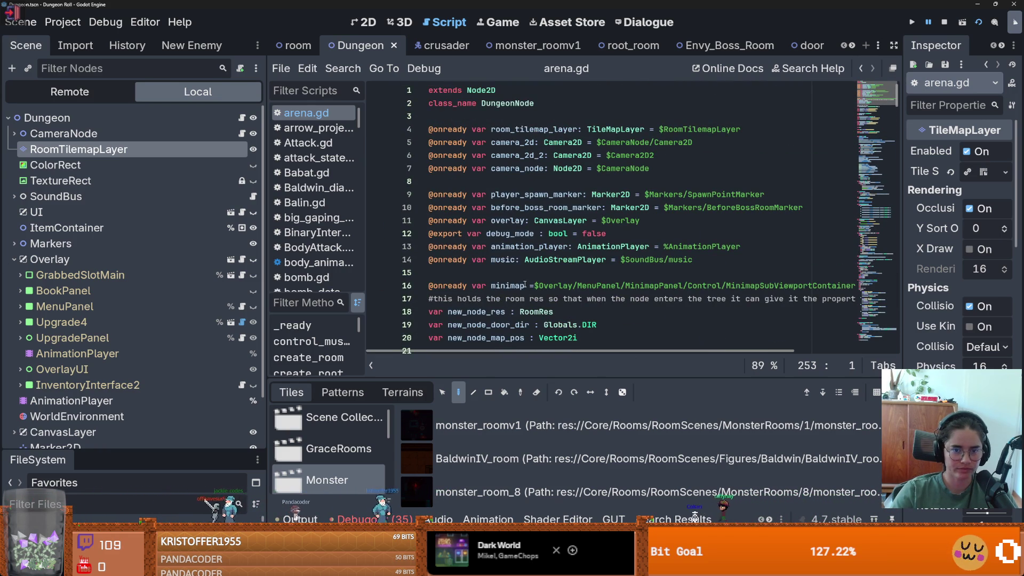
mouse_move(76, 212)
mouse_down()
mouse_move(598, 192)
mouse_move(521, 184)
mouse_up()
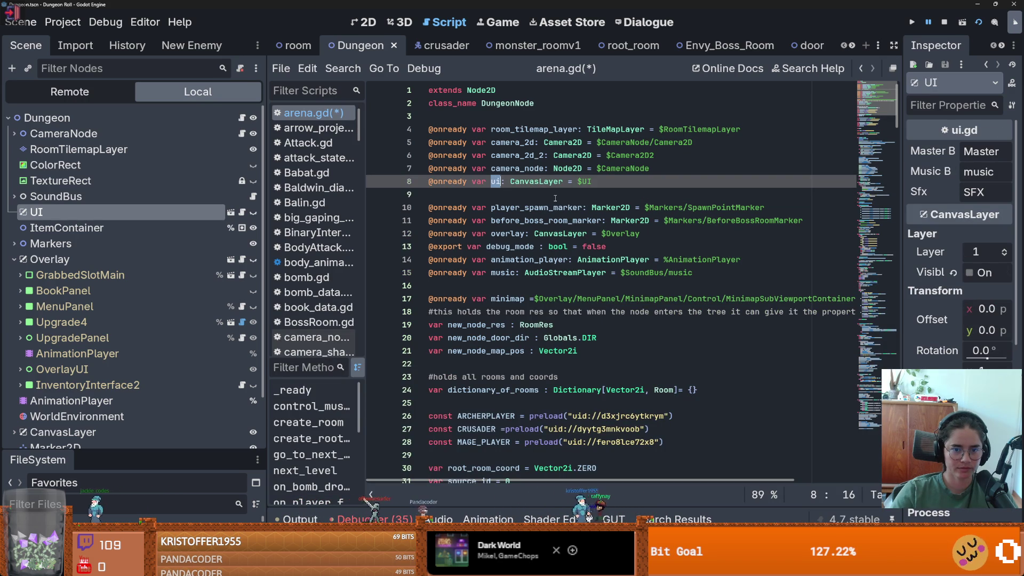
Step: Open ui.gd and locate the play_again_button usage on line 38
click(241, 212)
scroll(545, 297, down, 8)
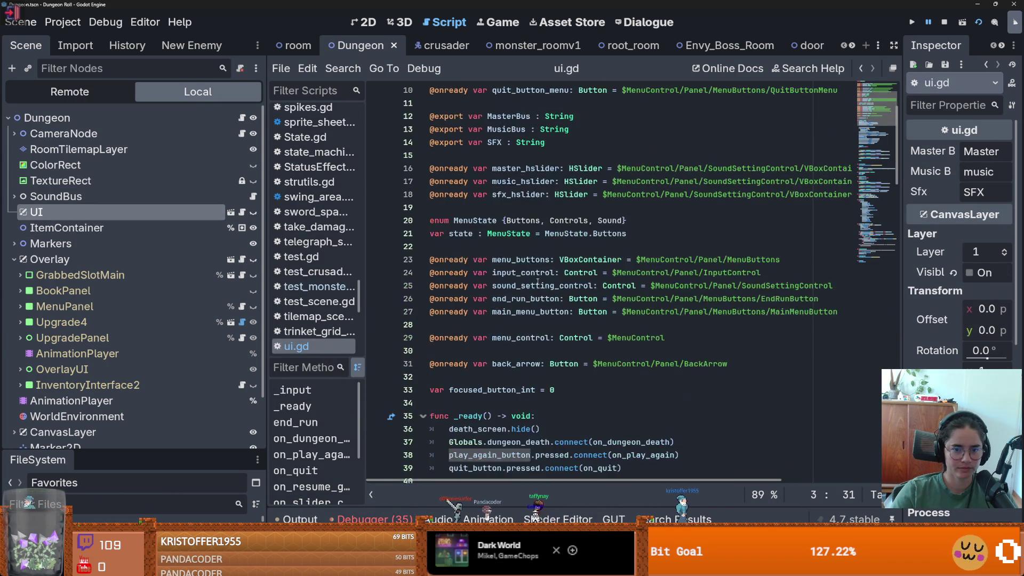
key(ctrl+d)
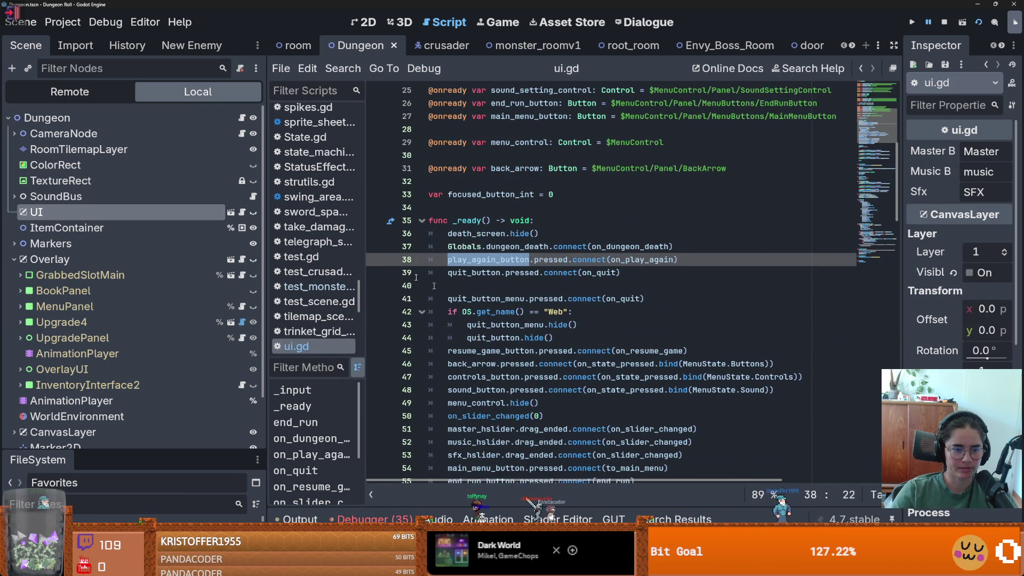
Step: Add an empty line after assert_true in test_monster_room_collisions.gd
drag(207, 451, 208, 186)
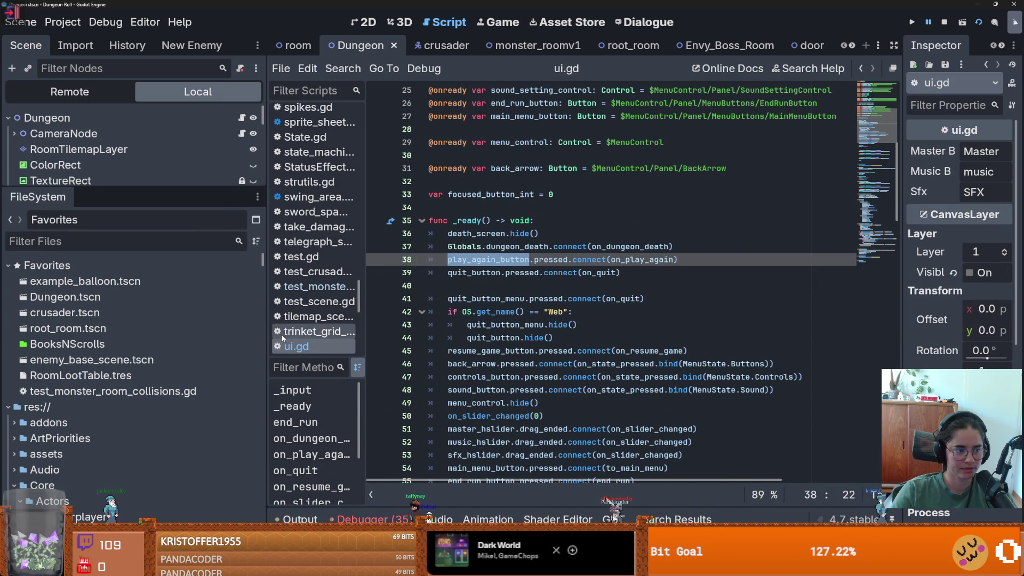
drag(273, 336, 297, 338)
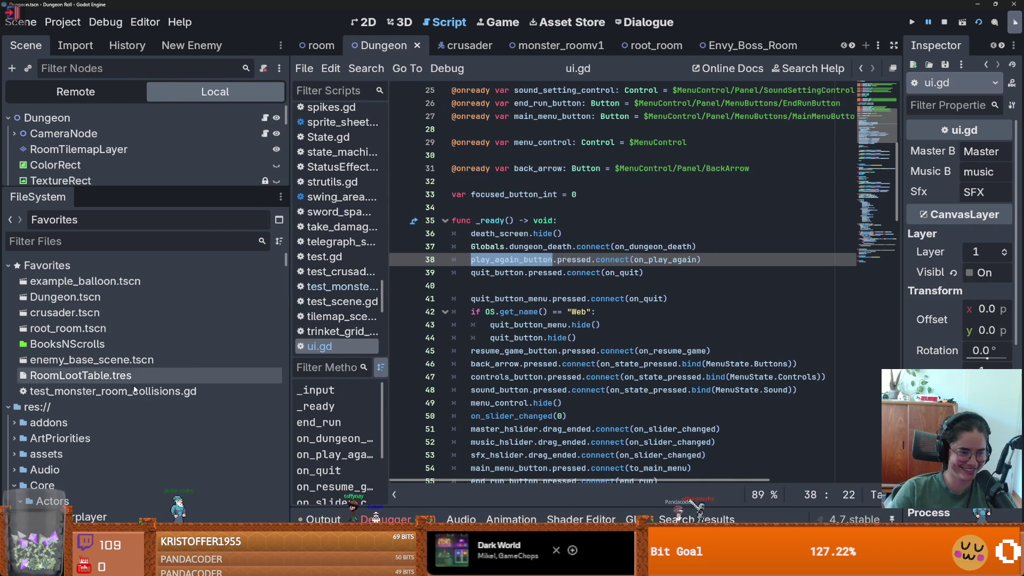
double_click(112, 390)
click(586, 382)
key(Return)
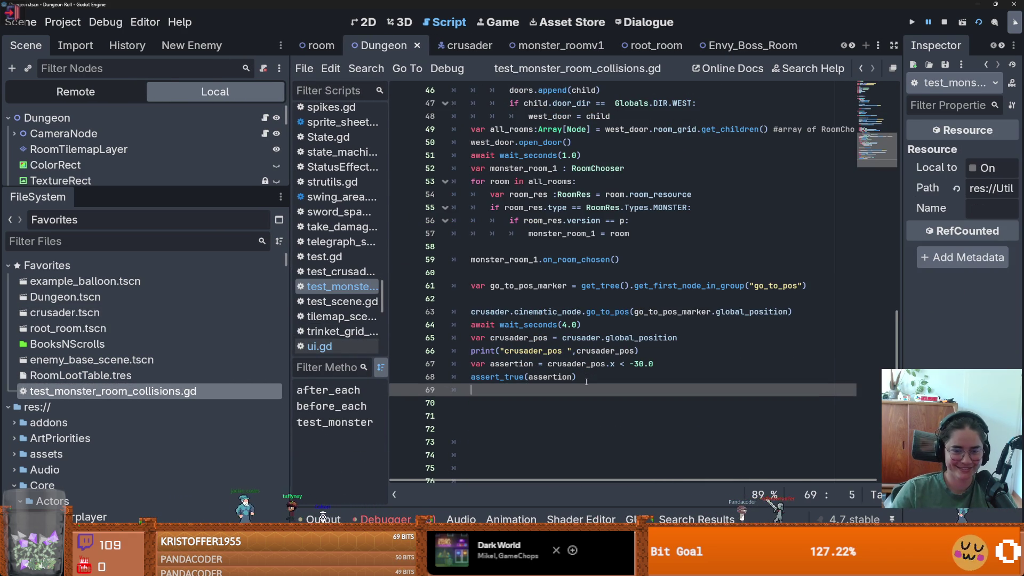
text(g)
key(BackSpace)
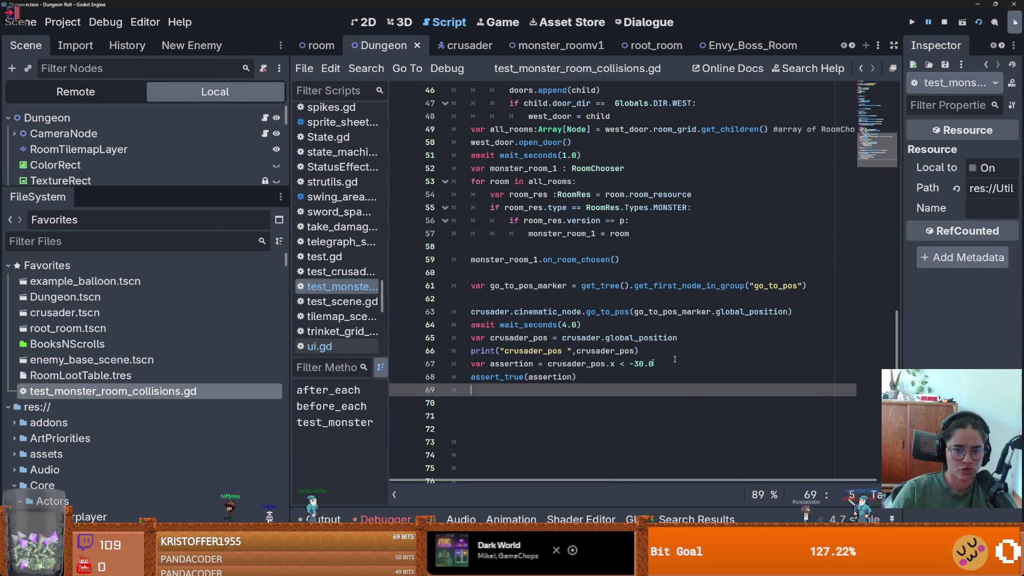
scroll(867, 140, up, 13)
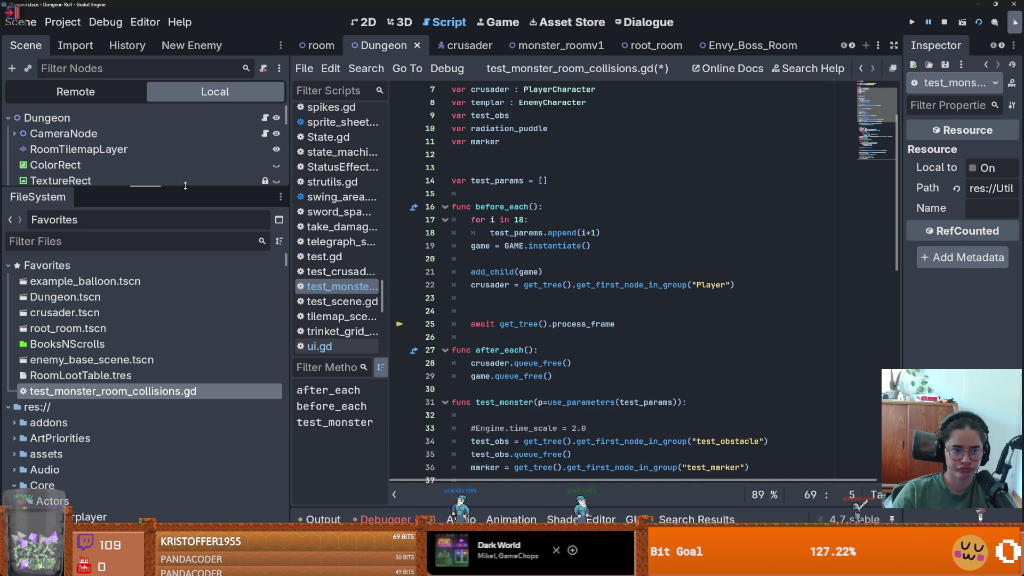
drag(187, 190, 187, 340)
click(37, 212)
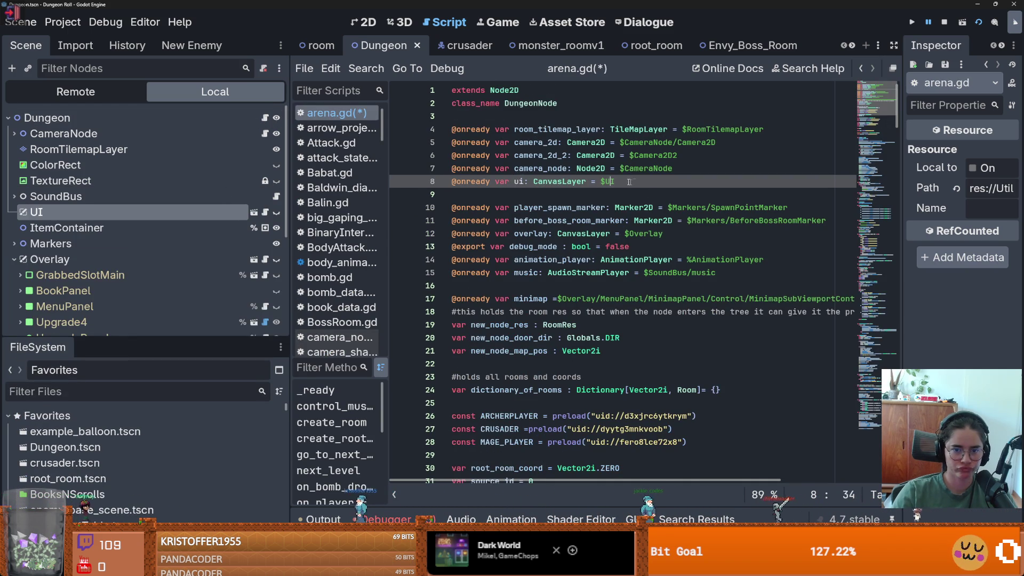
Step: Review arena.gd lines 7–8 and the end of the room setup code, and save
drag(634, 182, 390, 172)
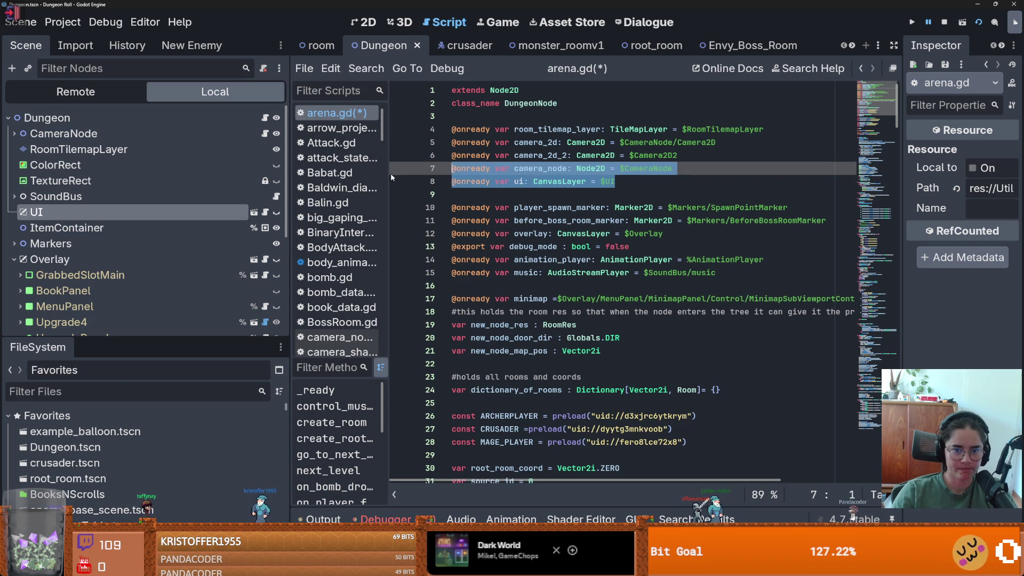
key(ctrl+End)
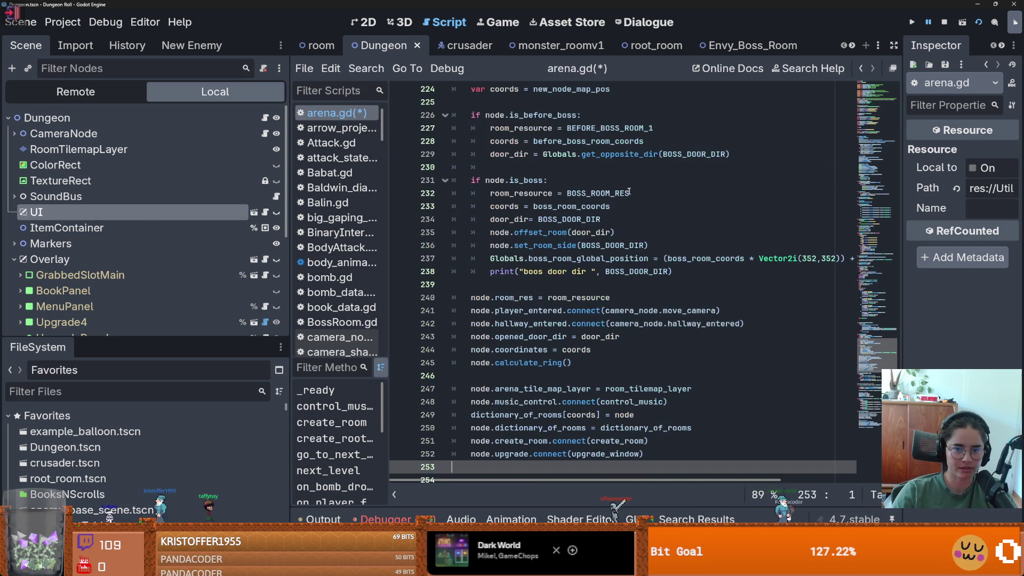
scroll(738, 291, up, 20)
key(ctrl+s)
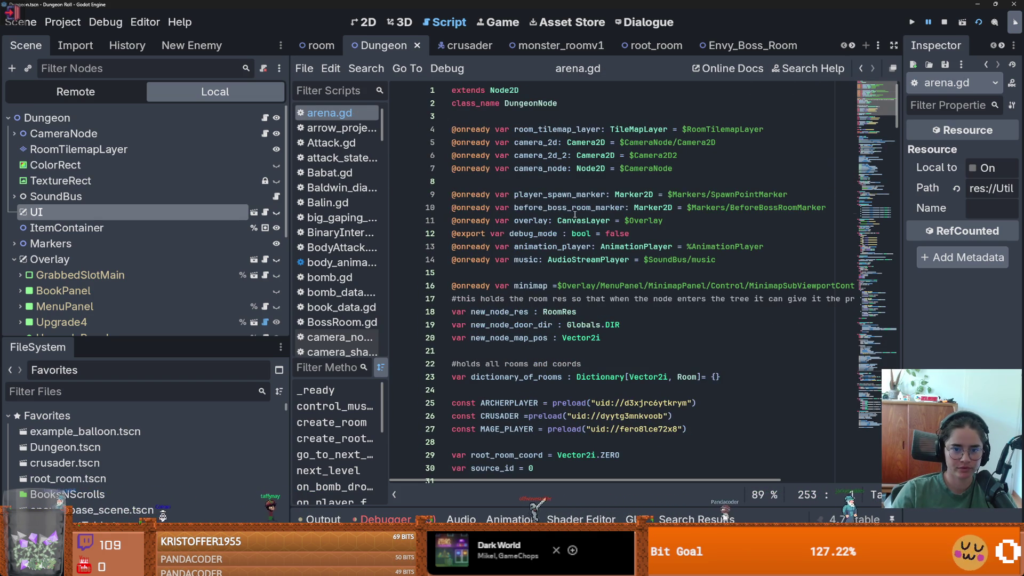
click(575, 207)
key(alt+Left)
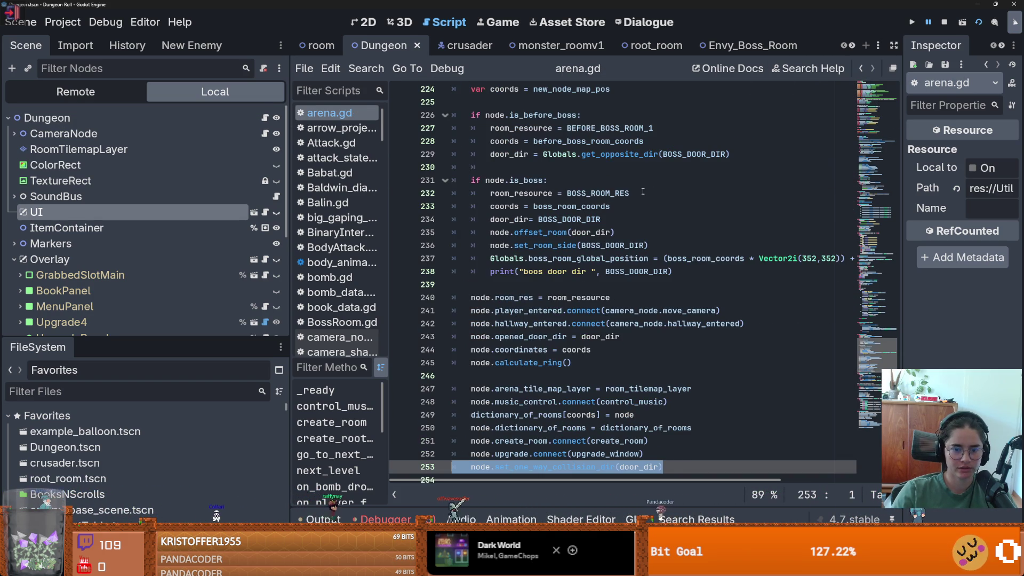
key(alt+Left)
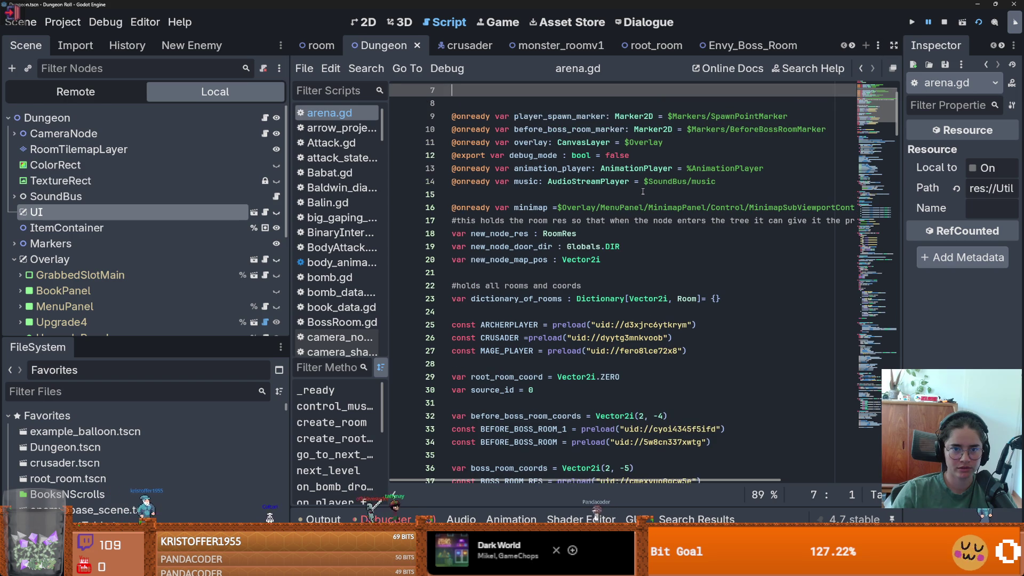
Step: Undo the stray edits so the camera_node declaration stays, and save arena.gd error-free
key(ctrl+z)
scroll(533, 240, up, 2)
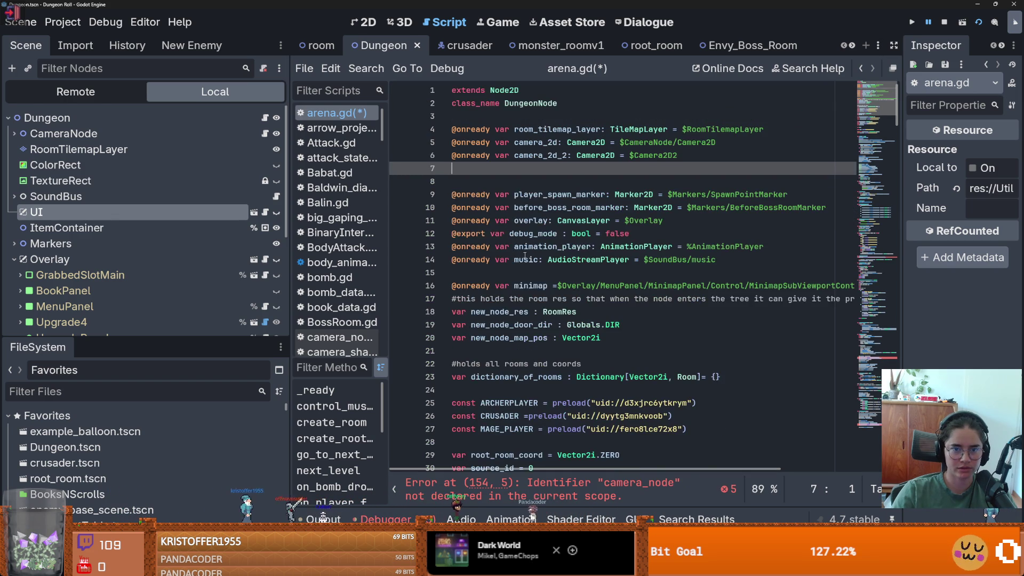
key(ctrl+z)
click(585, 487)
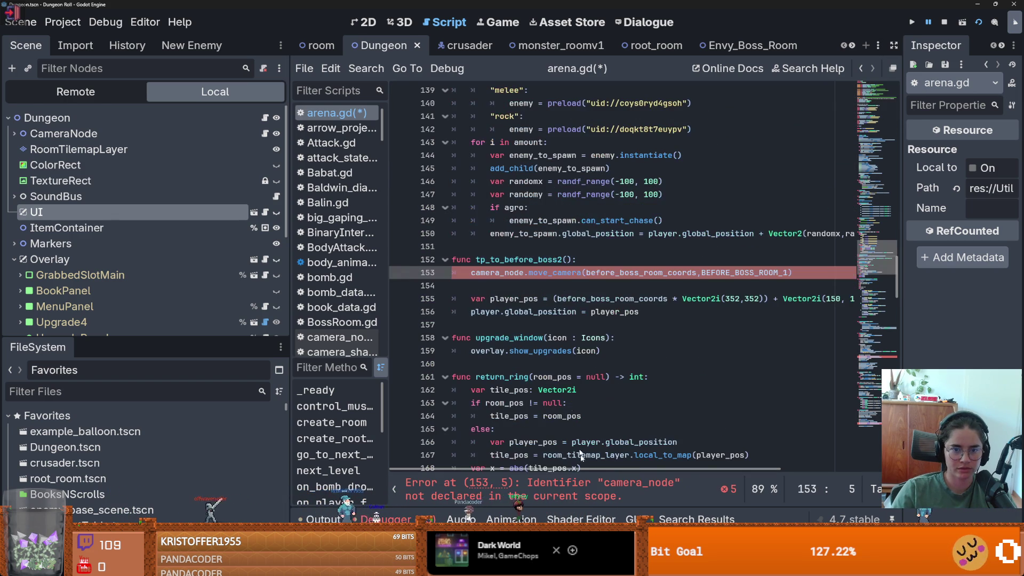
key(ctrl+y)
scroll(560, 377, up, 2)
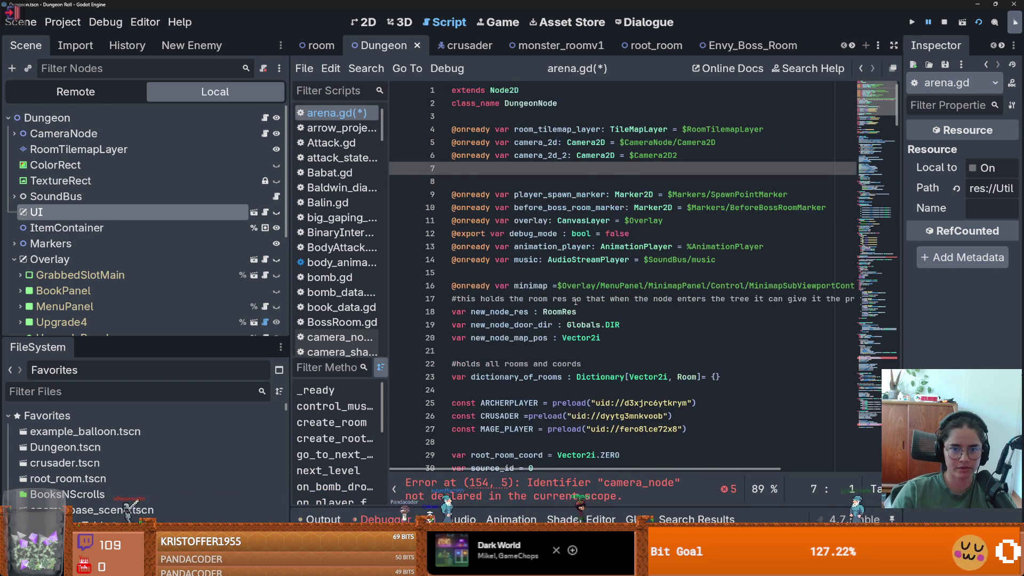
key(ctrl+z)
scroll(562, 381, down, 2)
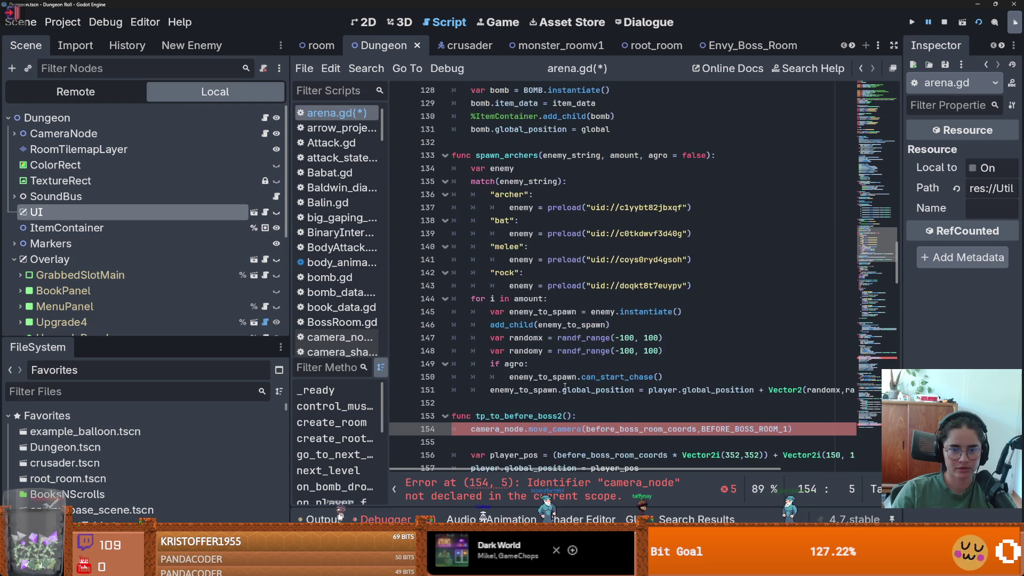
key(ctrl+s)
Step: Review the arena.gd declarations and open the UI scene with its ui.gd script
scroll(568, 343, up, 15)
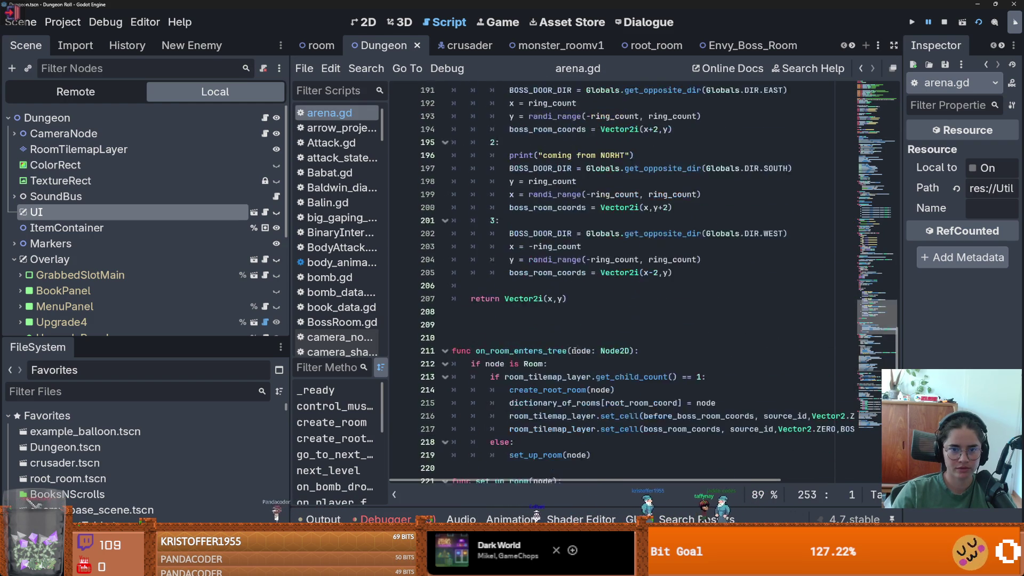
click(531, 182)
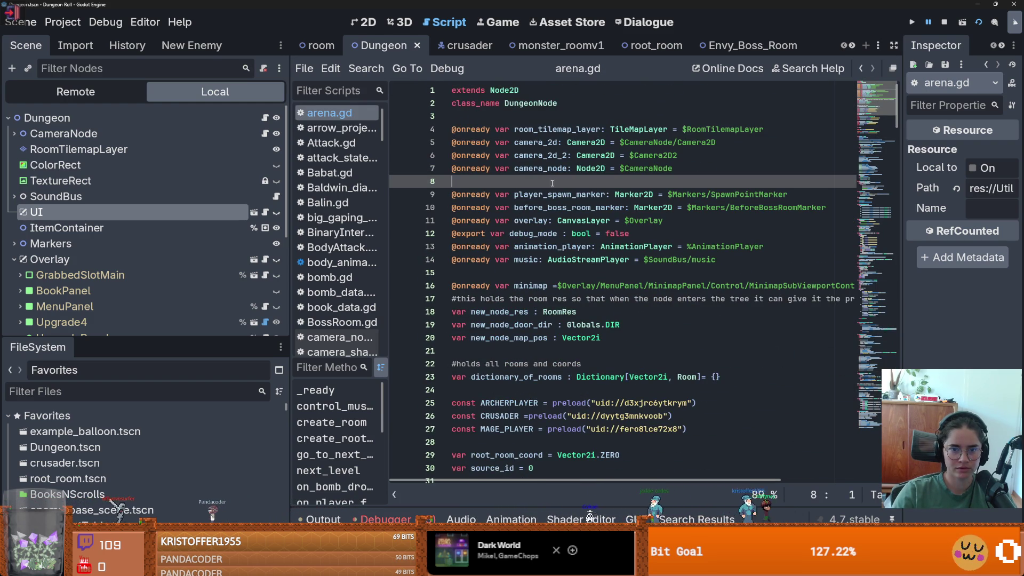
drag(899, 117, 896, 517)
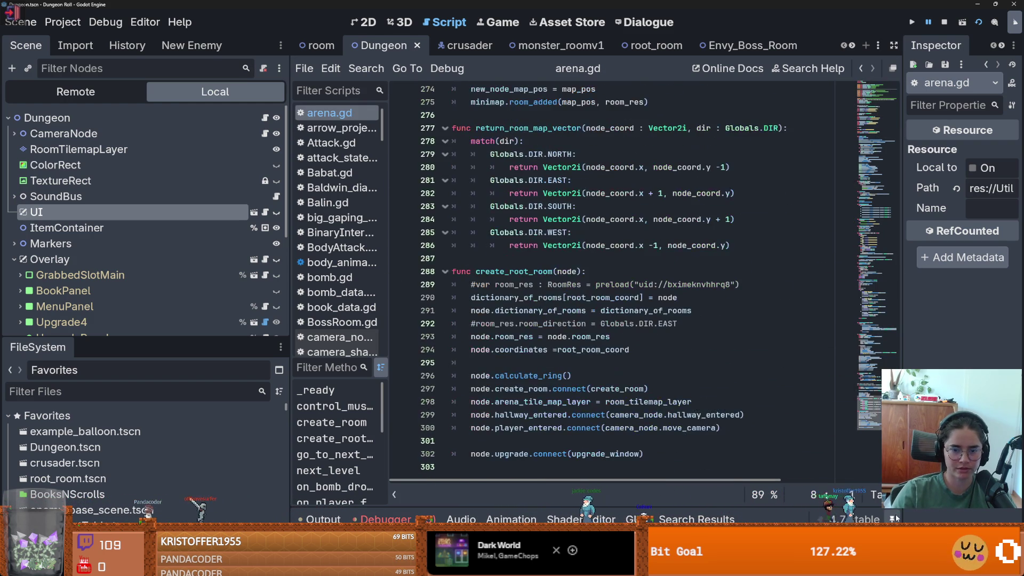
scroll(613, 277, up, 10)
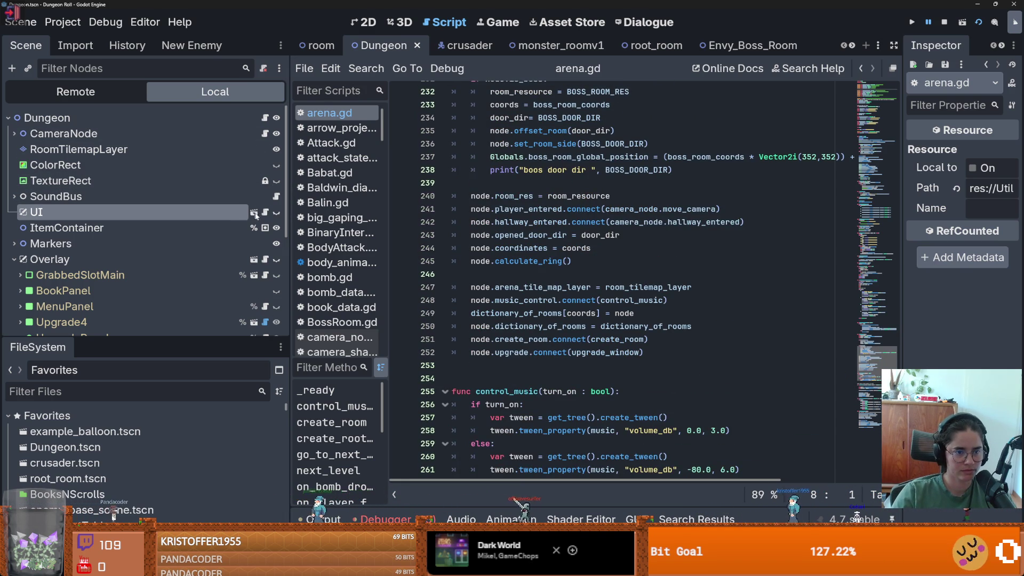
click(254, 213)
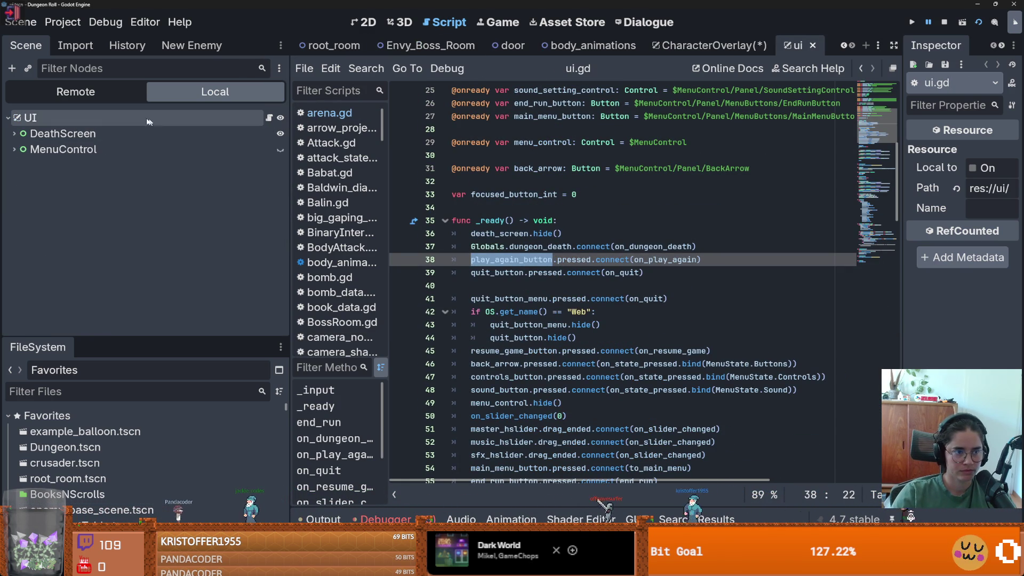
Step: Inspect MenuControl's EndRunButton, then locate on_play_again in ui.gd
click(14, 149)
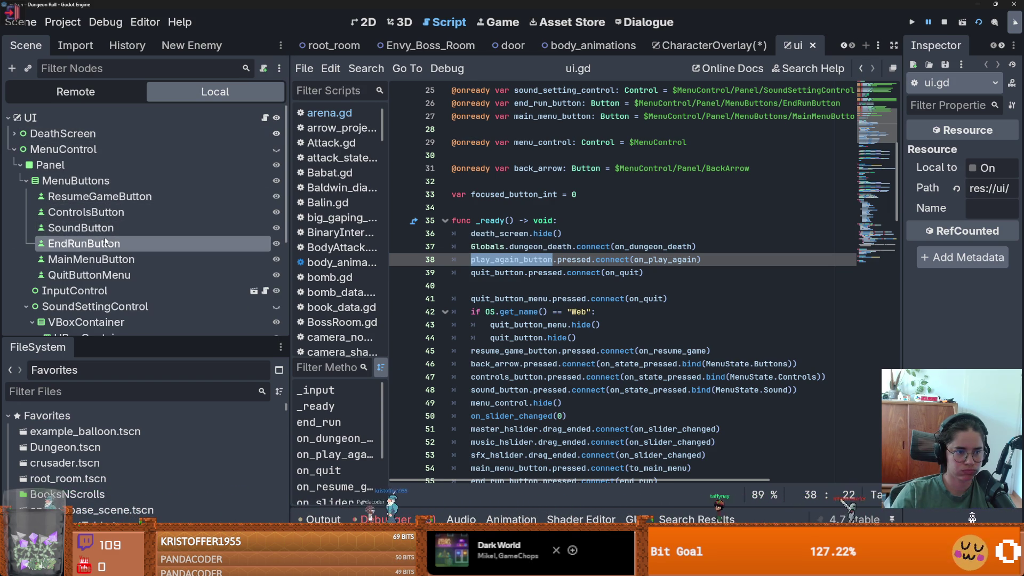
click(151, 246)
click(265, 117)
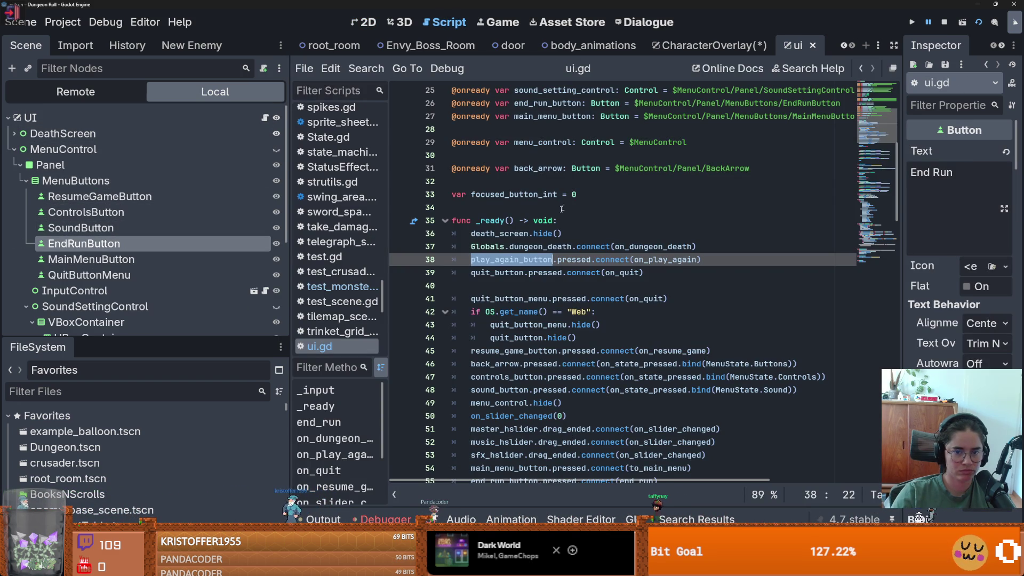
ctrl+click(677, 260)
key(BackSpace)
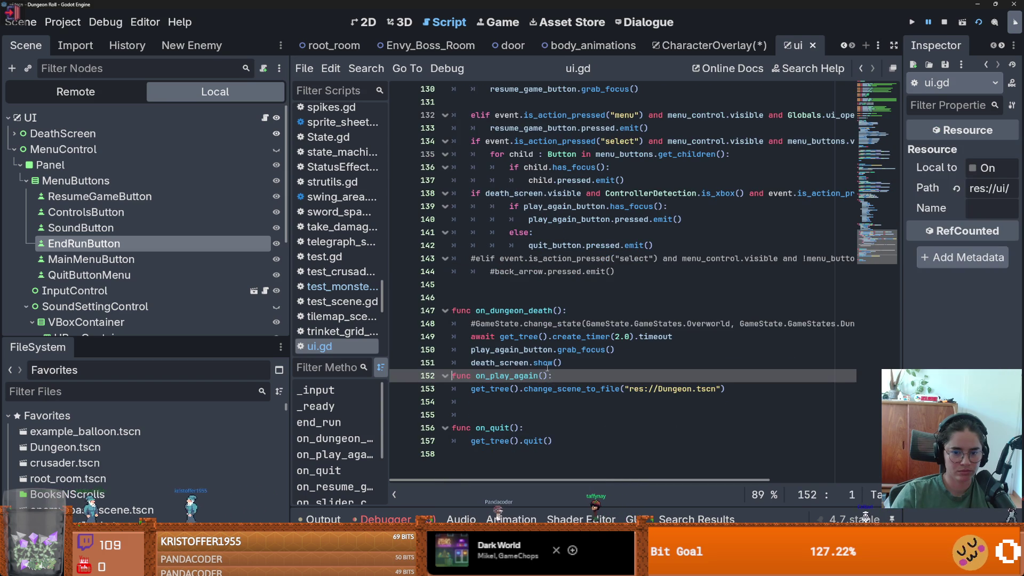
key(ctrl+z)
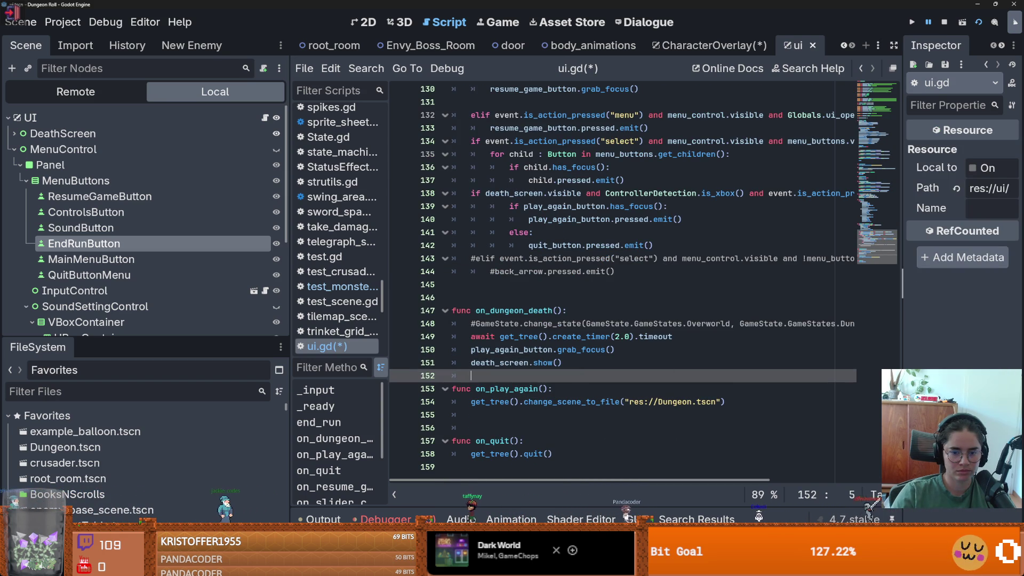
Step: Select the change_scene_to_file line in on_play_again and save ui.gd
scroll(623, 277, up, 2)
scroll(835, 425, down, 2)
drag(726, 403, 462, 402)
key(ctrl+c)
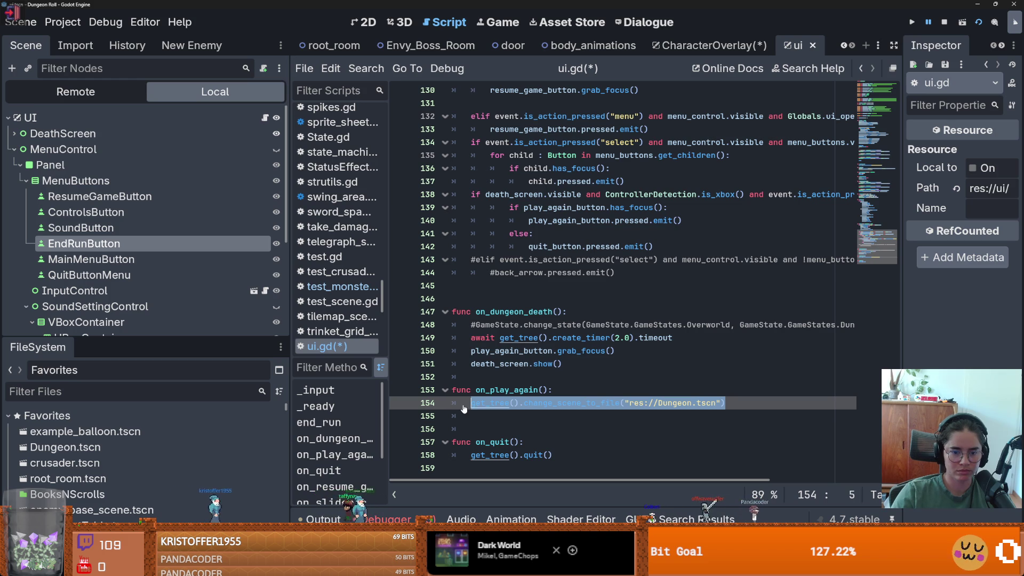
key(ctrl+s)
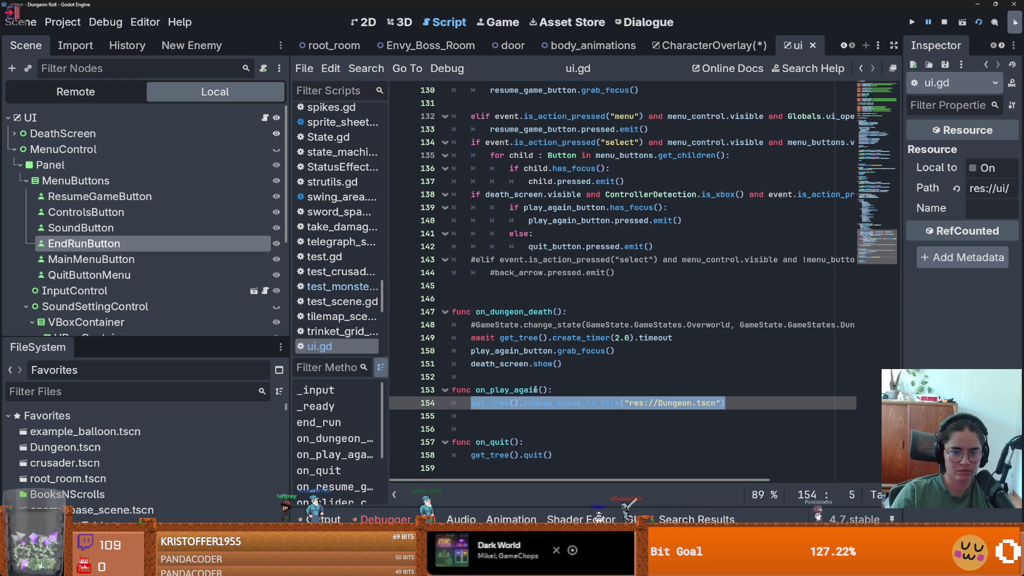
scroll(537, 394, up, 3)
scroll(749, 187, up, 20)
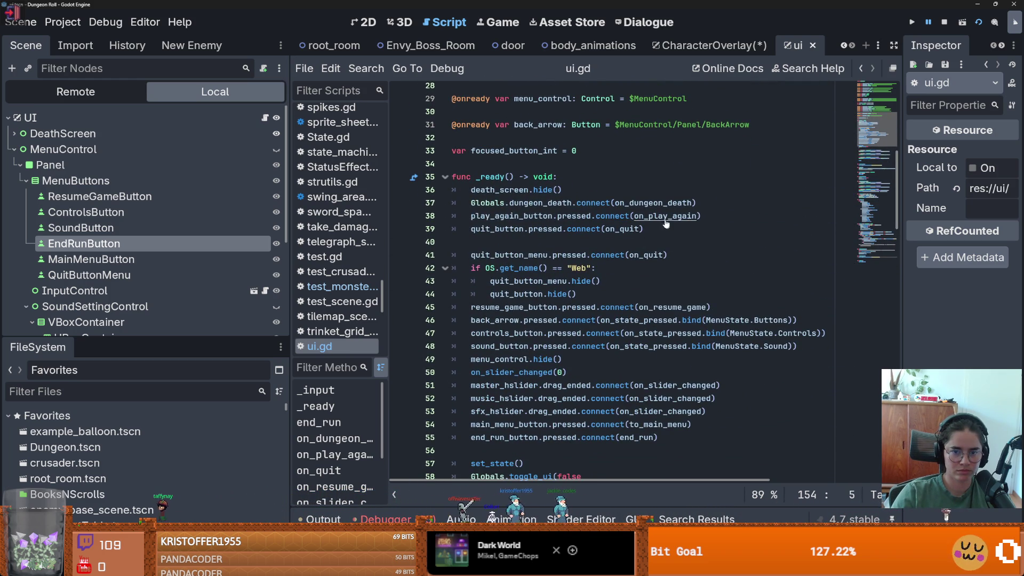
Step: Paste get_tree().change_scene_to_file("res://Dungeon.tscn") under assert_true in test_monster and run it
ctrl+click(665, 219)
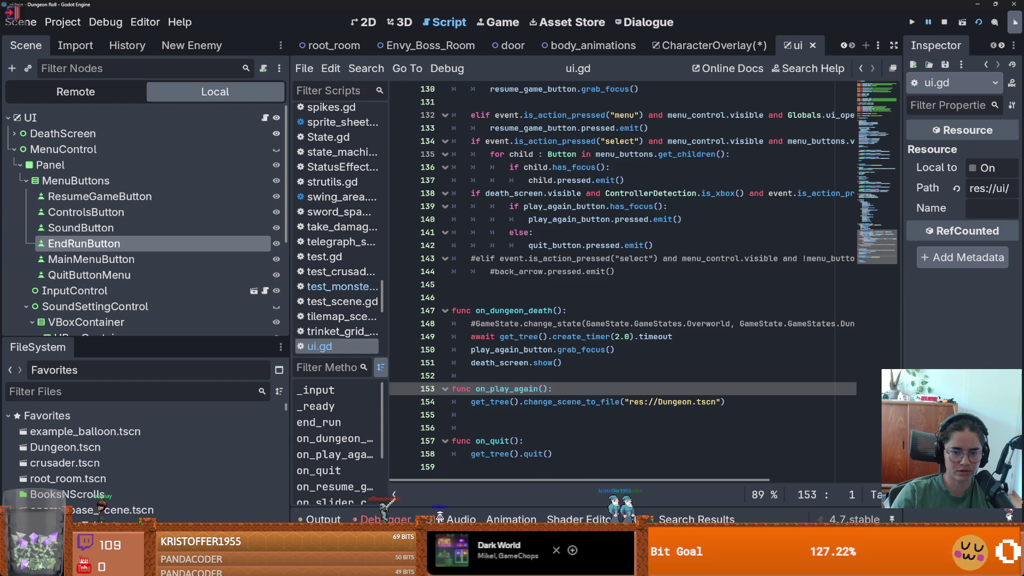
scroll(877, 179, up, 20)
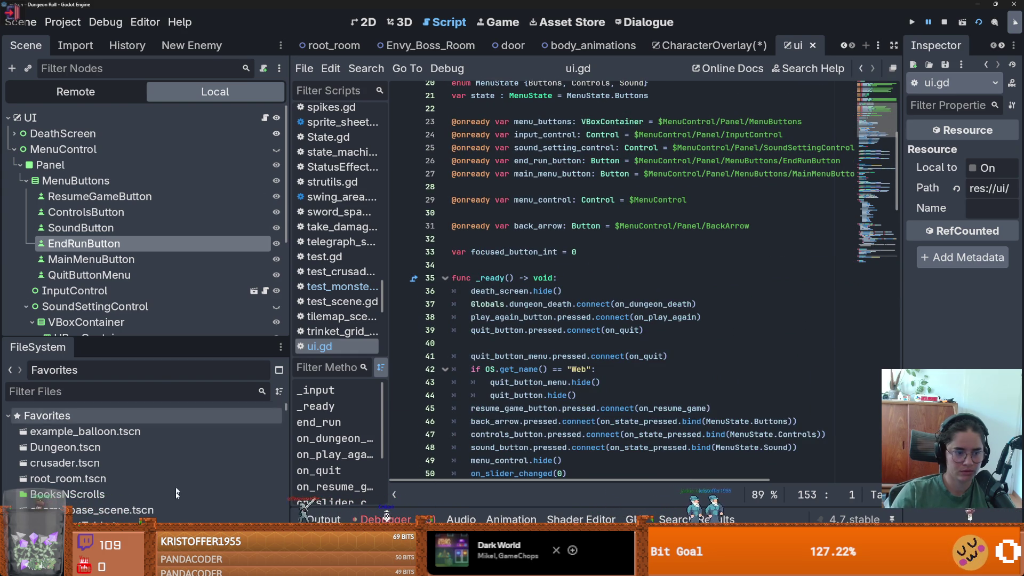
scroll(109, 452, down, 2)
double_click(107, 481)
scroll(548, 347, down, 13)
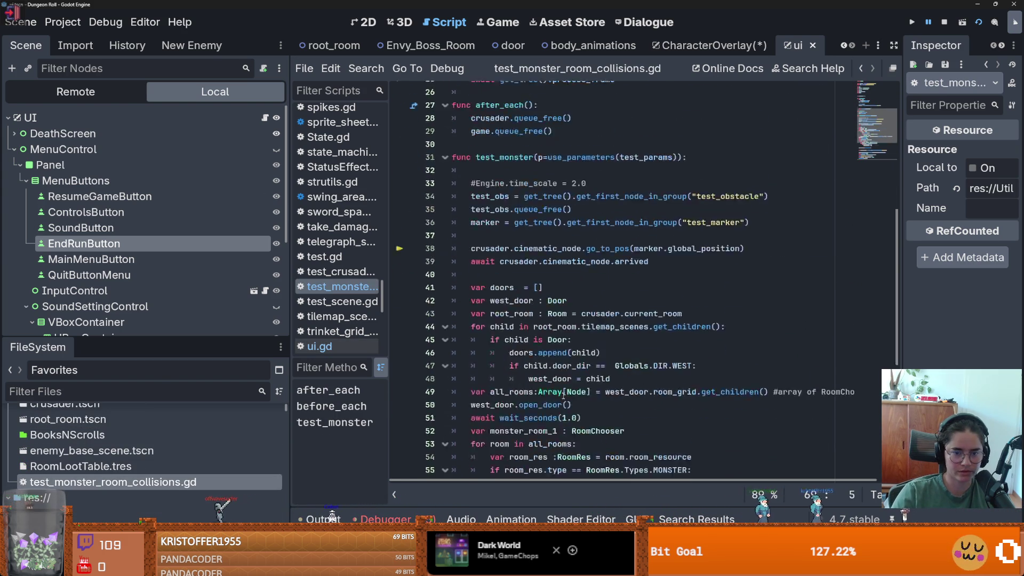
key(ctrl+v)
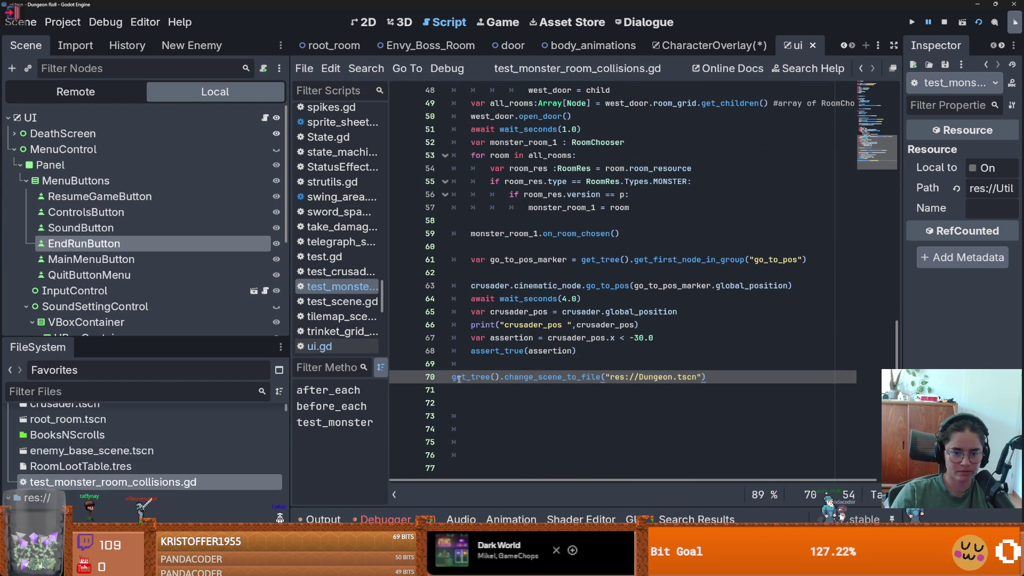
key(BackSpace)
key(Left)
key(Left)
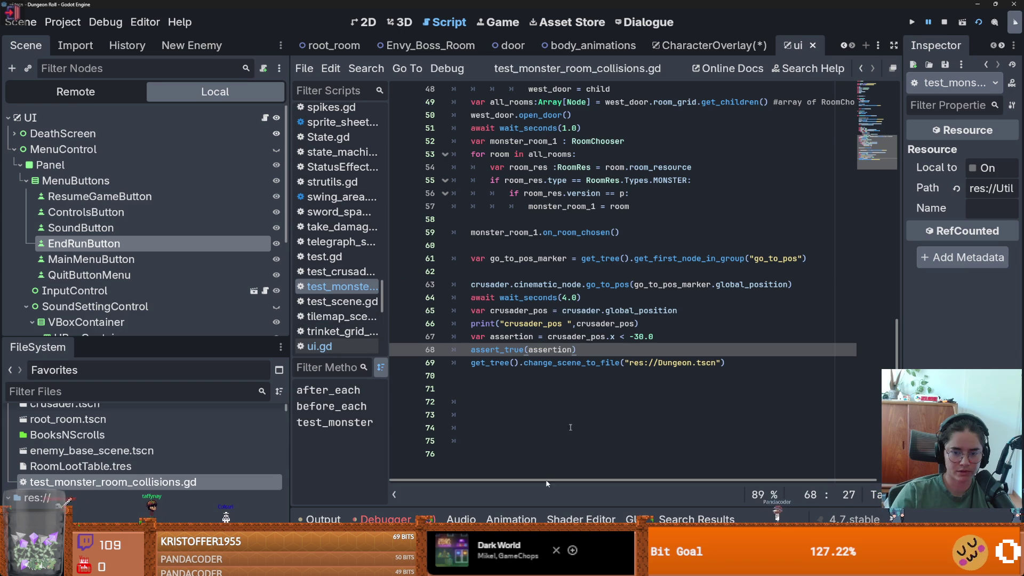
key(ctrl+shift+r)
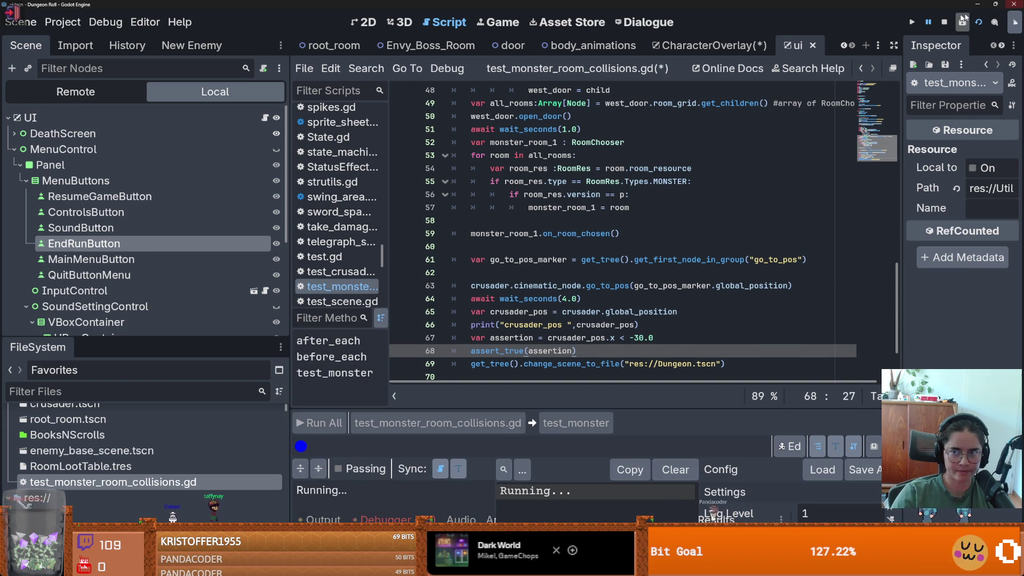
Step: Stop the running game, run all GUT tests, and switch the results panel to Compact
click(944, 23)
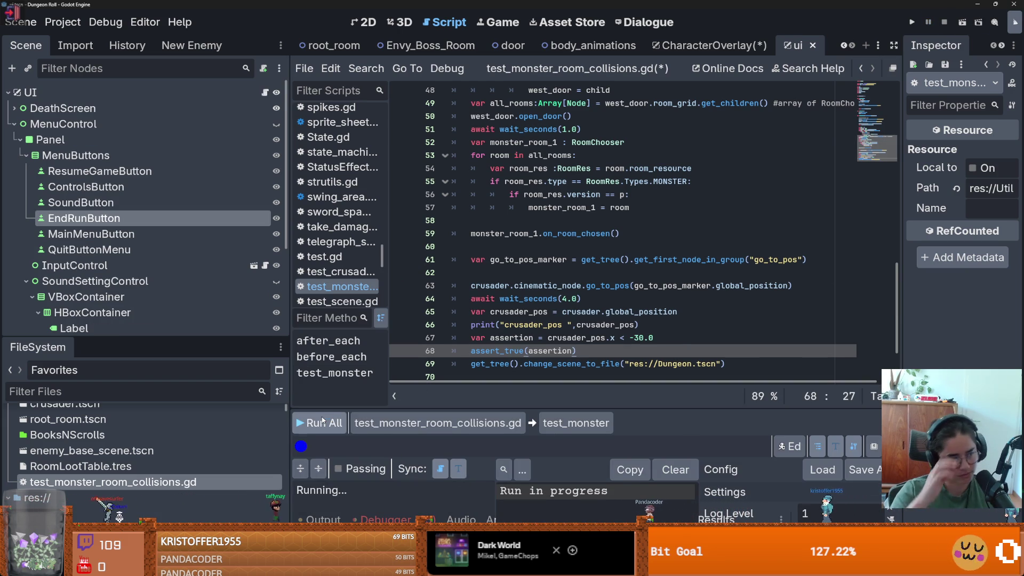
click(322, 421)
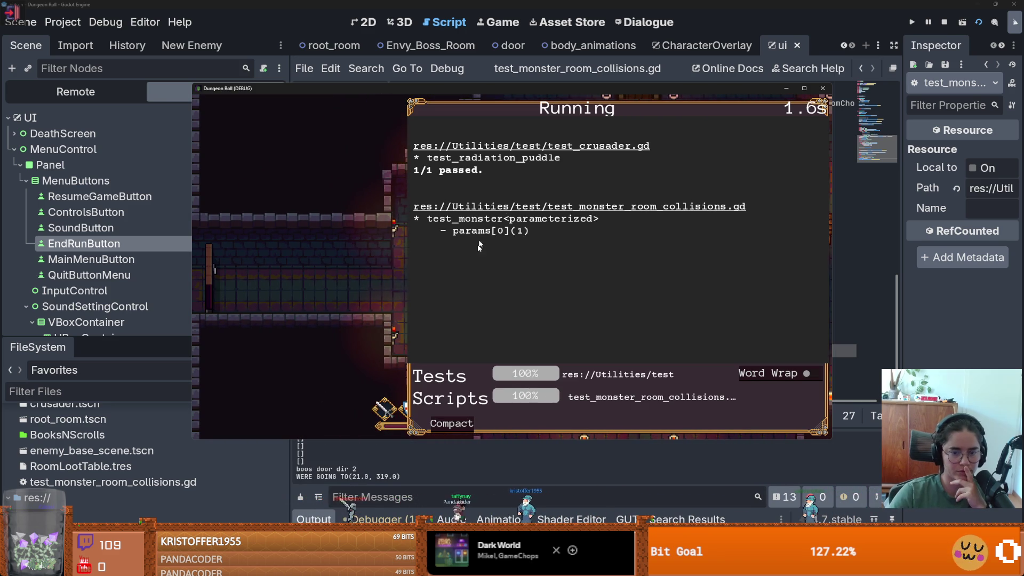
click(453, 424)
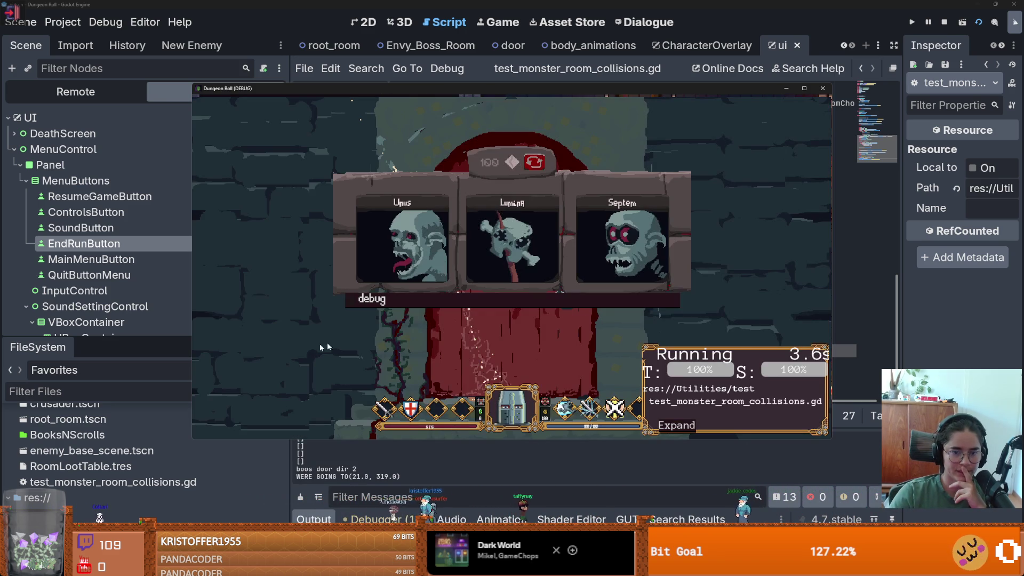